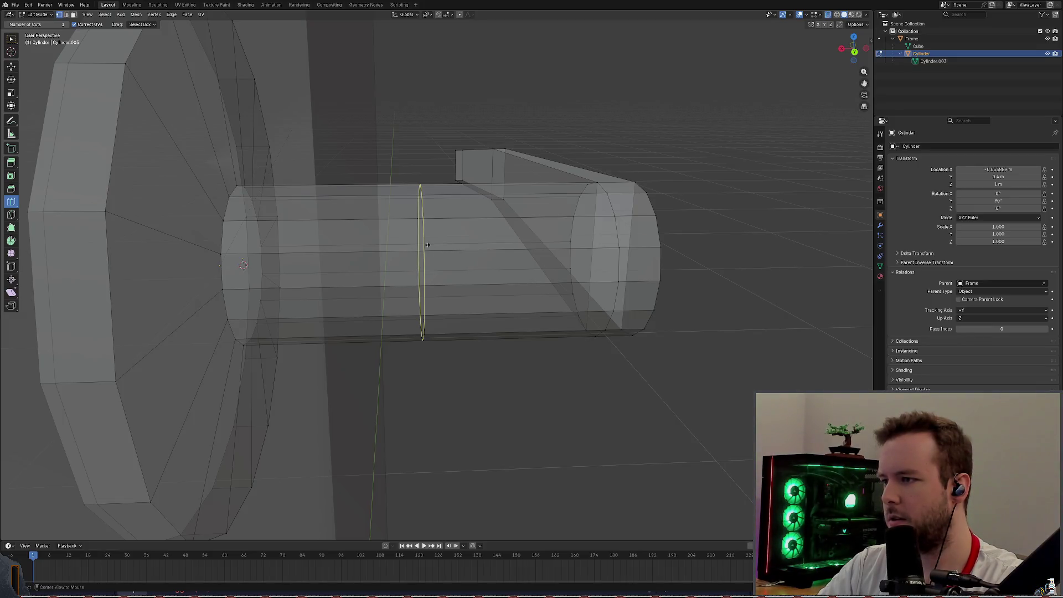
# Try a loop cut on the handle cylinder and slide the new edge toward its left end.
pyautogui.keyDown('alt'); pyautogui.click(433, 241); pyautogui.keyUp('alt')
pyautogui.hotkey('ctrl', 'z')
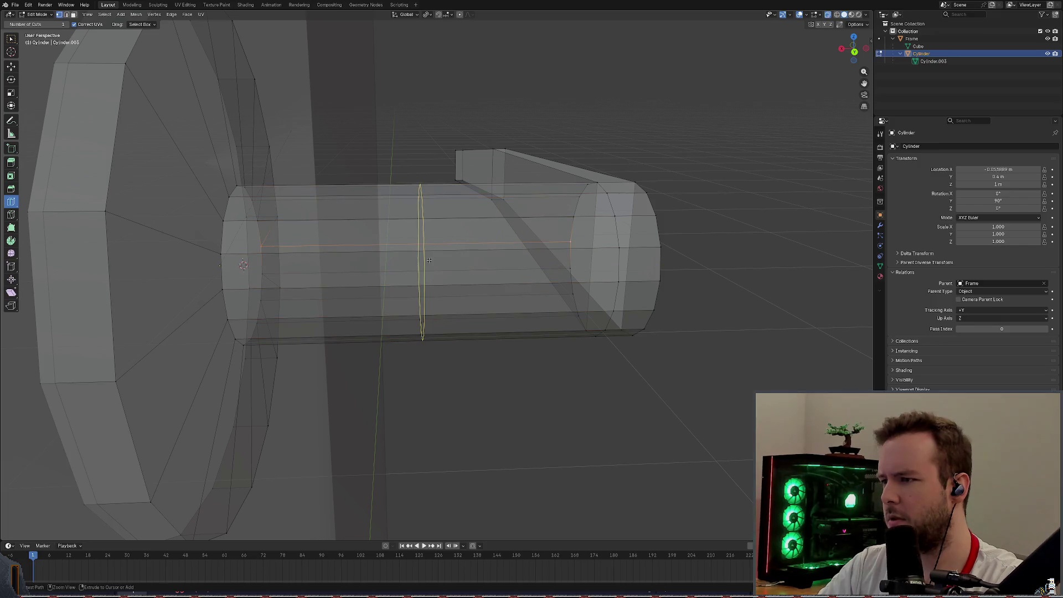
pyautogui.click(461, 220)
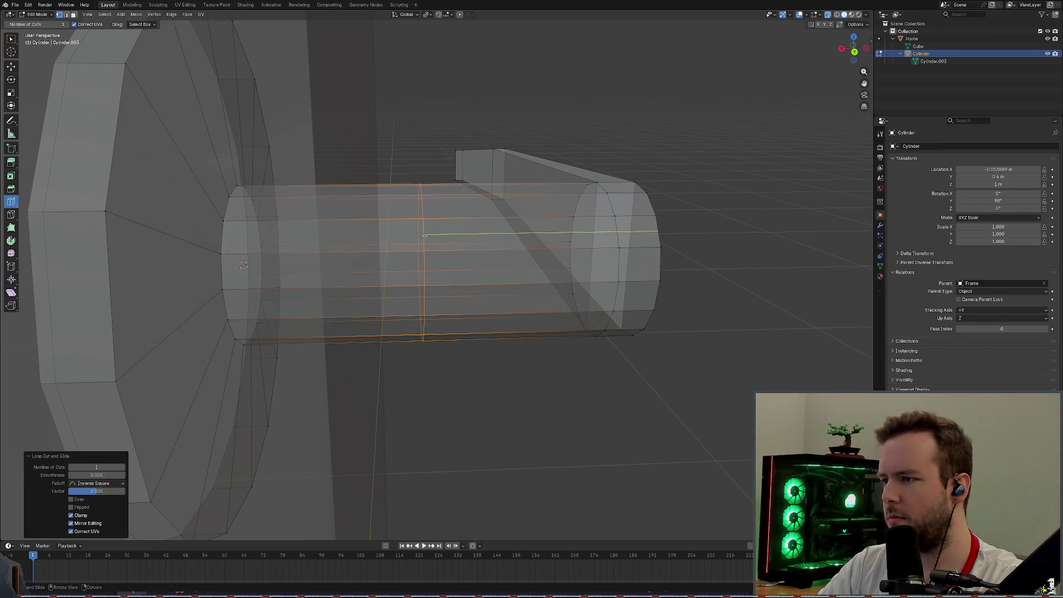
pyautogui.moveTo(449, 228); pyautogui.dragTo(426, 235, button='middle')
pyautogui.hotkey('ctrl', 'z')
pyautogui.keyDown('alt'); pyautogui.click(425, 236); pyautogui.keyUp('alt')
pyautogui.press('g')
pyautogui.press('g')
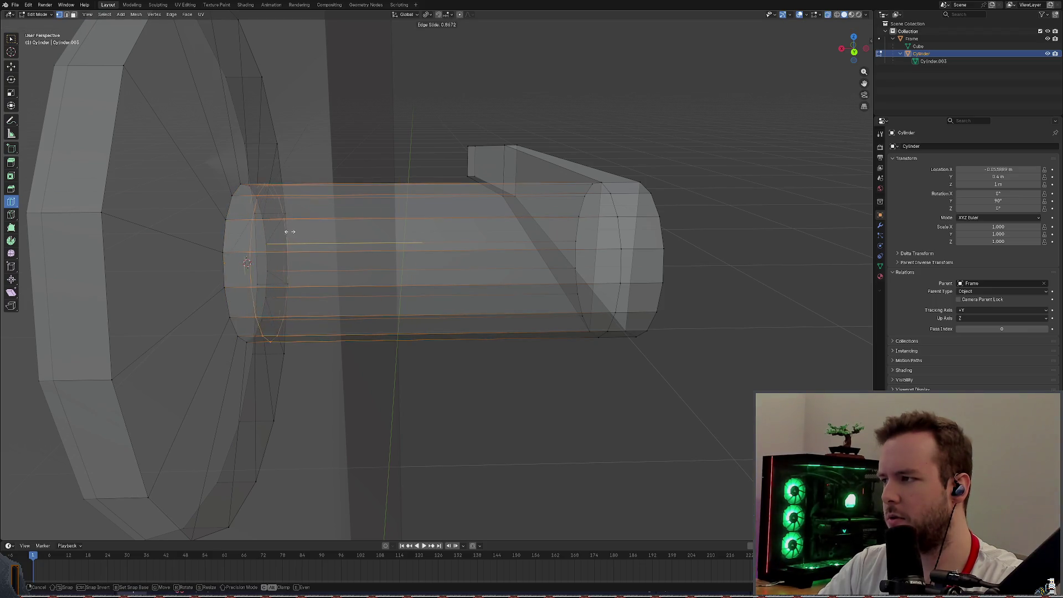
pyautogui.click(235, 228)
# Undo the trial loop cuts so the cylinder is unchanged and save the basic_door file.
pyautogui.hotkey('ctrl', 'r')
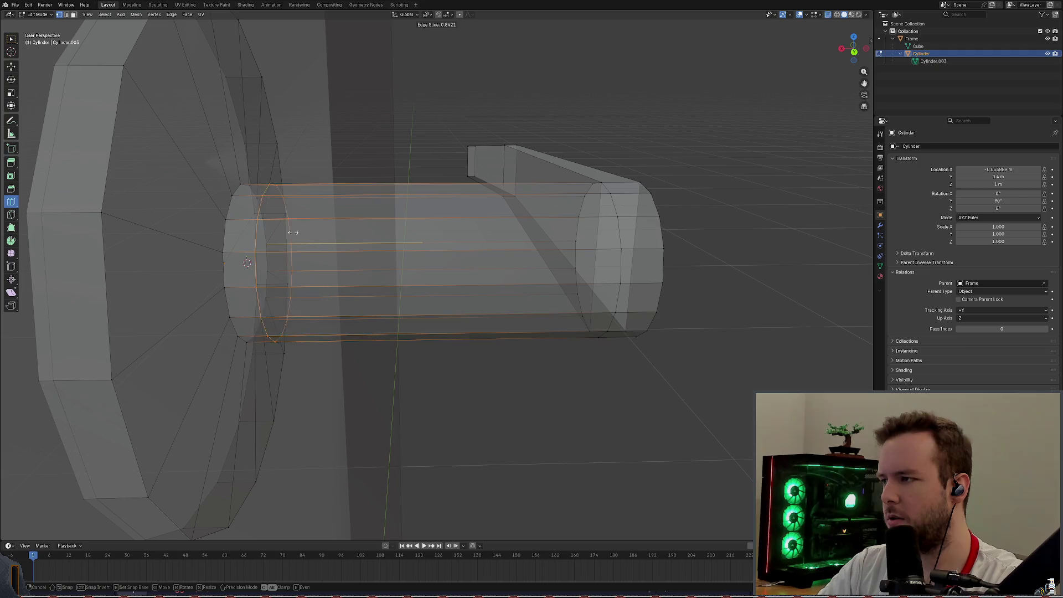
pyautogui.click(368, 233)
pyautogui.hotkey('ctrl', 'z')
pyautogui.hotkey('ctrl', 'r')
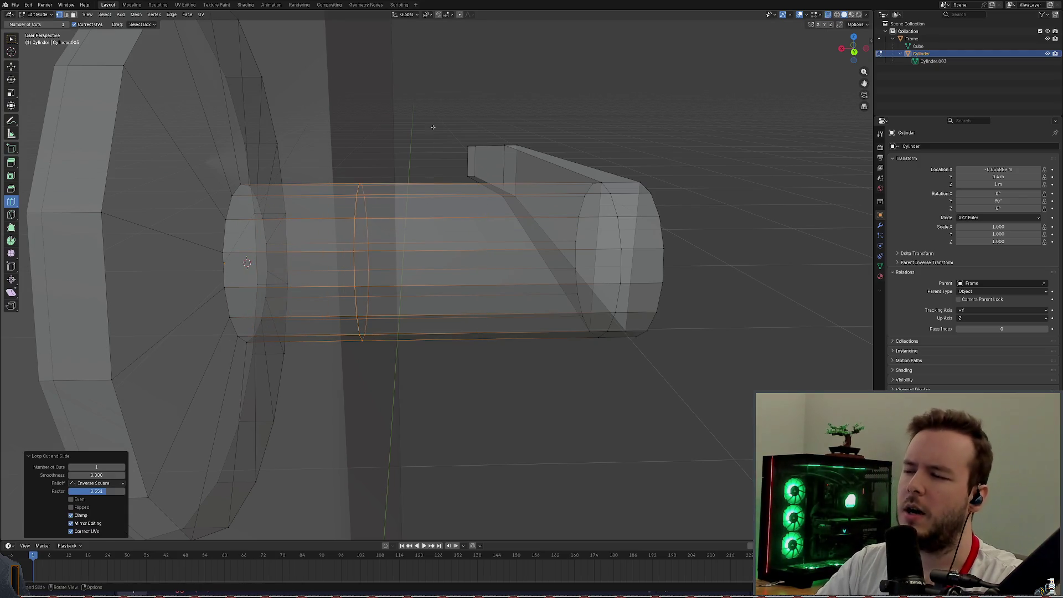
pyautogui.press('Escape')
pyautogui.hotkey('ctrl', 's')
pyautogui.moveTo(409, 153)
pyautogui.mouseDown(button='middle')
pyautogui.moveTo(332, 207)
pyautogui.moveTo(389, 184)
pyautogui.mouseUp(button='middle')
pyautogui.keyDown('alt'); pyautogui.click(389, 183); pyautogui.keyUp('alt')
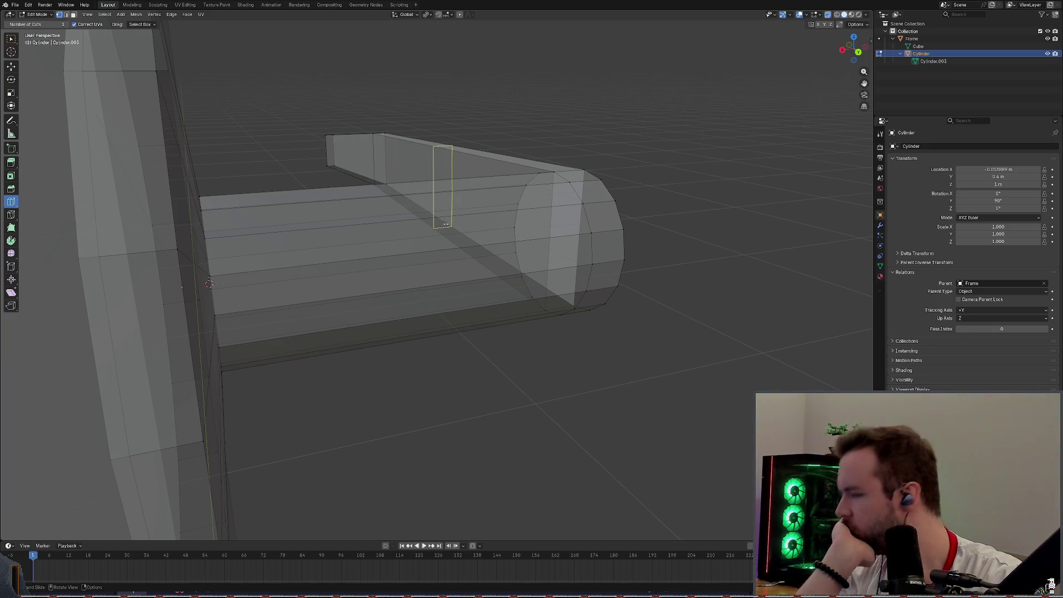
# Drag Cylinder out from under Frame in the Outliner to clear its parent, then save.
pyautogui.moveTo(440, 237)
pyautogui.mouseDown(button='middle')
pyautogui.moveTo(415, 216)
pyautogui.moveTo(353, 211)
pyautogui.moveTo(444, 218)
pyautogui.moveTo(433, 215)
pyautogui.mouseUp(button='middle')
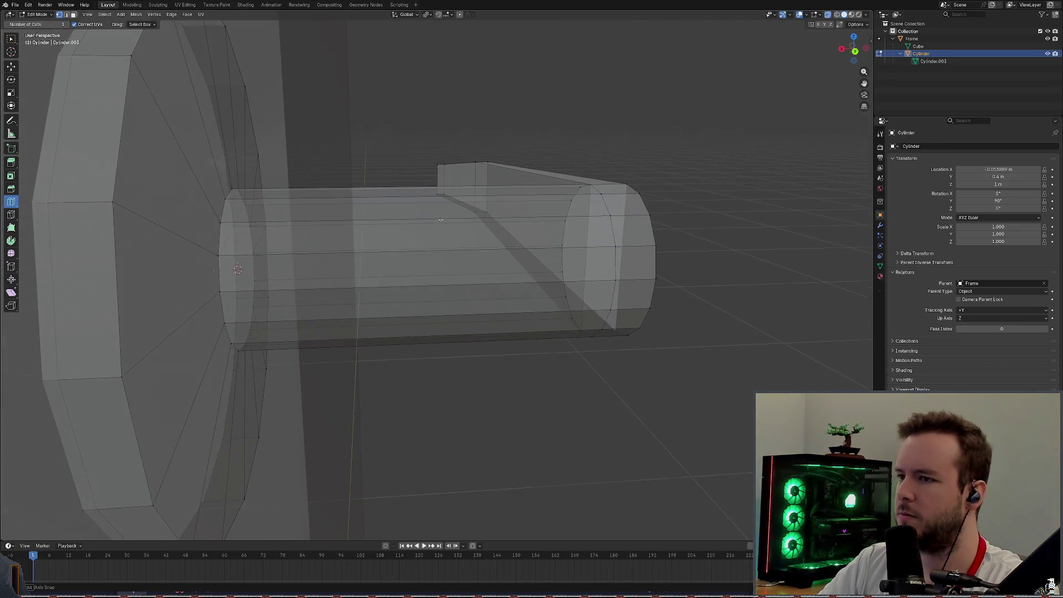
pyautogui.hotkey('ctrl', 'r')
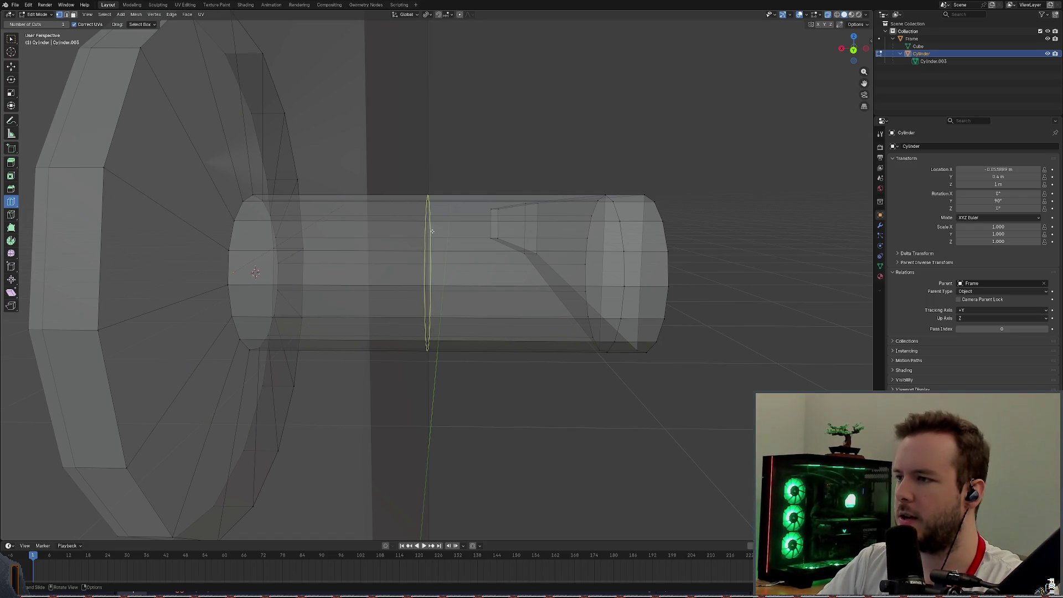
pyautogui.moveTo(428, 250); pyautogui.dragTo(439, 235, button='middle')
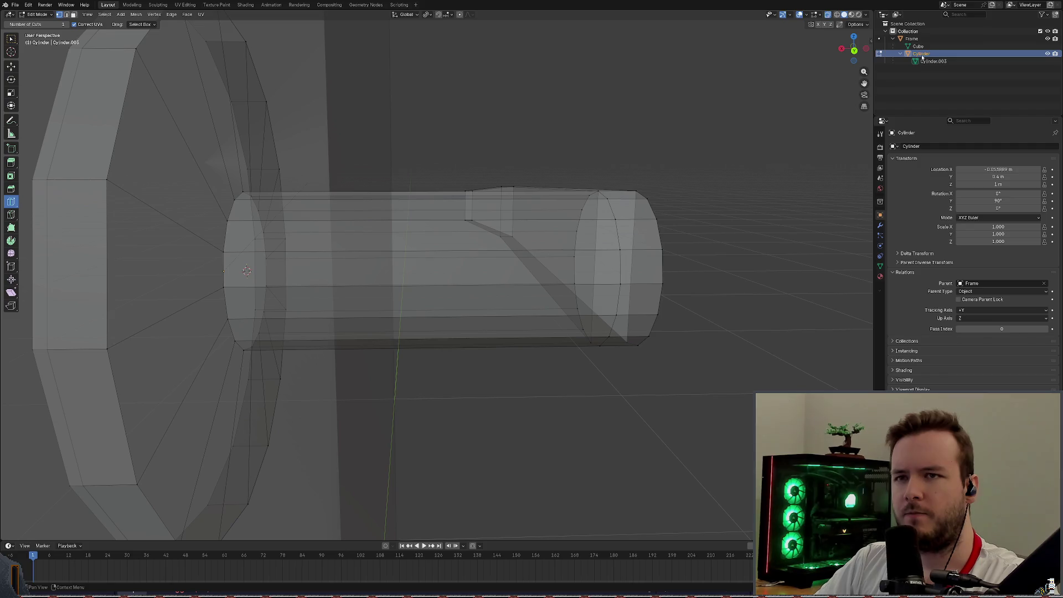
pyautogui.moveTo(923, 55); pyautogui.dragTo(911, 32)
pyautogui.hotkey('ctrl', 's')
pyautogui.moveTo(723, 152); pyautogui.dragTo(690, 143, button='middle')
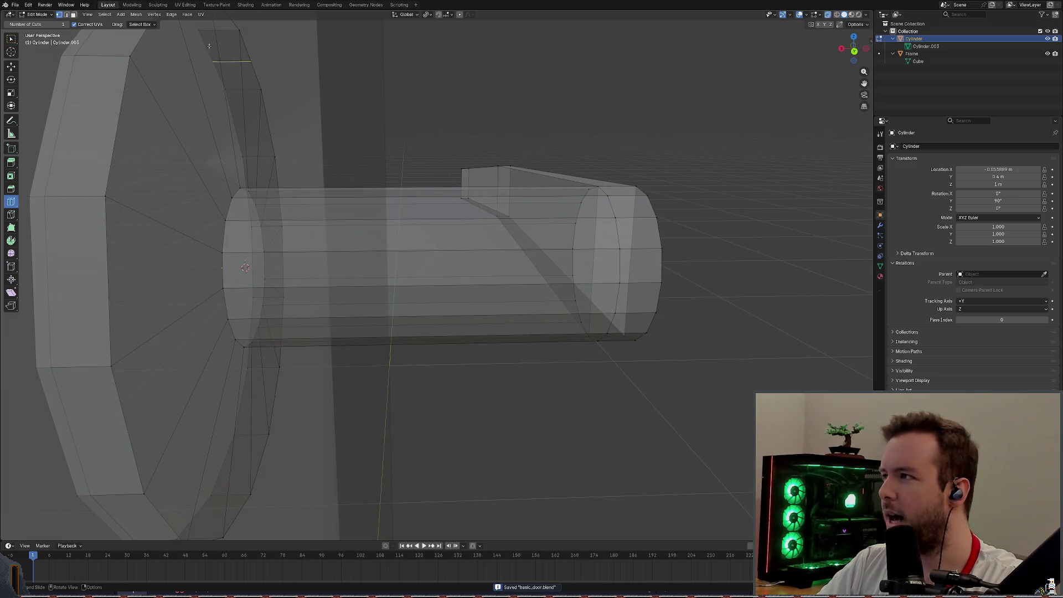
pyautogui.rightClick(909, 46)
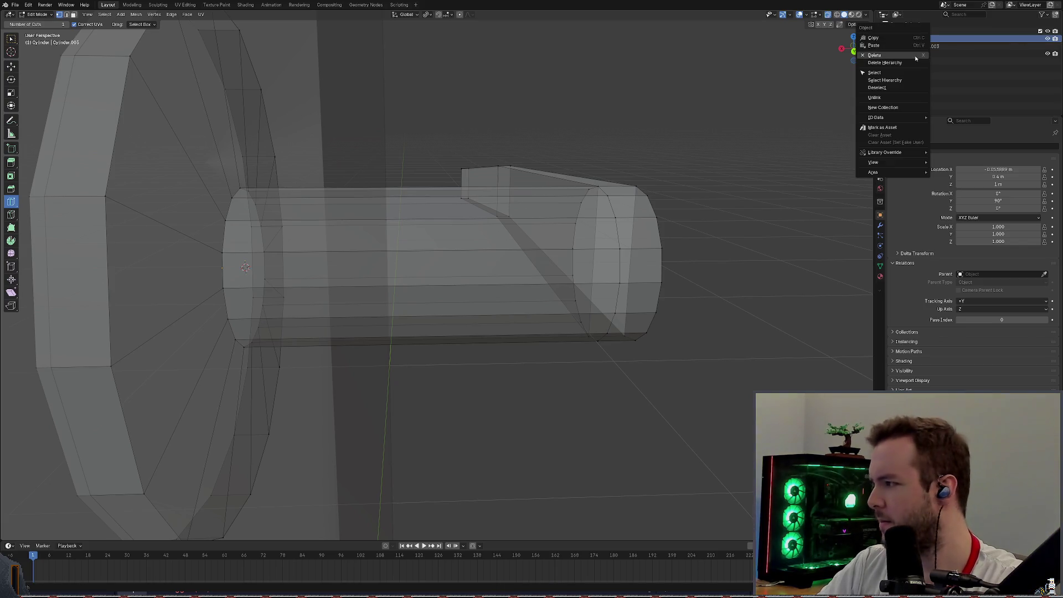
pyautogui.click(738, 105)
pyautogui.keyDown('alt'); pyautogui.click(417, 217); pyautogui.keyUp('alt')
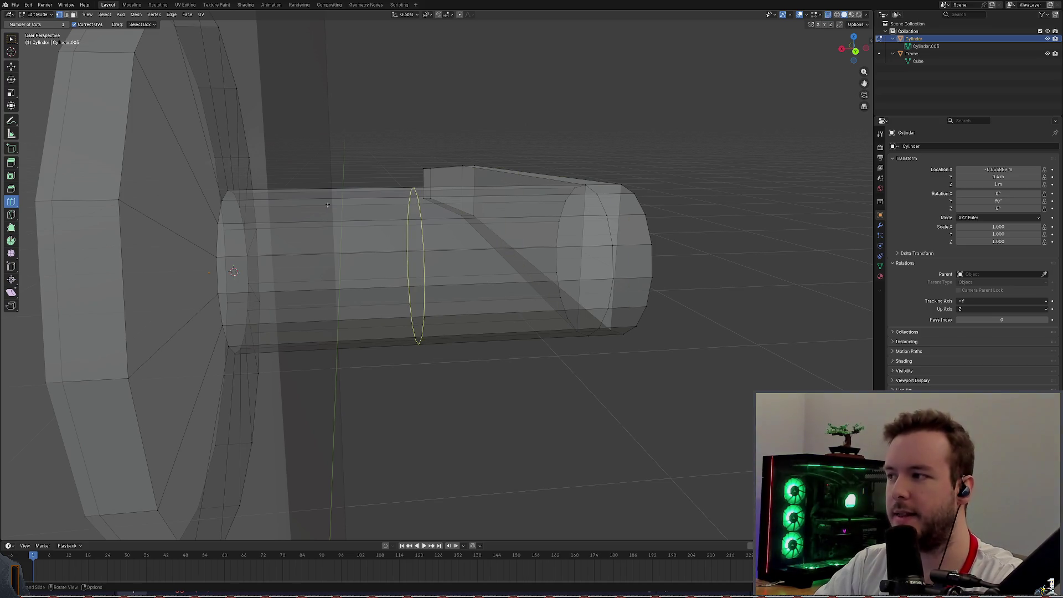
pyautogui.moveTo(377, 192); pyautogui.dragTo(360, 182, button='middle')
pyautogui.click(361, 181)
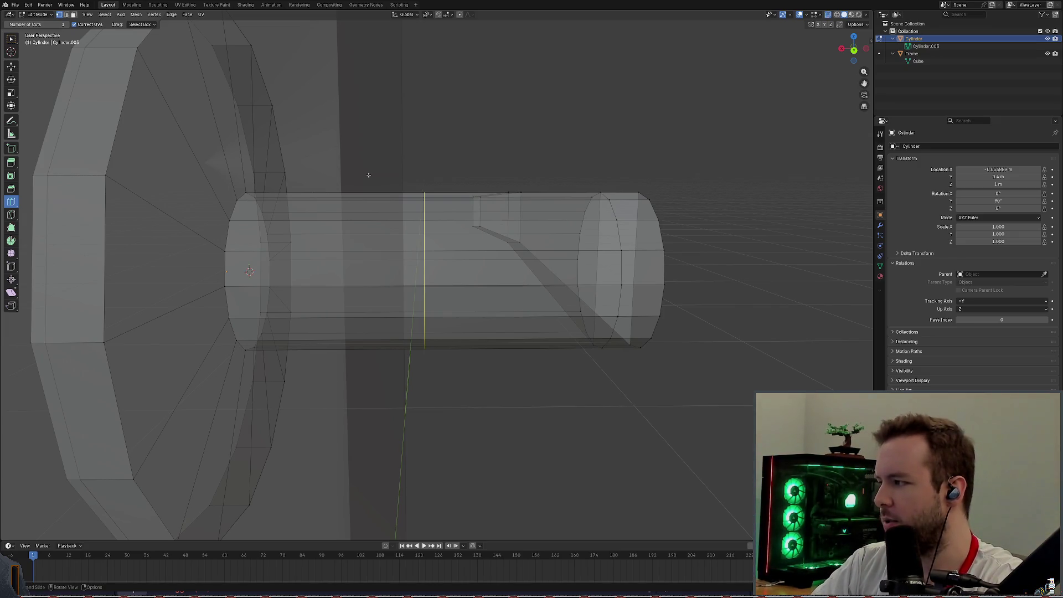
pyautogui.hotkey('ctrl', 'z')
pyautogui.click(71, 15)
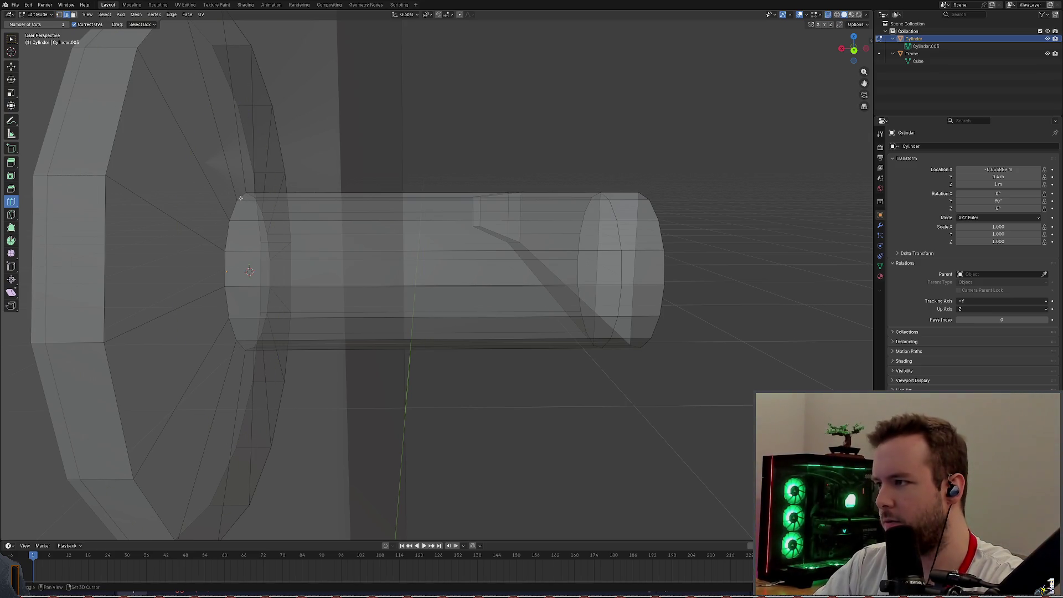
pyautogui.moveTo(397, 157); pyautogui.dragTo(382, 134, button='middle')
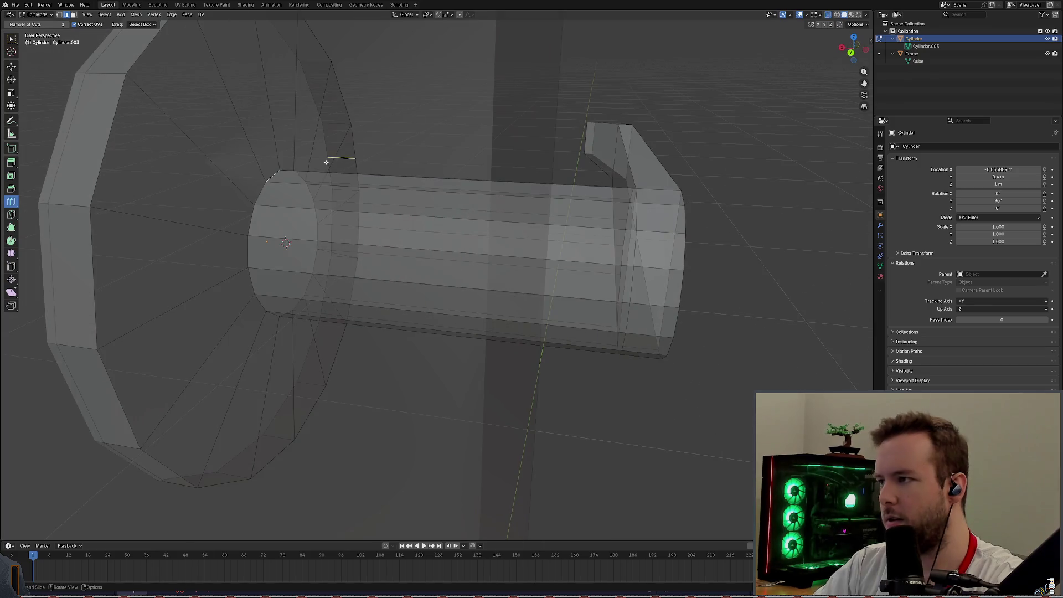
# Select the cylinder's end cap loop and apply Edge Split to it.
pyautogui.keyDown('alt'); pyautogui.click(273, 174); pyautogui.keyUp('alt')
pyautogui.hotkey('ctrl', 'r')
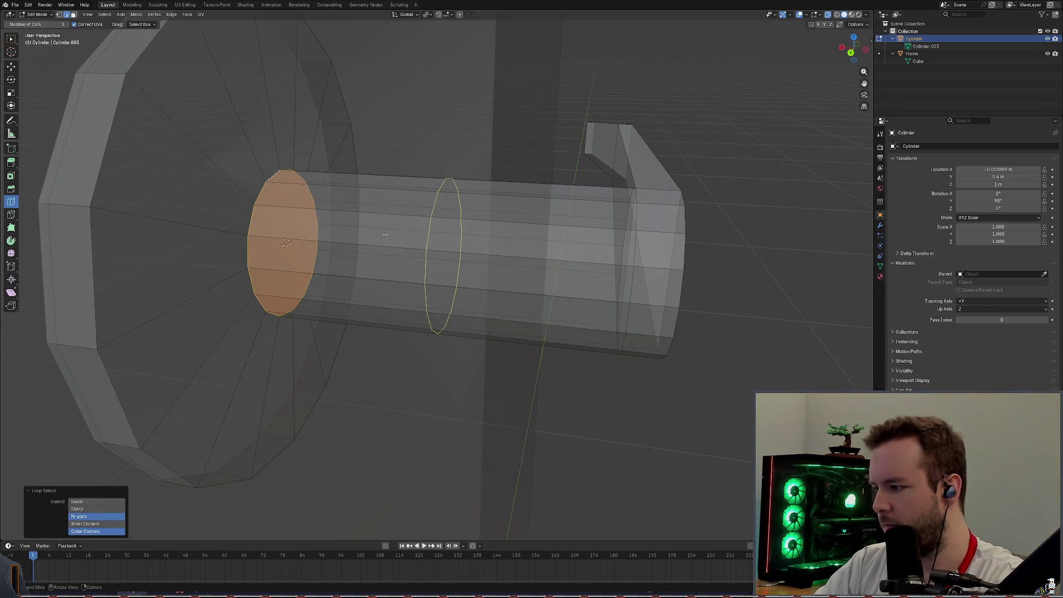
pyautogui.rightClick(525, 151)
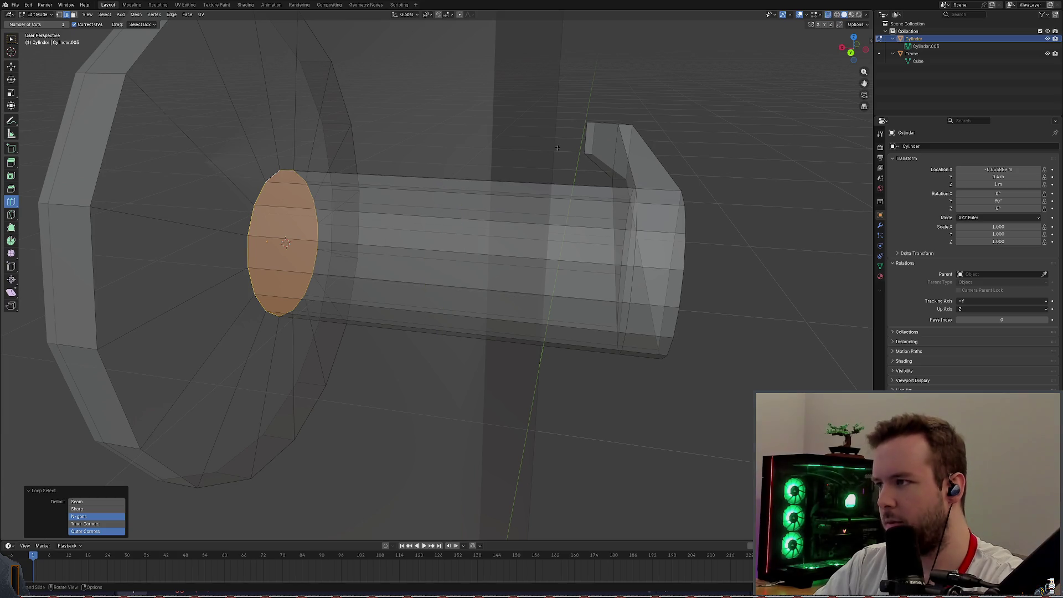
pyautogui.click(827, 15)
pyautogui.hotkey('ctrl', 'r')
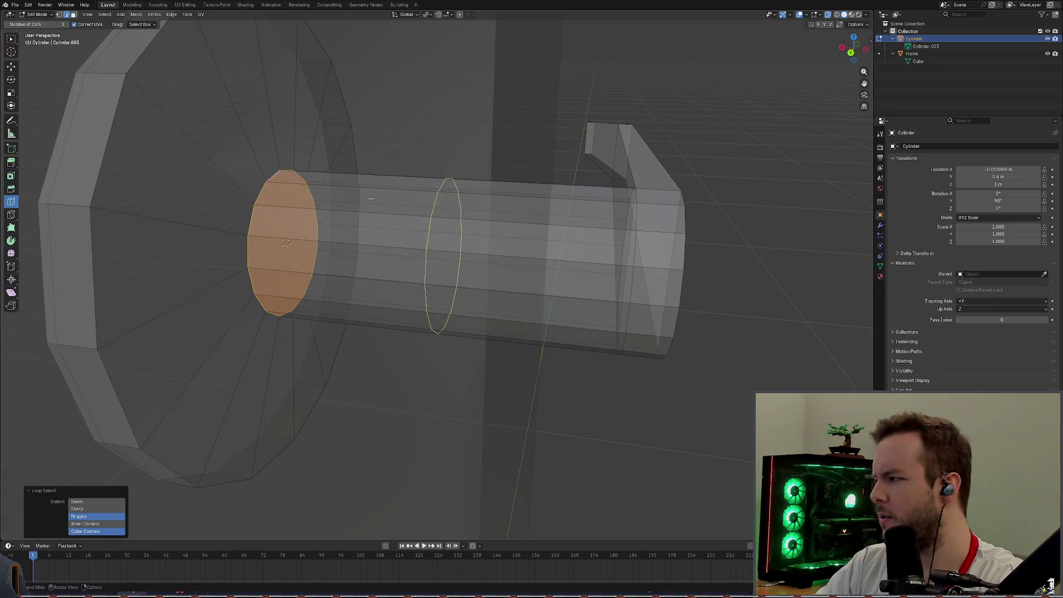
pyautogui.rightClick(272, 193)
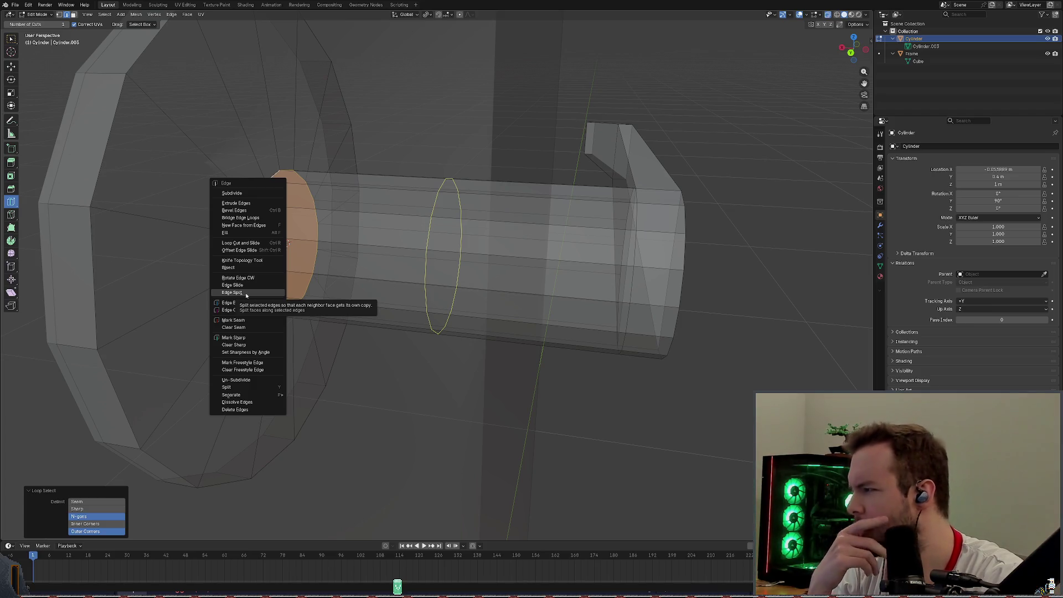
pyautogui.click(245, 295)
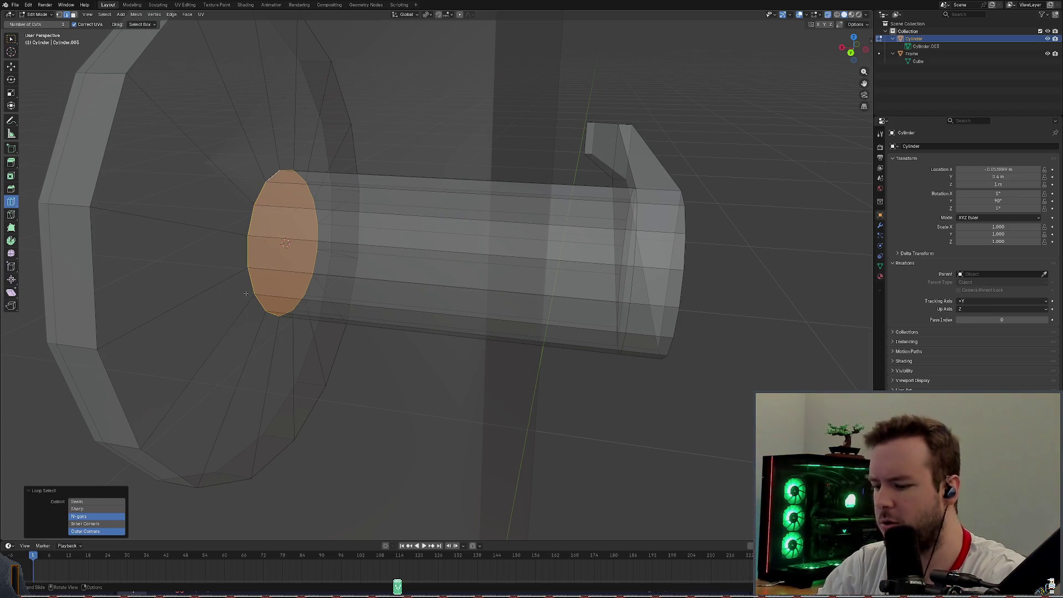
# Try a vertex parent, then select a vertical edge loop and bring up the edge operations for separating it.
pyautogui.hotkey('ctrl', 'p')
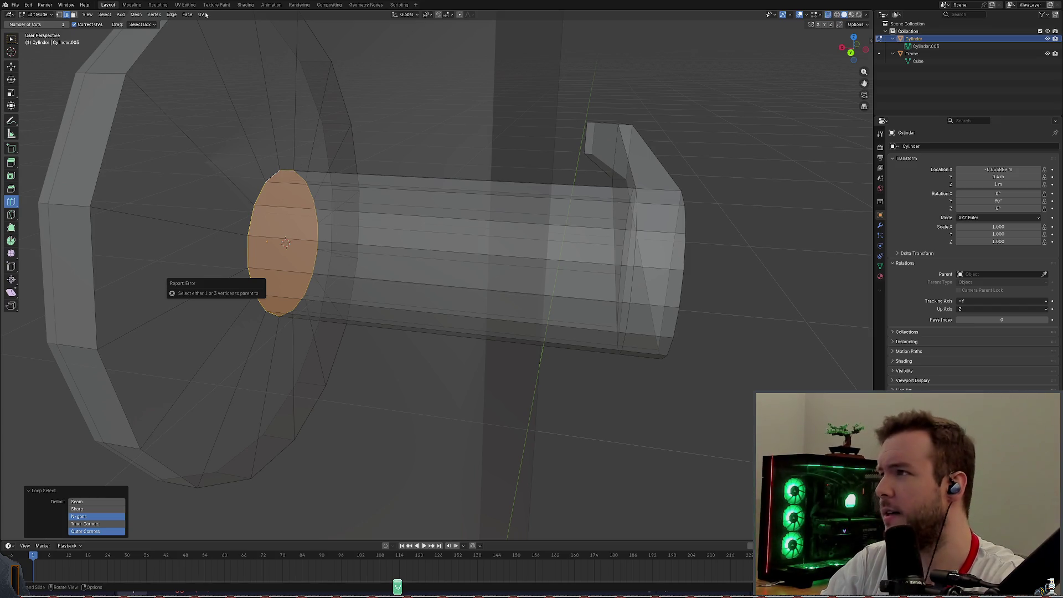
pyautogui.click(155, 15)
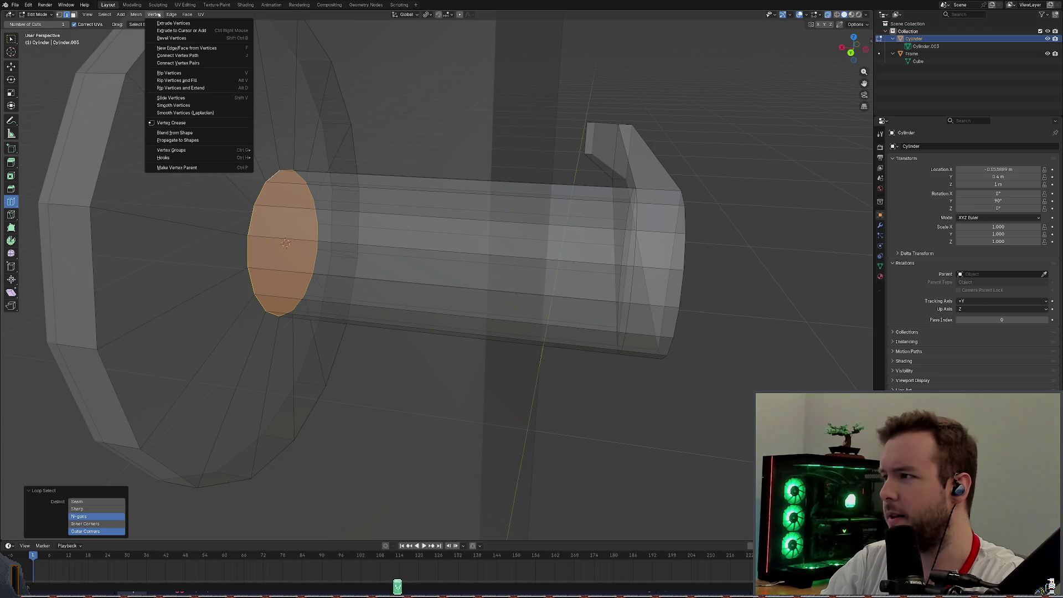
pyautogui.click(285, 242)
pyautogui.keyDown('alt'); pyautogui.click(445, 250); pyautogui.keyUp('alt')
pyautogui.hotkey('ctrl', 'e')
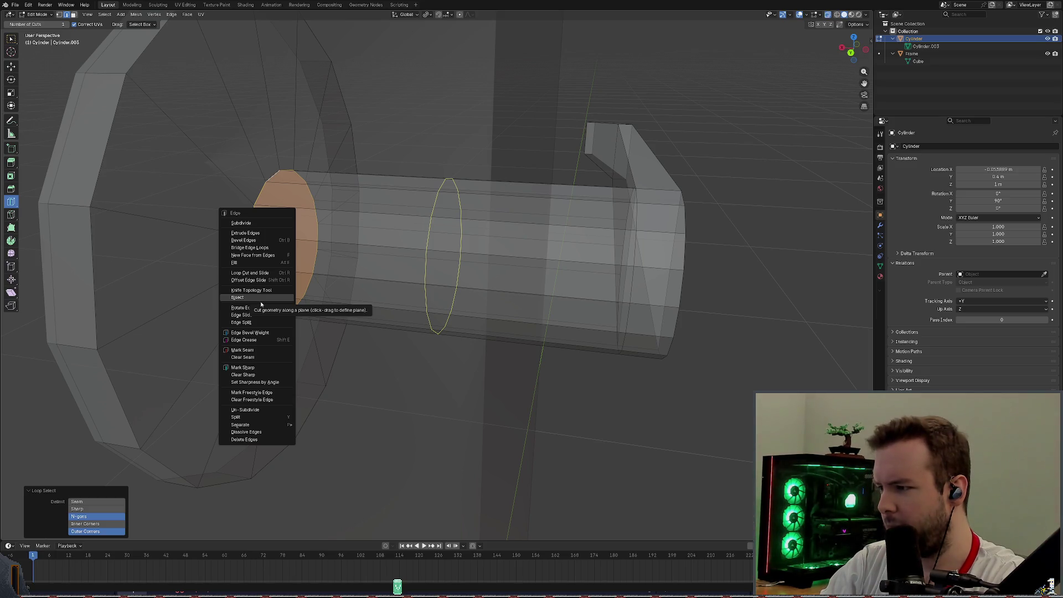
pyautogui.moveTo(241, 424)
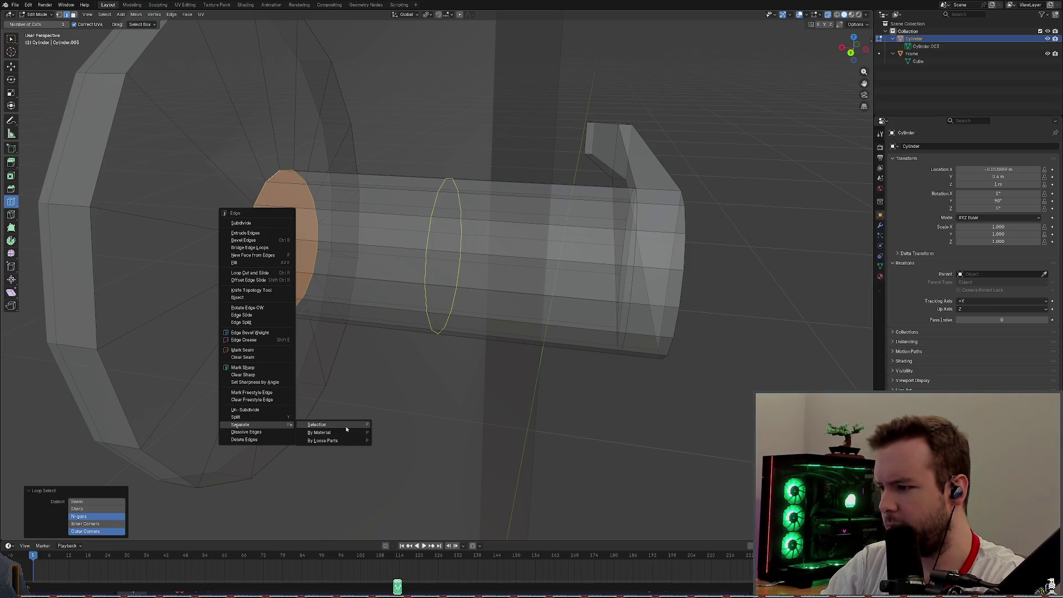
# Separate the selected loop into new object Cylinder.001, select it in the Outliner and save.
pyautogui.click(345, 424)
pyautogui.keyDown('alt'); pyautogui.click(345, 347); pyautogui.keyUp('alt')
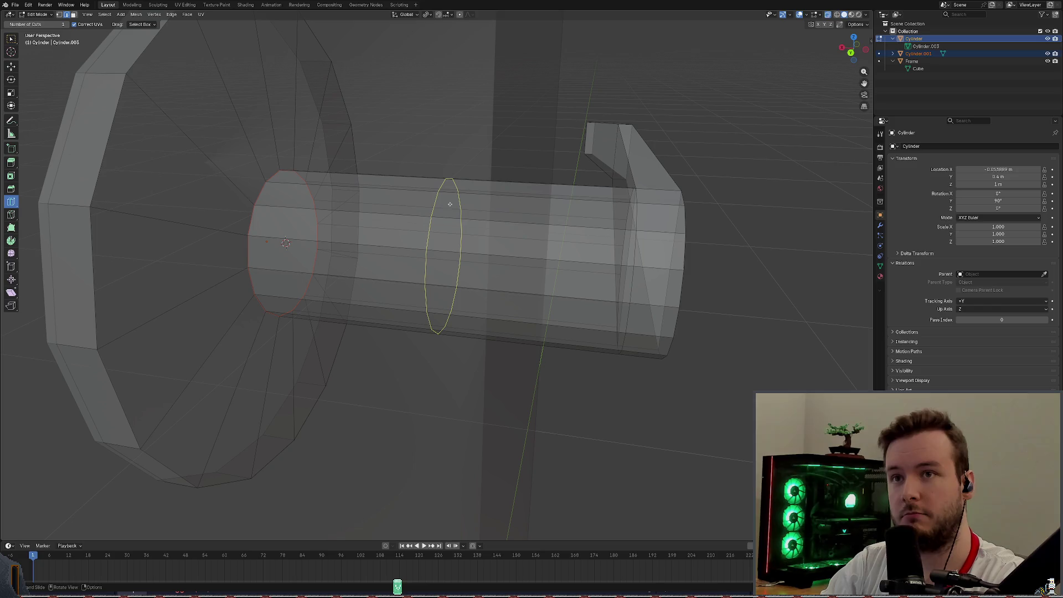
pyautogui.moveTo(358, 291)
pyautogui.mouseDown(button='middle')
pyautogui.moveTo(406, 174)
pyautogui.moveTo(465, 150)
pyautogui.mouseUp(button='middle')
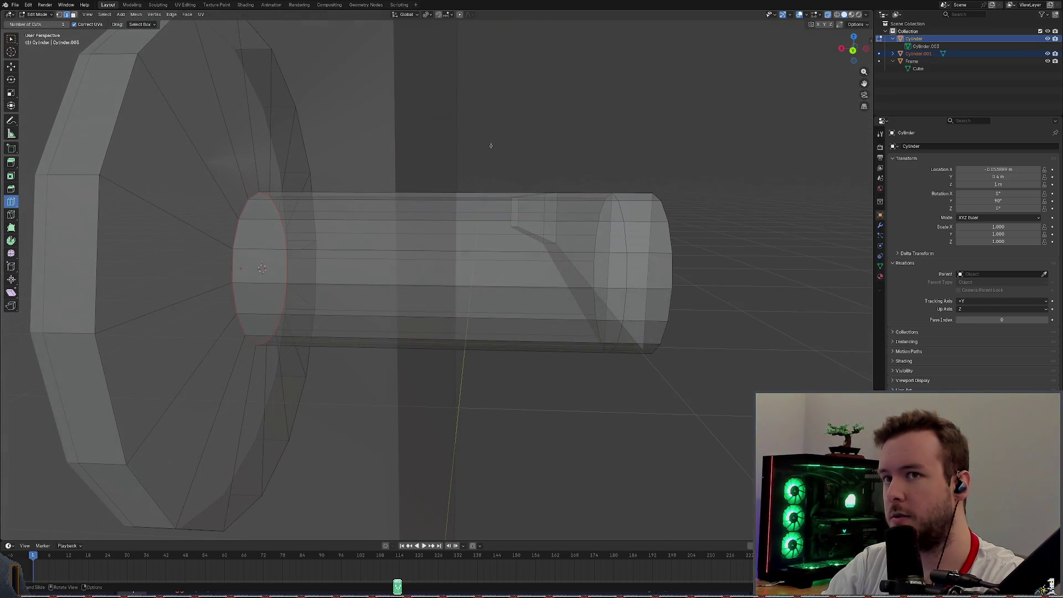
pyautogui.click(930, 54)
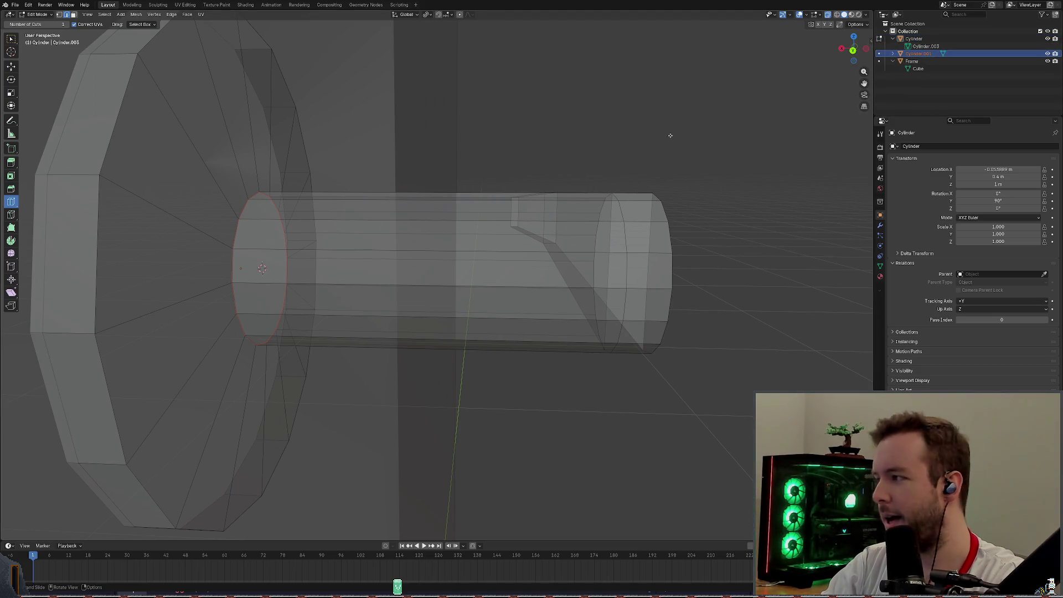
pyautogui.moveTo(527, 165)
pyautogui.mouseDown(button='middle')
pyautogui.moveTo(463, 164)
pyautogui.moveTo(469, 189)
pyautogui.mouseUp(button='middle')
pyautogui.hotkey('ctrl', 's')
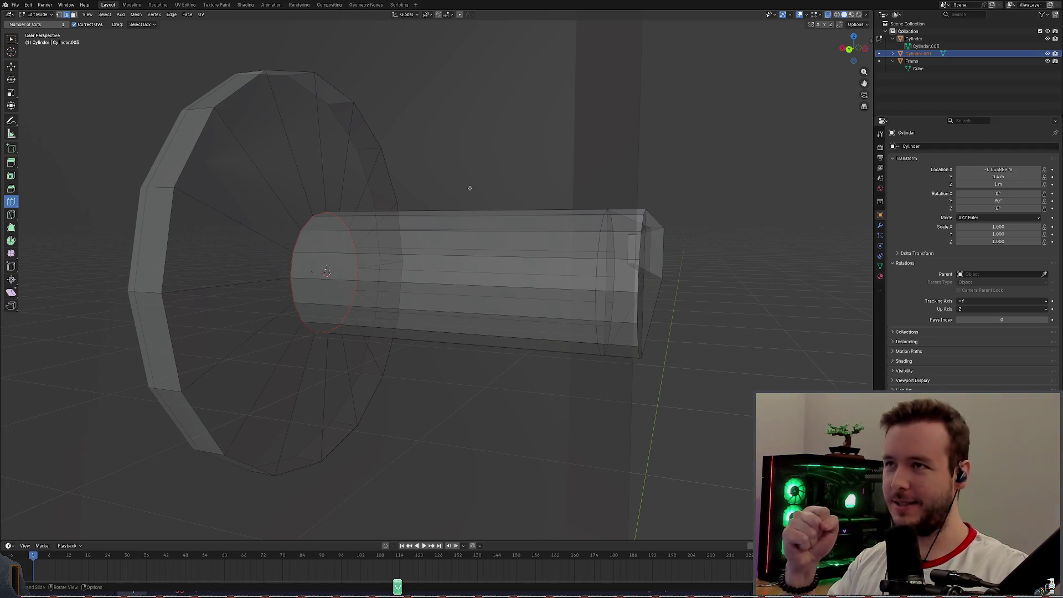
# Cancel a few trial loop cuts on the inner cylinder and select its whole linked mesh with Ctrl+L.
pyautogui.hotkey('ctrl', 'r')
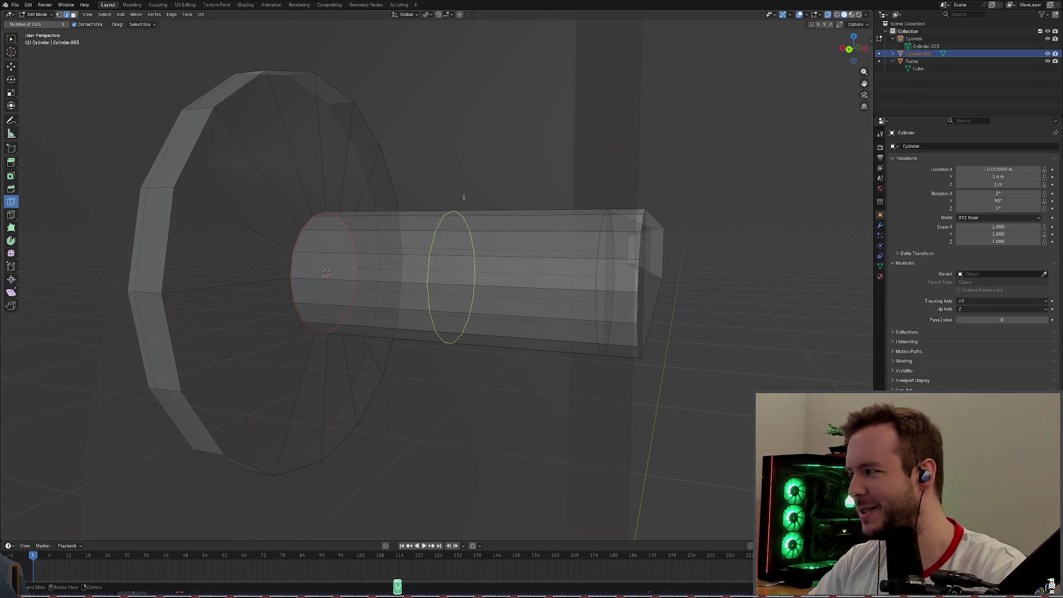
pyautogui.rightClick(467, 195)
pyautogui.moveTo(468, 196)
pyautogui.mouseDown(button='middle')
pyautogui.moveTo(482, 205)
pyautogui.moveTo(495, 183)
pyautogui.mouseUp(button='middle')
pyautogui.hotkey('ctrl', 'r')
pyautogui.rightClick(486, 200)
pyautogui.hotkey('ctrl', 'r')
pyautogui.hotkey('ctrl', 'l')
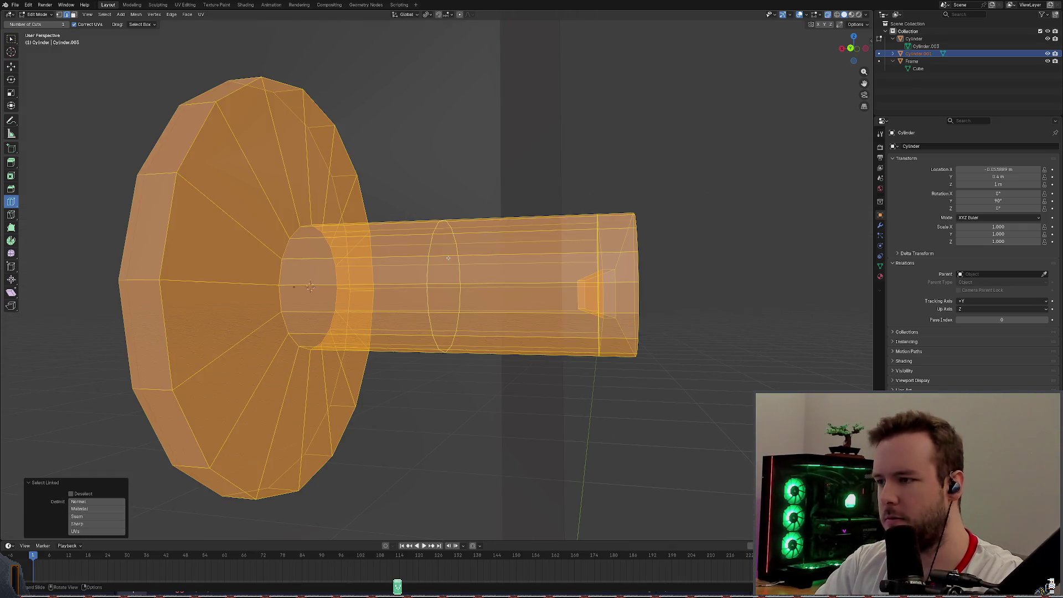
# Nest the cylinder under Frame, switch to the Move tool and clear the mesh selection.
pyautogui.click(912, 91)
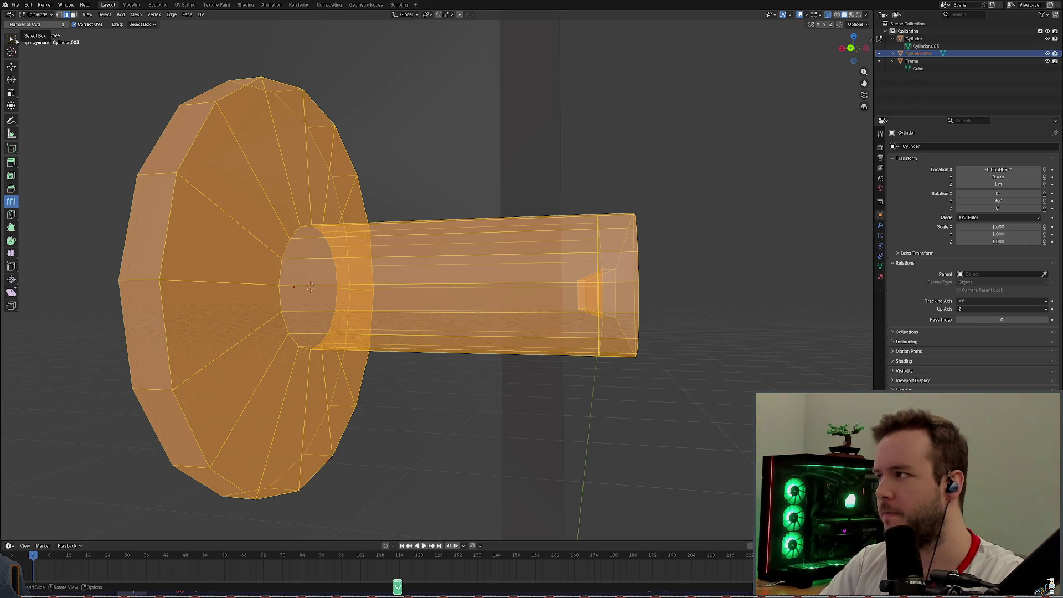
pyautogui.click(11, 66)
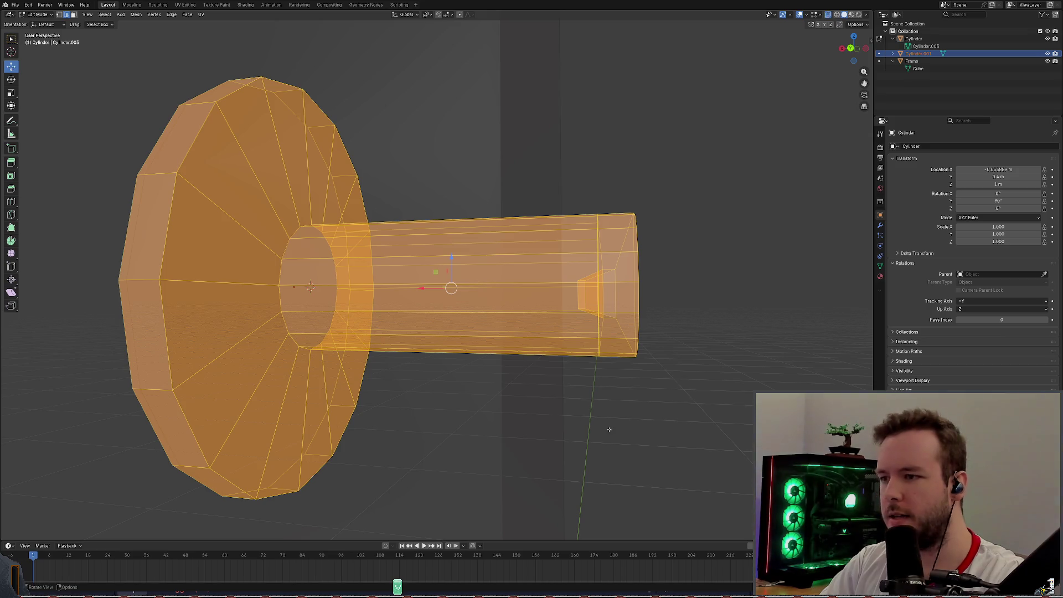
pyautogui.hotkey('alt', 'a')
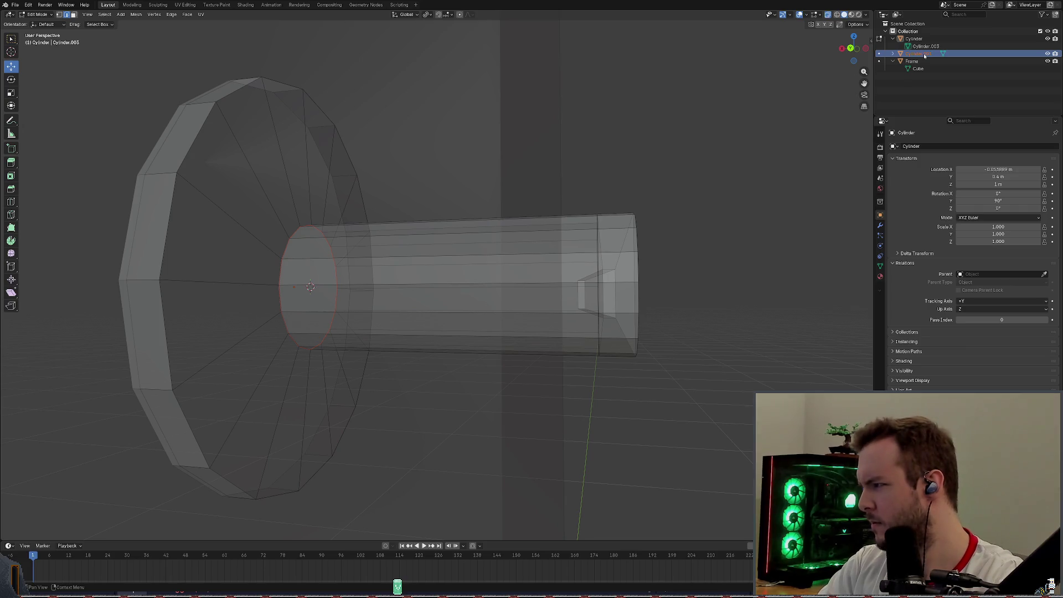
pyautogui.click(531, 259)
pyautogui.moveTo(702, 184); pyautogui.dragTo(445, 196, button='middle')
# Select all, deselect, then isolate the cylinder's round end cap face.
pyautogui.press('a')
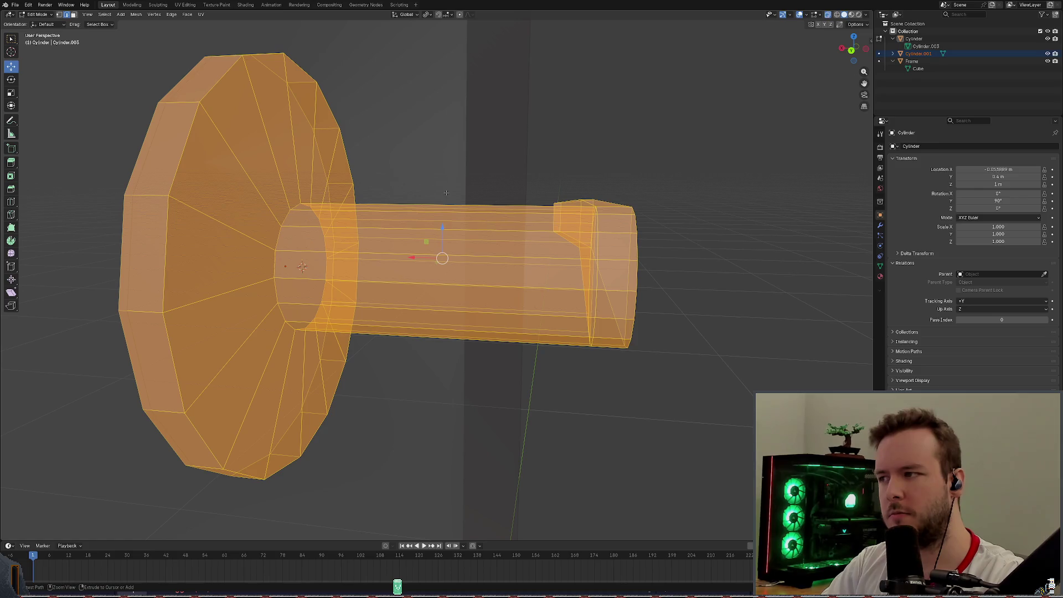
pyautogui.hotkey('alt', 'a')
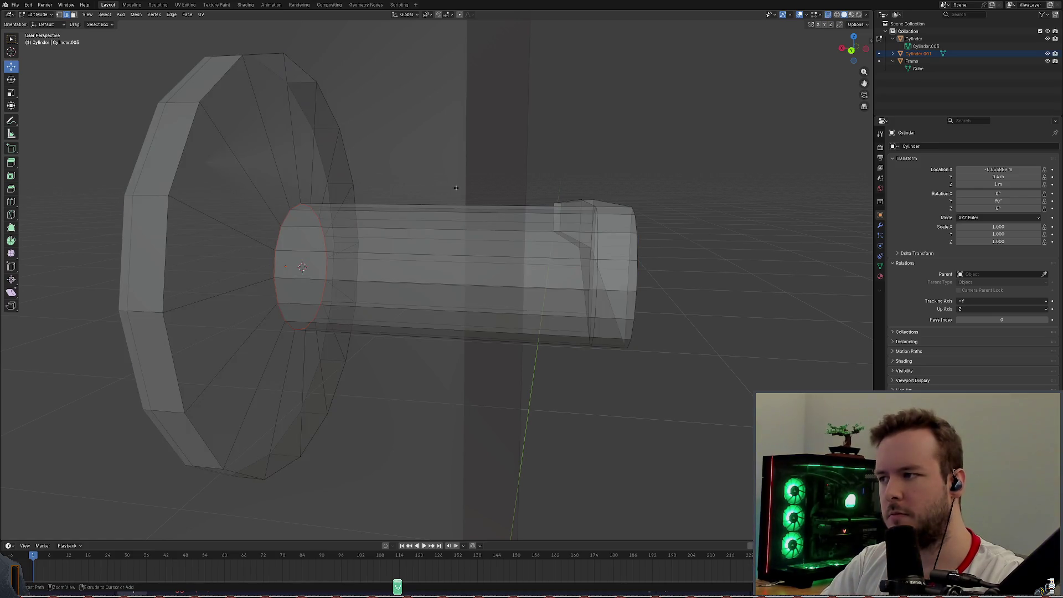
pyautogui.press('l')
pyautogui.moveTo(455, 187); pyautogui.dragTo(410, 191, button='middle')
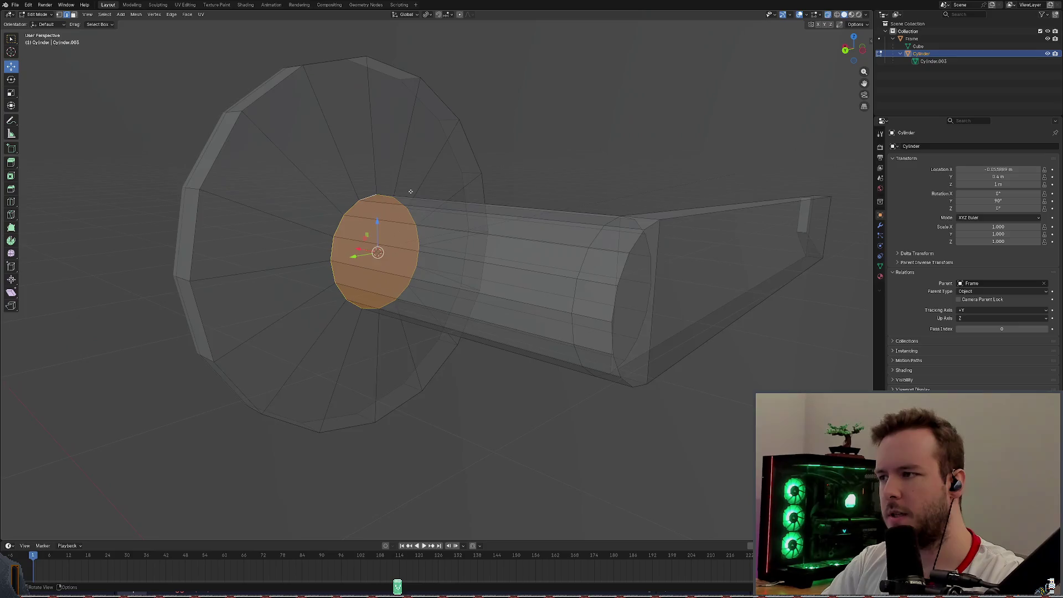
pyautogui.scroll(4, 410, 192)
pyautogui.scroll(1, 349, 187)
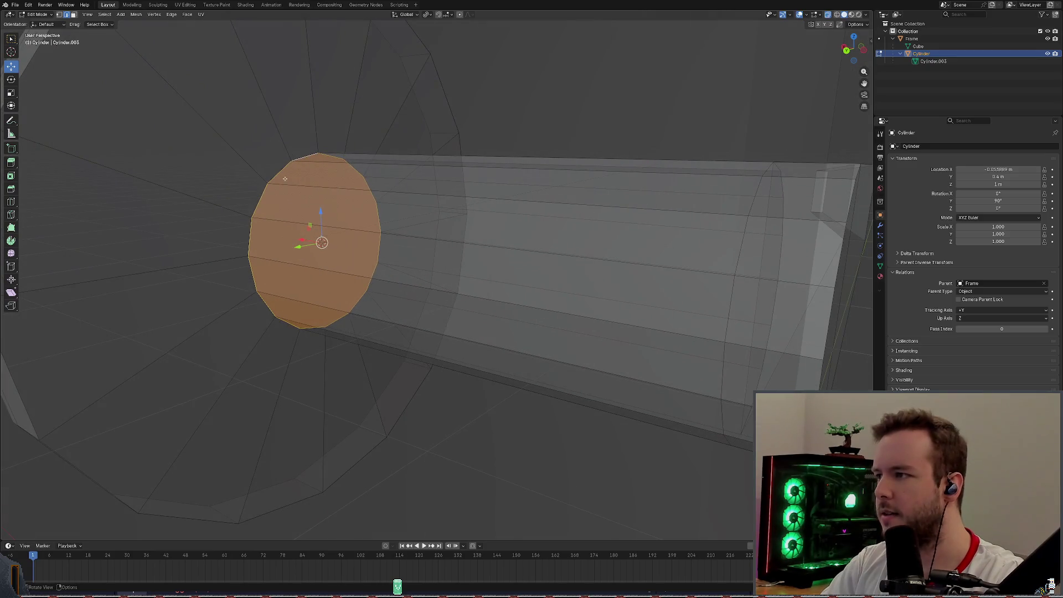
# Run Mesh > Clean Up > Merge by Distance, nudge the end cap and attempt a vertex parent.
pyautogui.click(124, 16)
pyautogui.moveTo(136, 14)
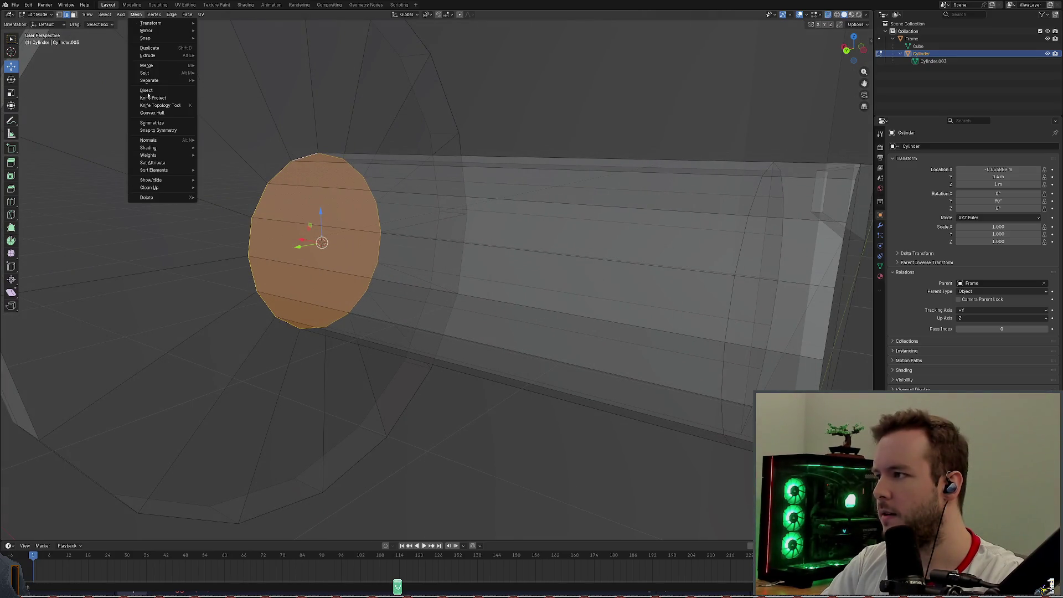
pyautogui.moveTo(151, 187)
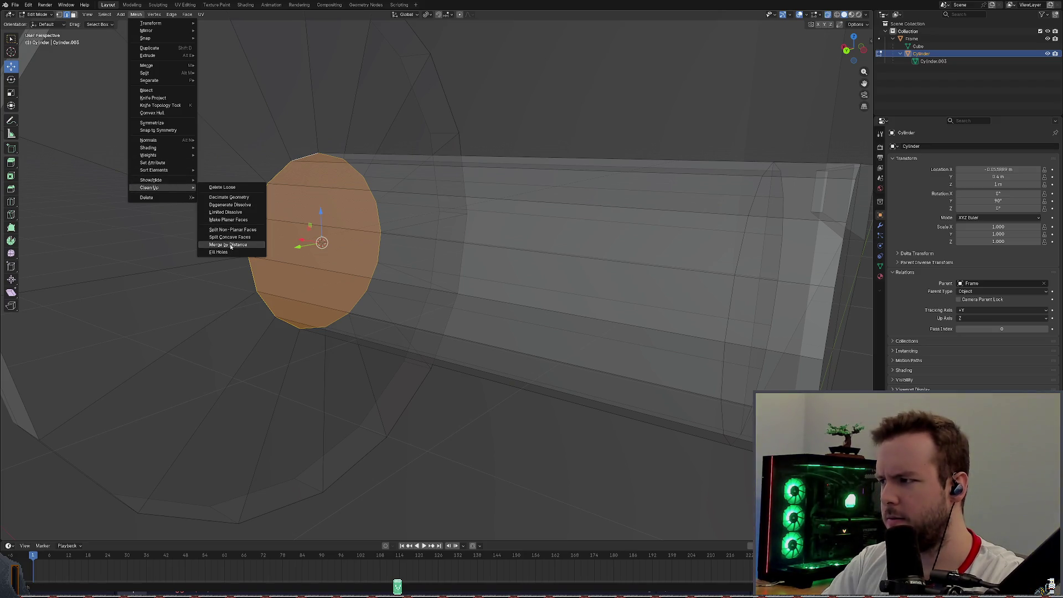
pyautogui.click(228, 245)
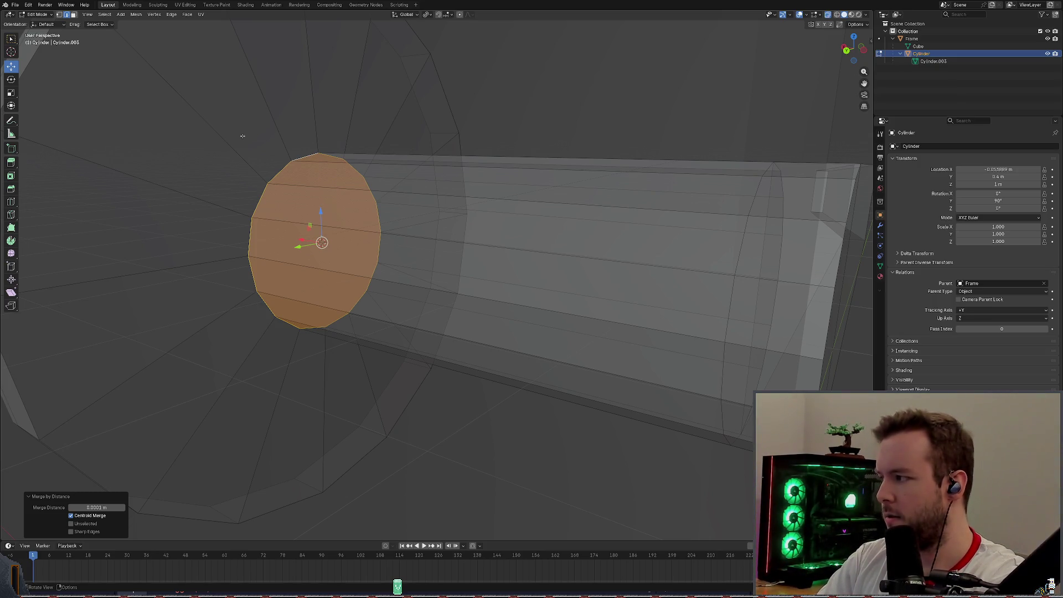
pyautogui.press('g')
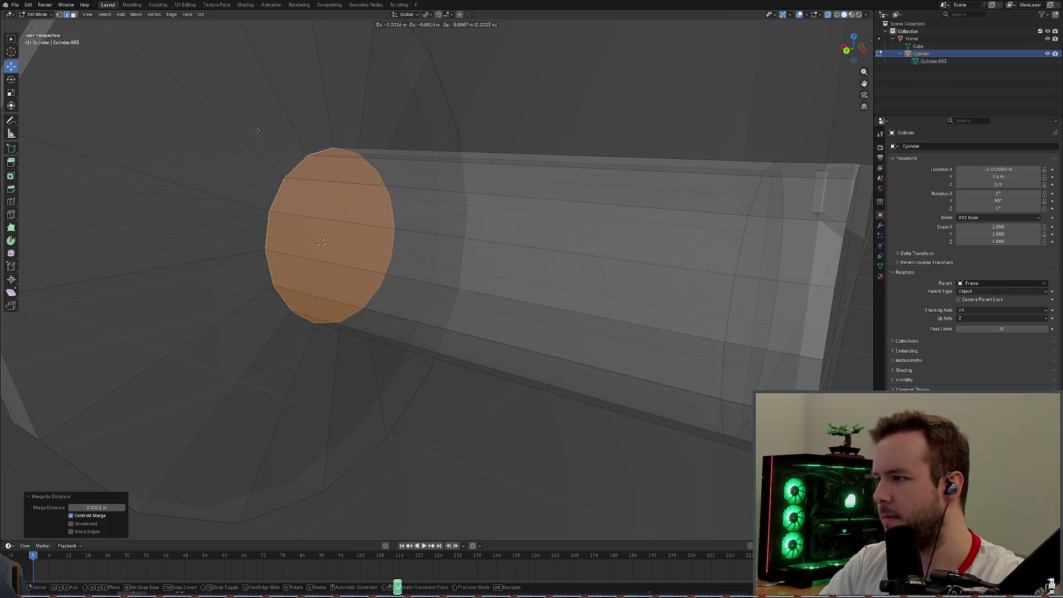
pyautogui.click(256, 126)
pyautogui.hotkey('ctrl', 'p')
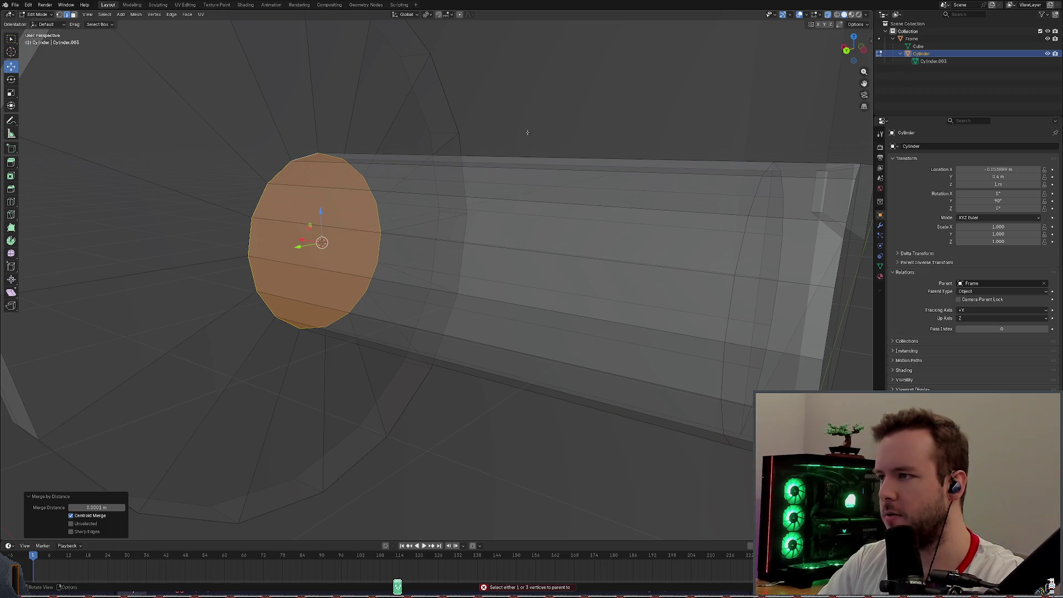
pyautogui.hotkey('alt', 'a')
# Move the selection to a side face of the inner cylinder and a wedge face on the large disc.
pyautogui.moveTo(520, 133); pyautogui.dragTo(323, 177, button='middle')
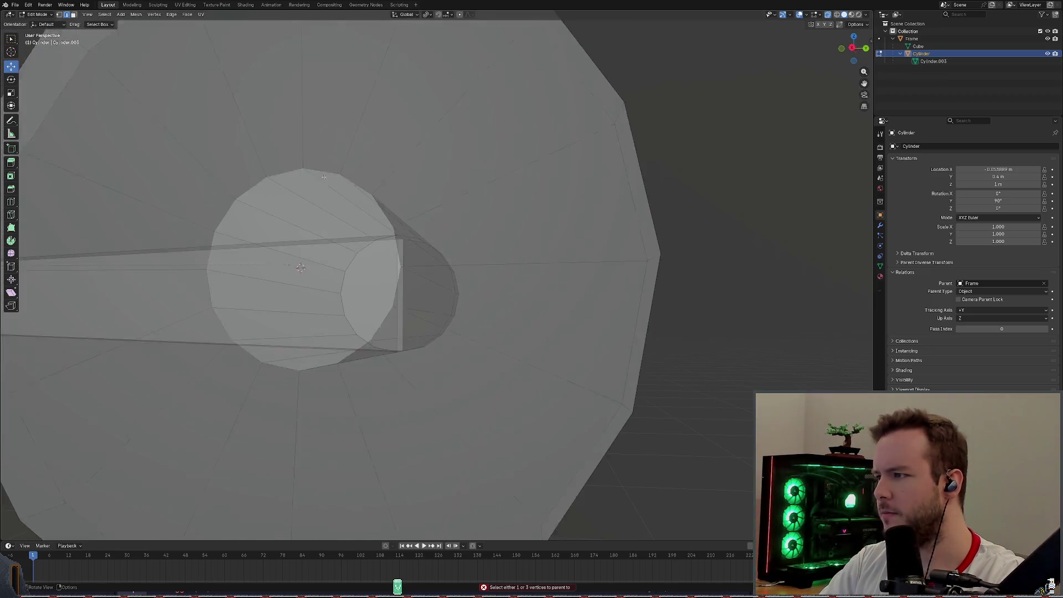
pyautogui.scroll(-2, 324, 177)
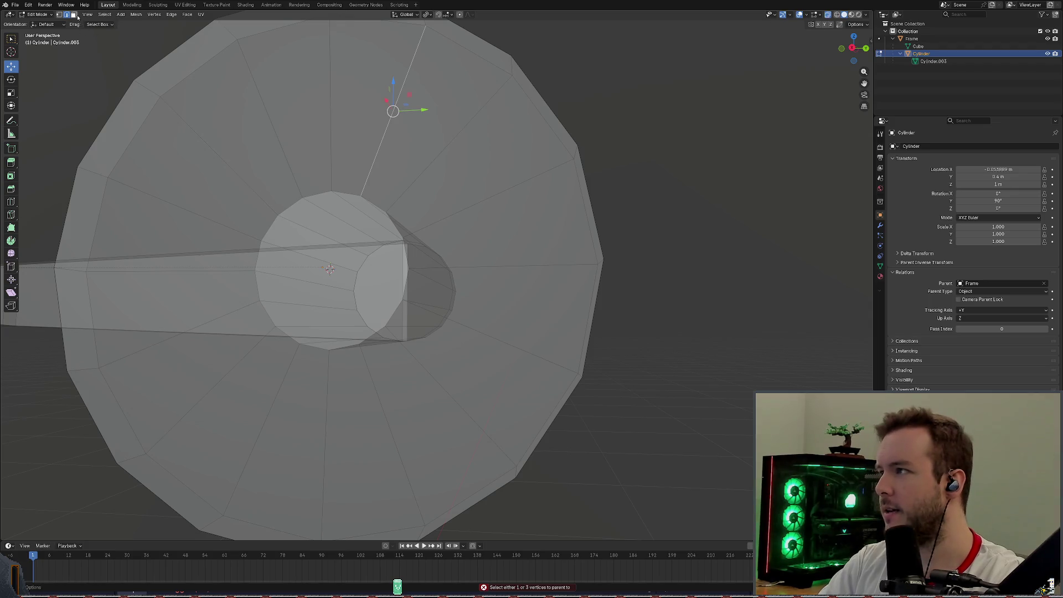
pyautogui.click(333, 220)
pyautogui.click(509, 205)
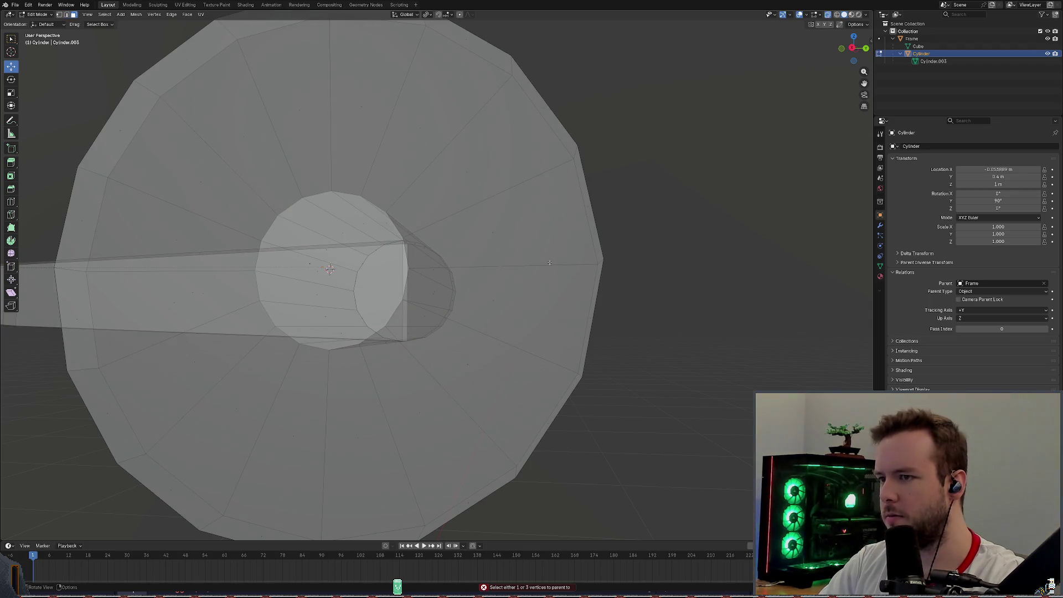
pyautogui.moveTo(399, 249); pyautogui.dragTo(388, 339, button='middle')
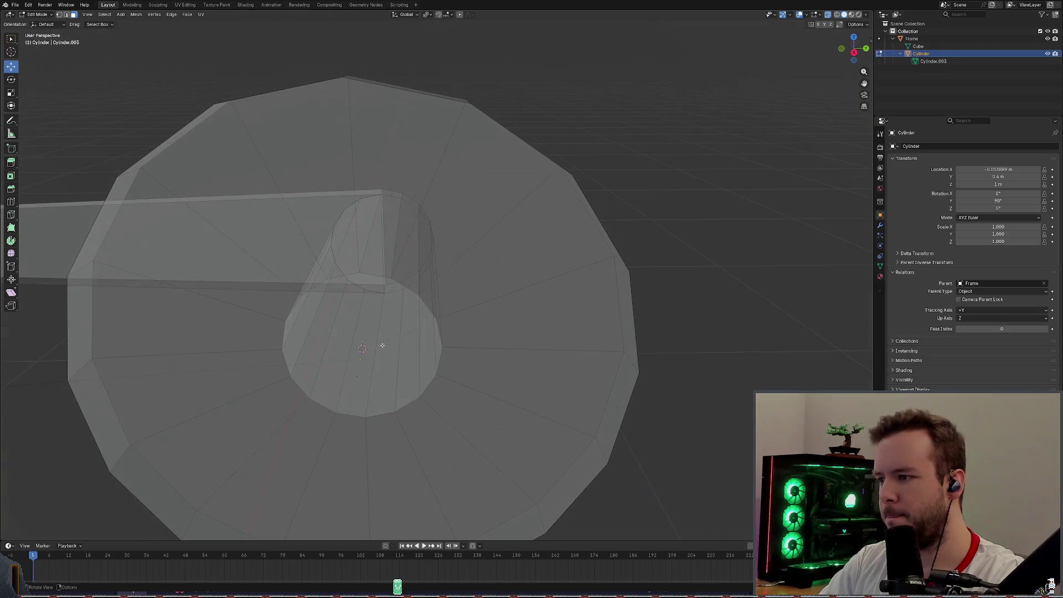
pyautogui.click(389, 339)
pyautogui.click(524, 366)
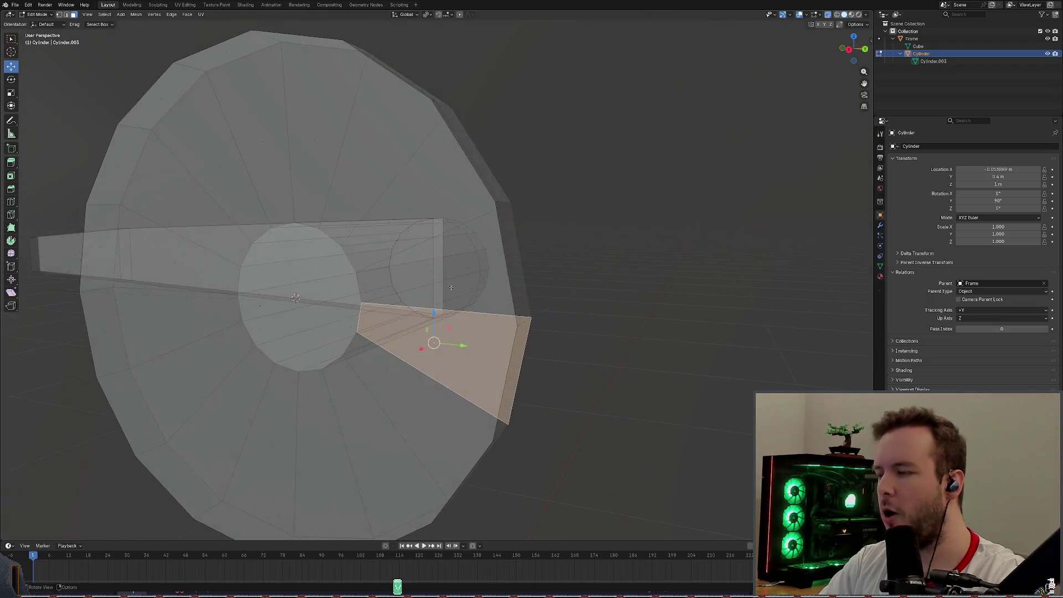
pyautogui.moveTo(498, 357); pyautogui.dragTo(357, 292, button='middle')
pyautogui.scroll(2, 332, 233)
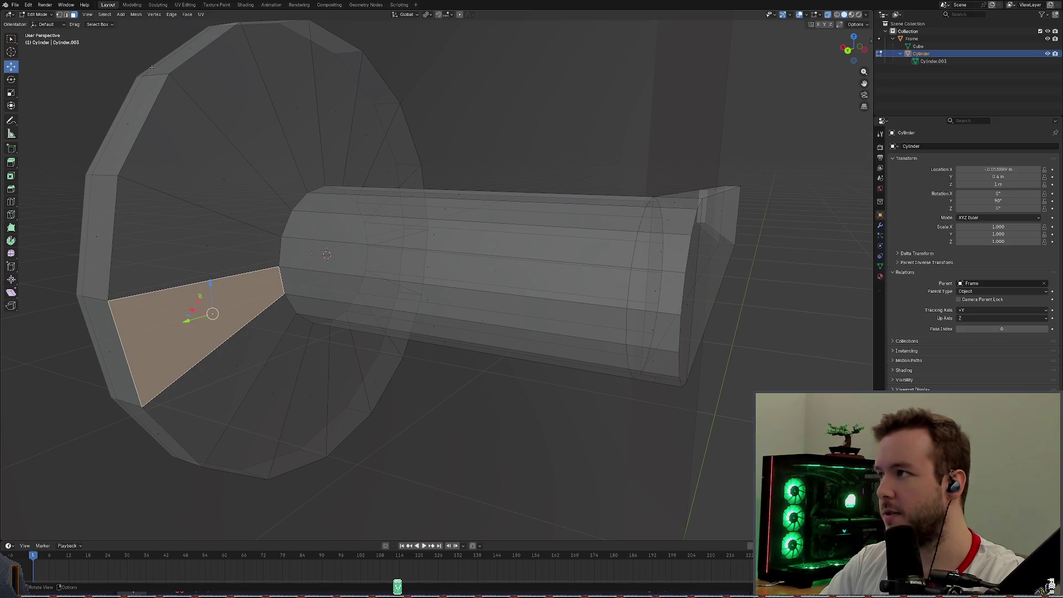
# In face select, pick the end cap loop and attempt a vertex parent, which is refused.
pyautogui.click(71, 15)
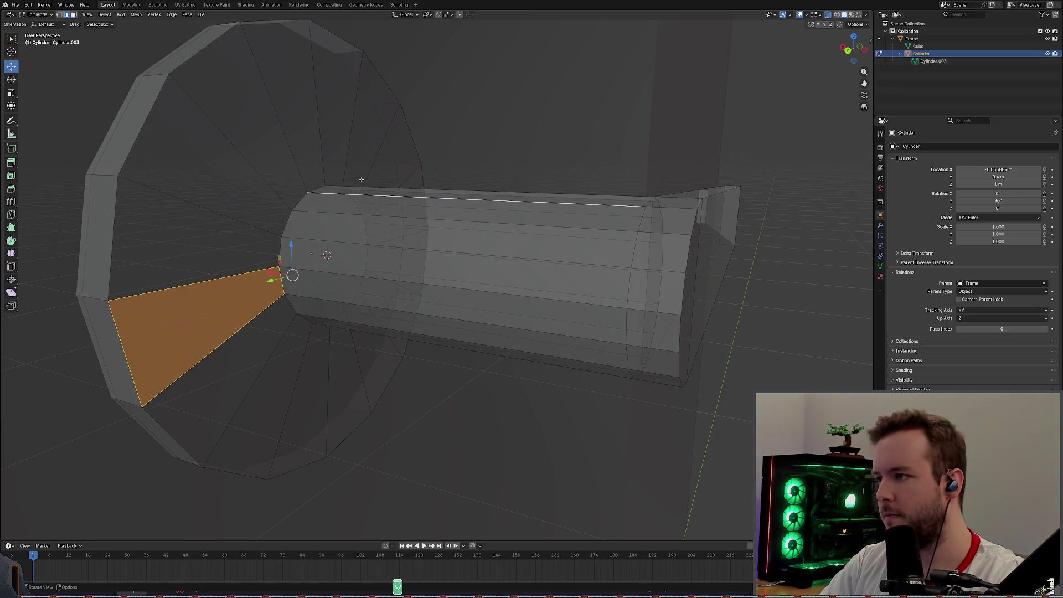
pyautogui.click(336, 192)
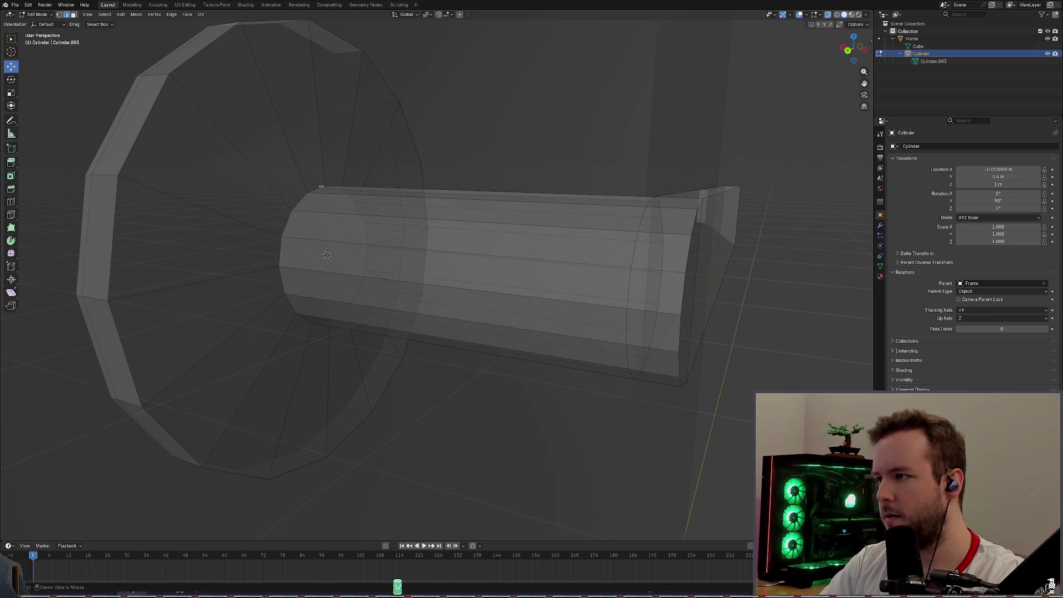
pyautogui.keyDown('alt'); pyautogui.click(321, 186); pyautogui.keyUp('alt')
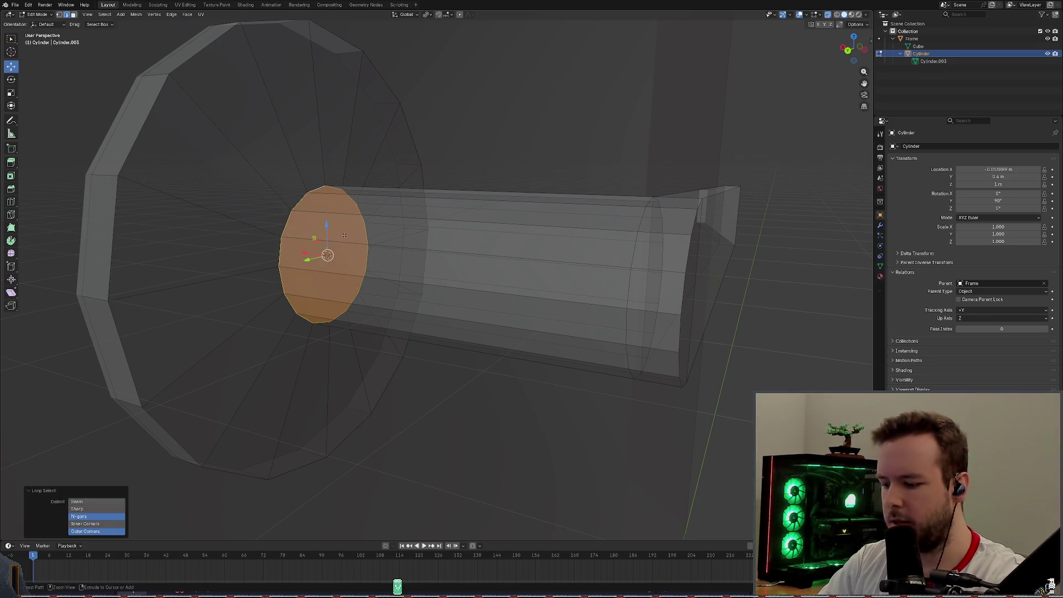
pyautogui.hotkey('ctrl', 'p')
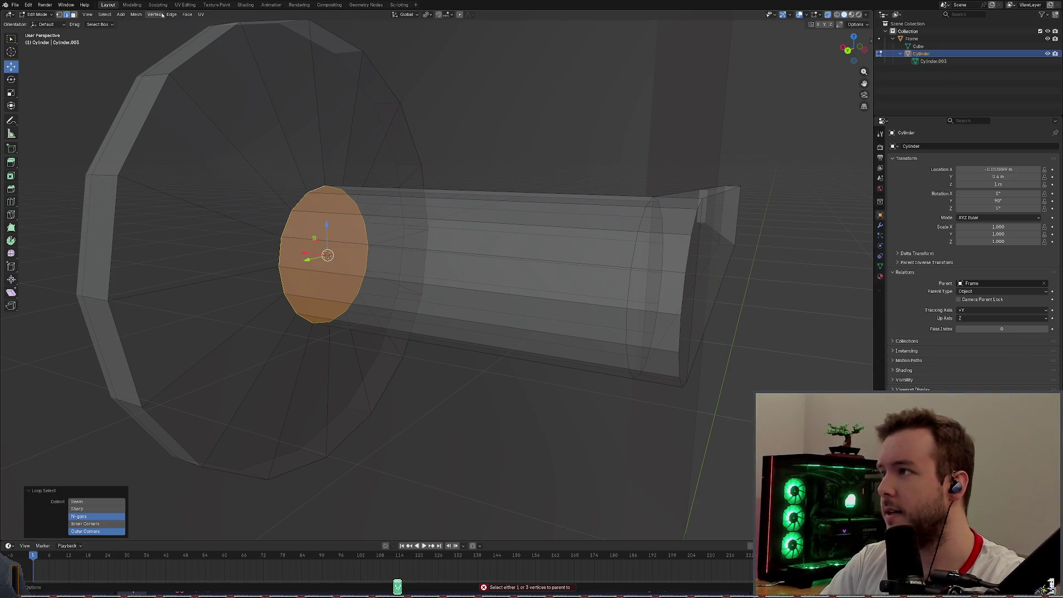
# Browse the mesh menus and bring up the Ctrl+E edge commands for separating the cap.
pyautogui.moveTo(373, 249); pyautogui.dragTo(296, 192, button='middle')
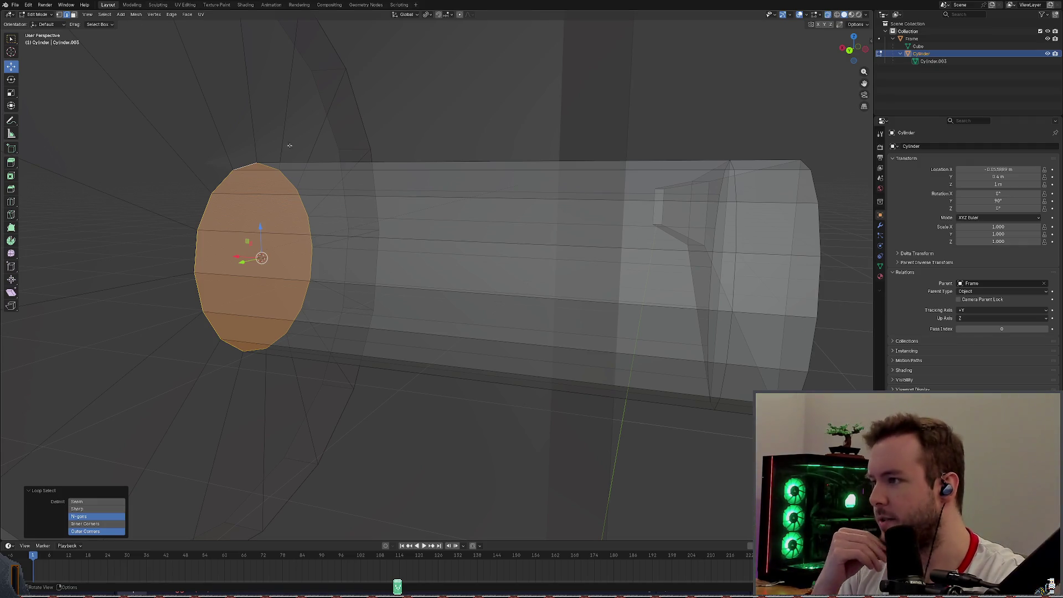
pyautogui.click(148, 13)
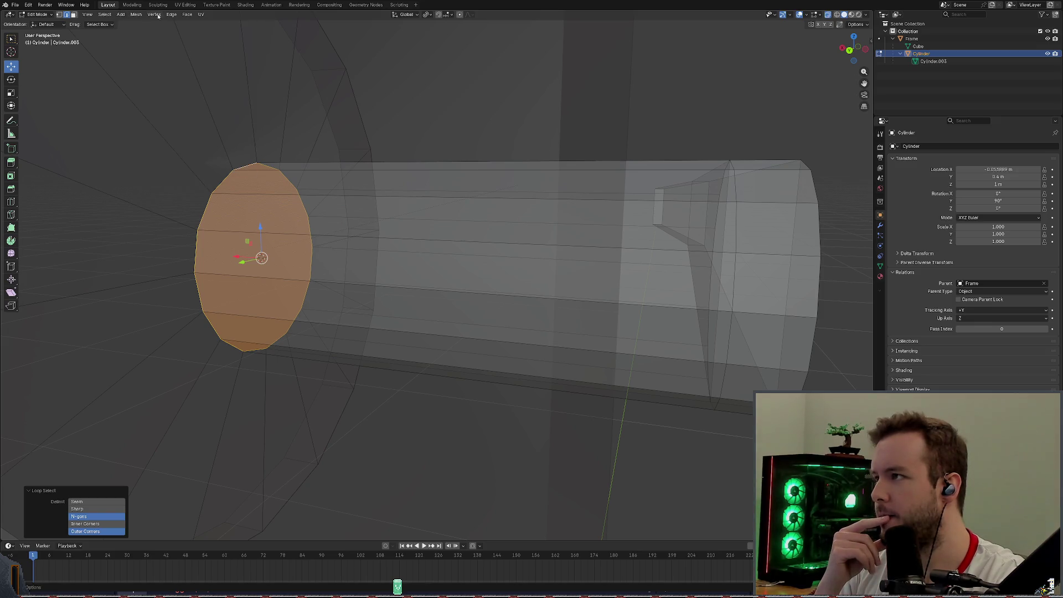
pyautogui.press('Escape')
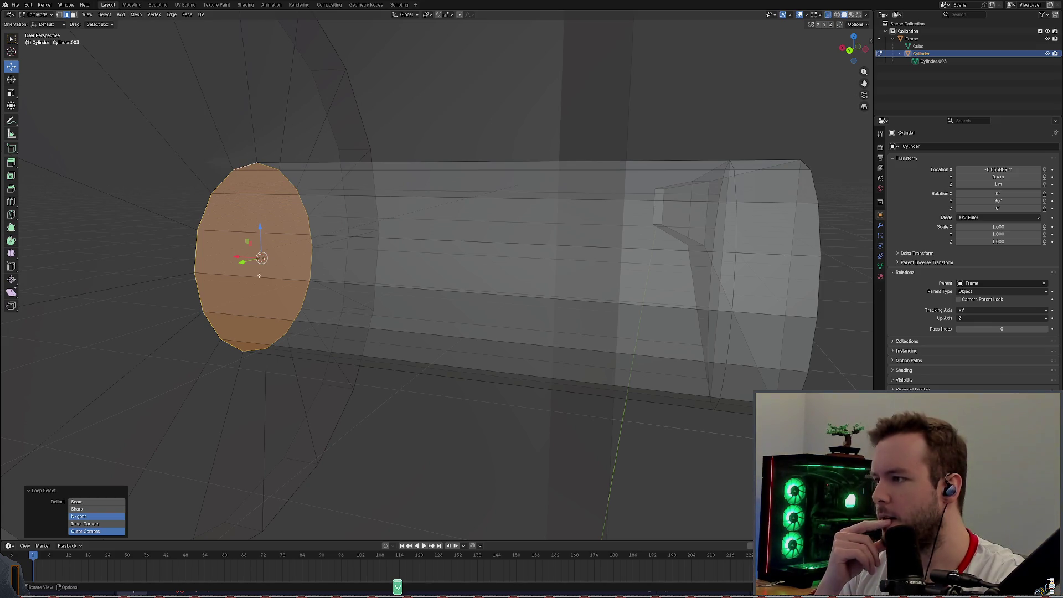
pyautogui.hotkey('ctrl', 'e')
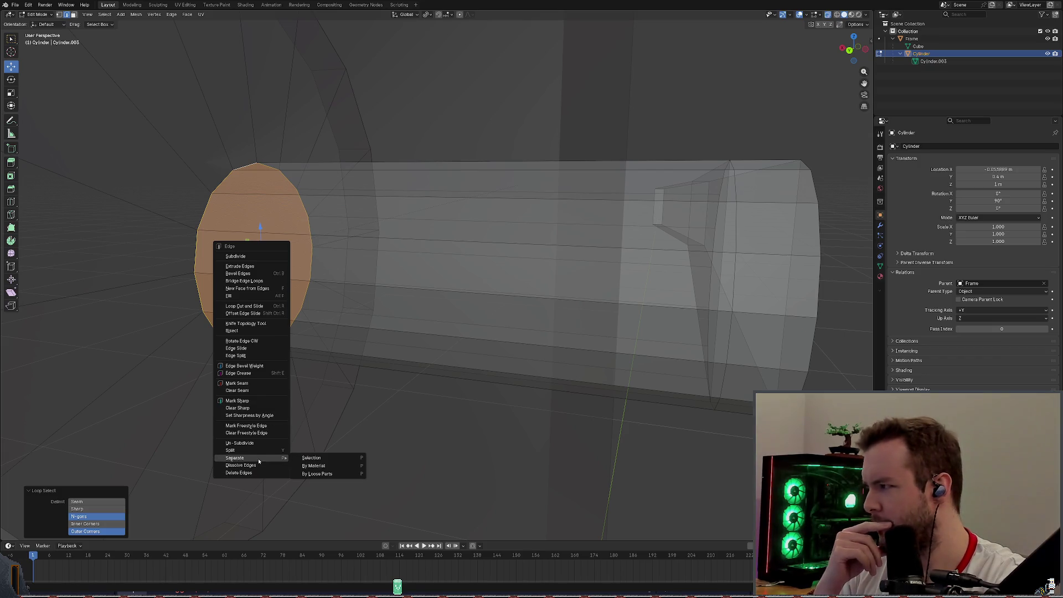
pyautogui.moveTo(242, 458)
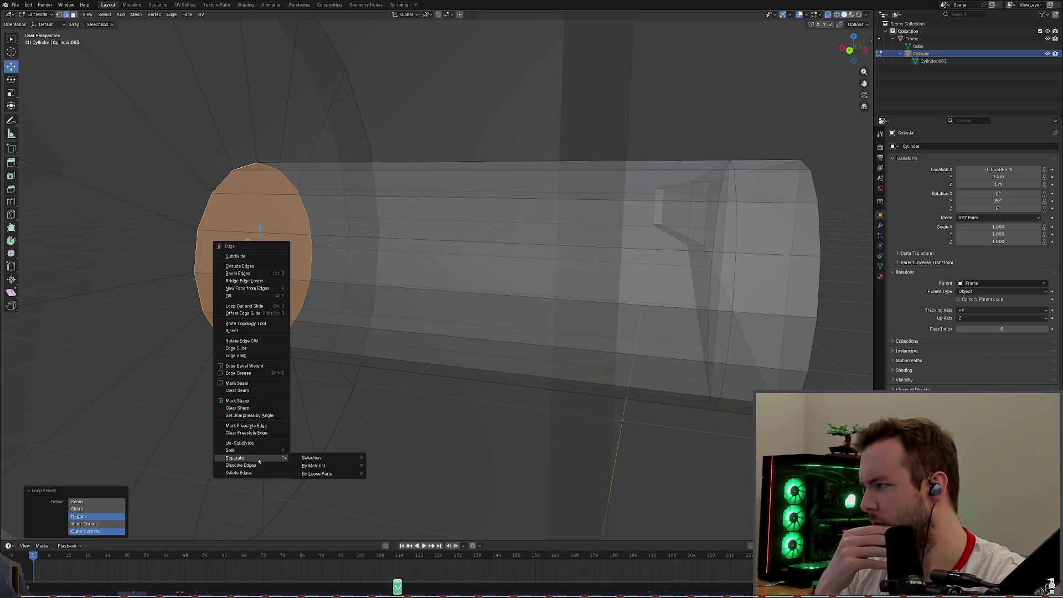
# Separate the end cap into its own object, take the split back and save the door file.
pyautogui.click(324, 465)
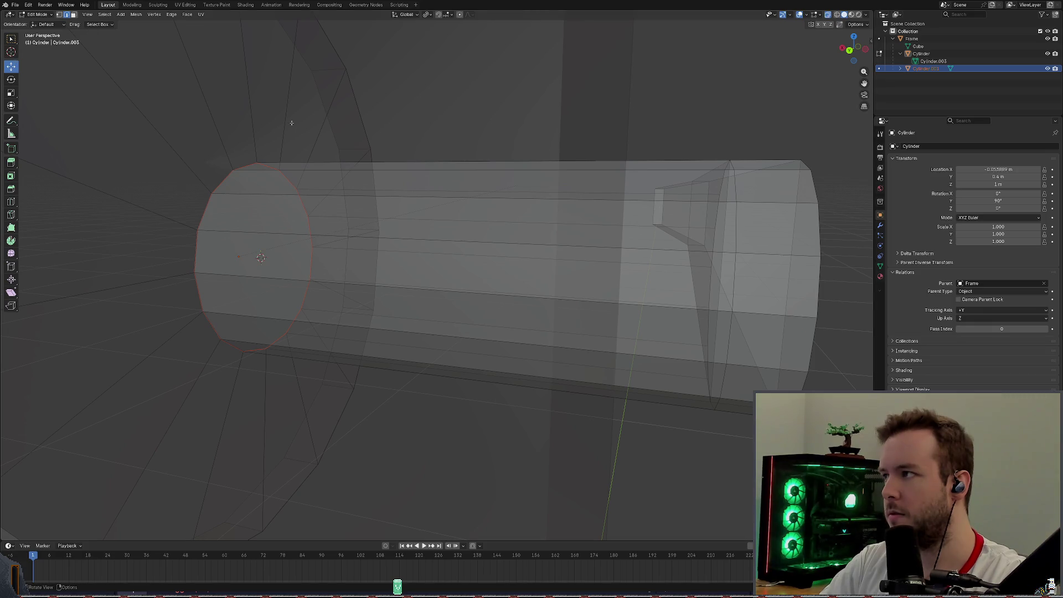
pyautogui.moveTo(260, 257); pyautogui.dragTo(430, 153, button='middle')
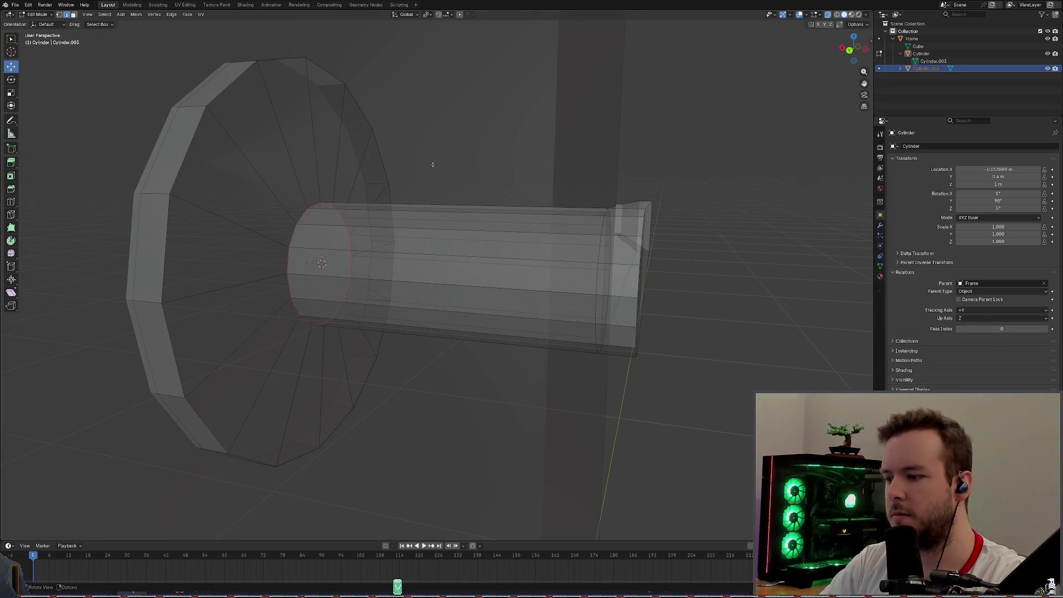
pyautogui.hotkey('ctrl', 's')
pyautogui.press('l')
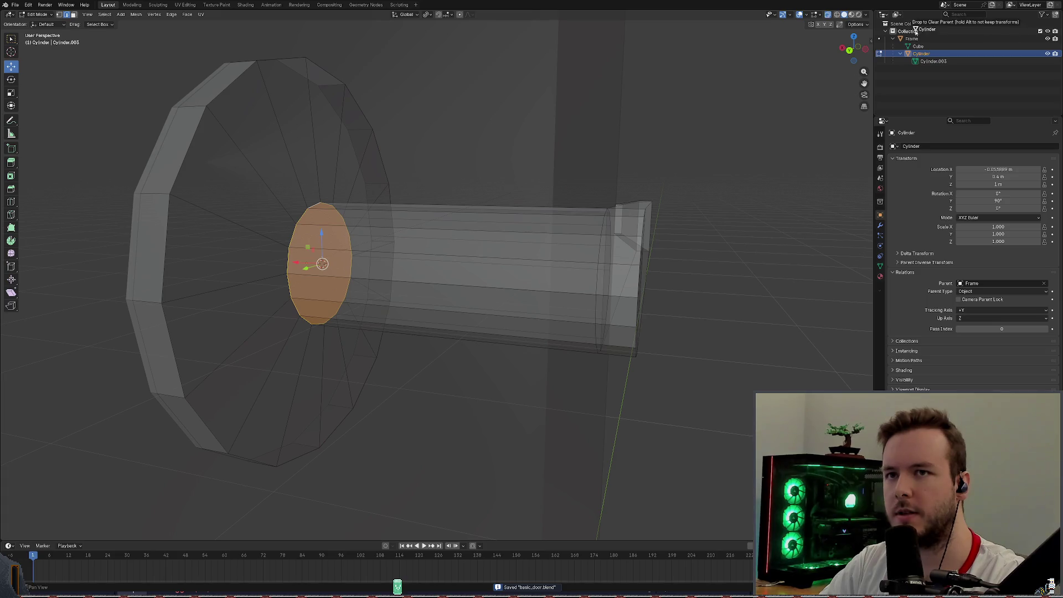
# Clear the cylinder's parent to Frame in the Outliner and reselect the end cap loop.
pyautogui.moveTo(920, 53); pyautogui.dragTo(910, 31)
pyautogui.scroll(2, 478, 129)
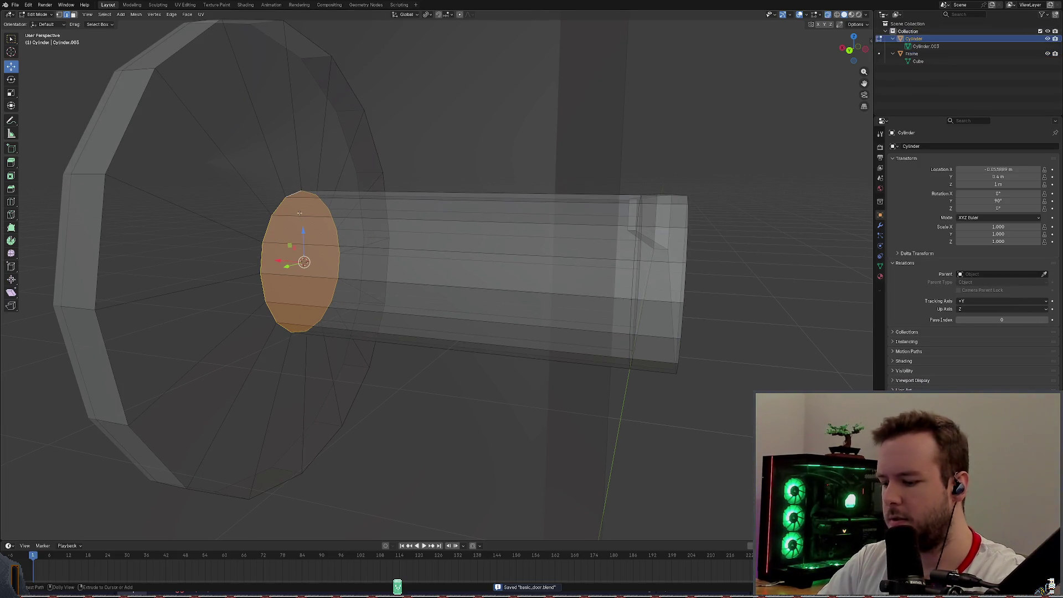
pyautogui.moveTo(404, 185); pyautogui.dragTo(415, 175, button='middle')
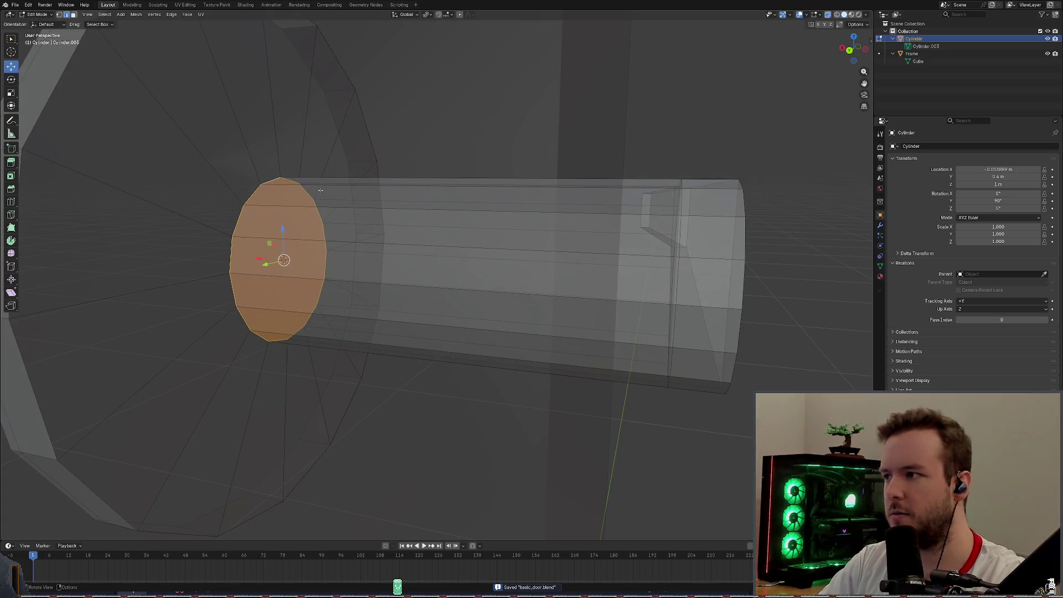
pyautogui.click(415, 174)
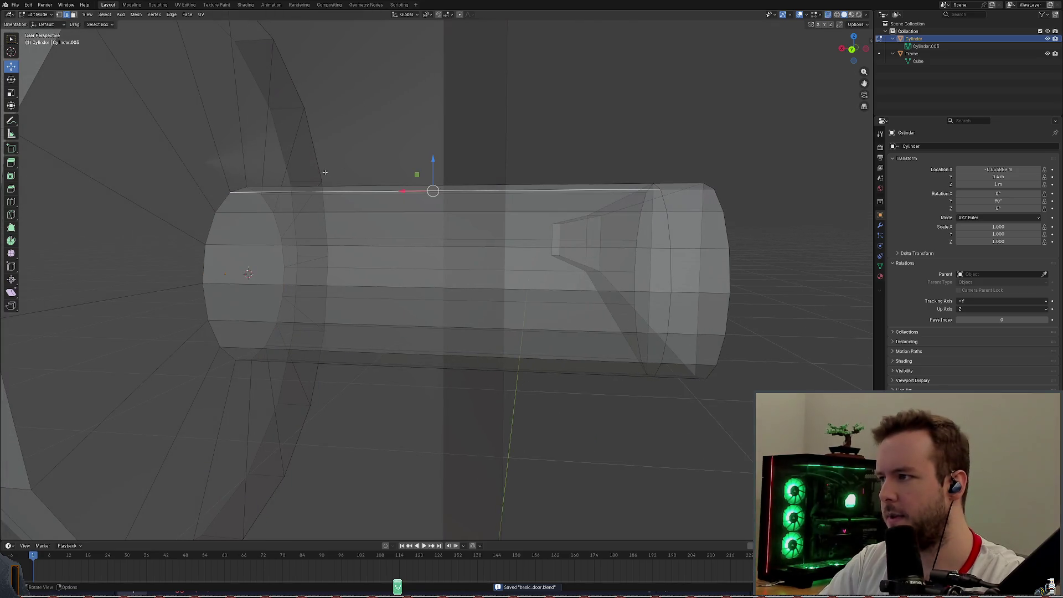
pyautogui.keyDown('alt'); pyautogui.click(250, 190); pyautogui.keyUp('alt')
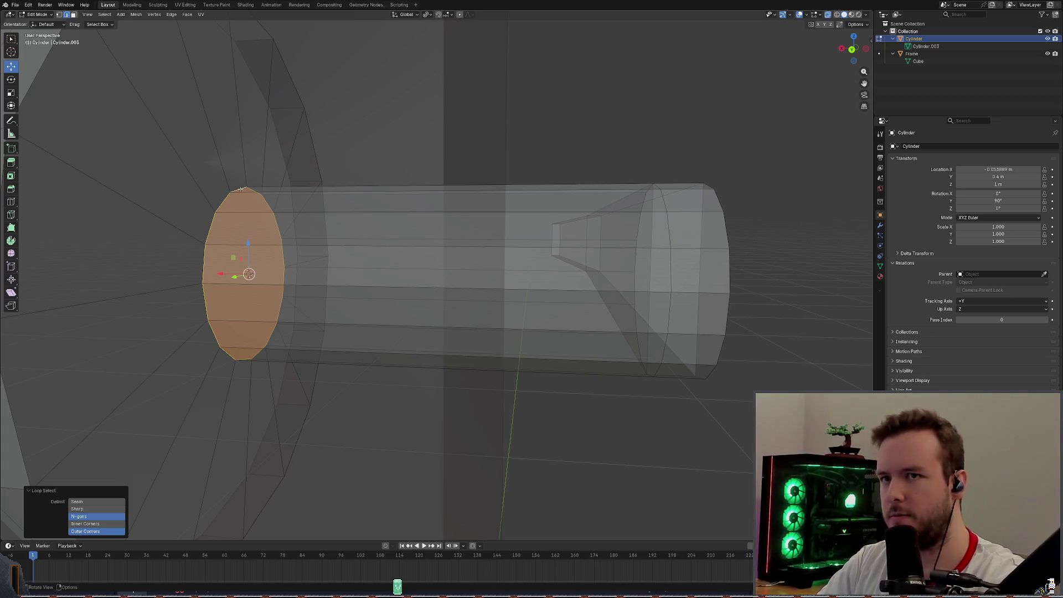
# Separate the end cap loop into its own object Cylinder.001 via Edge > Separate > Selection.
pyautogui.hotkey('ctrl', 'e')
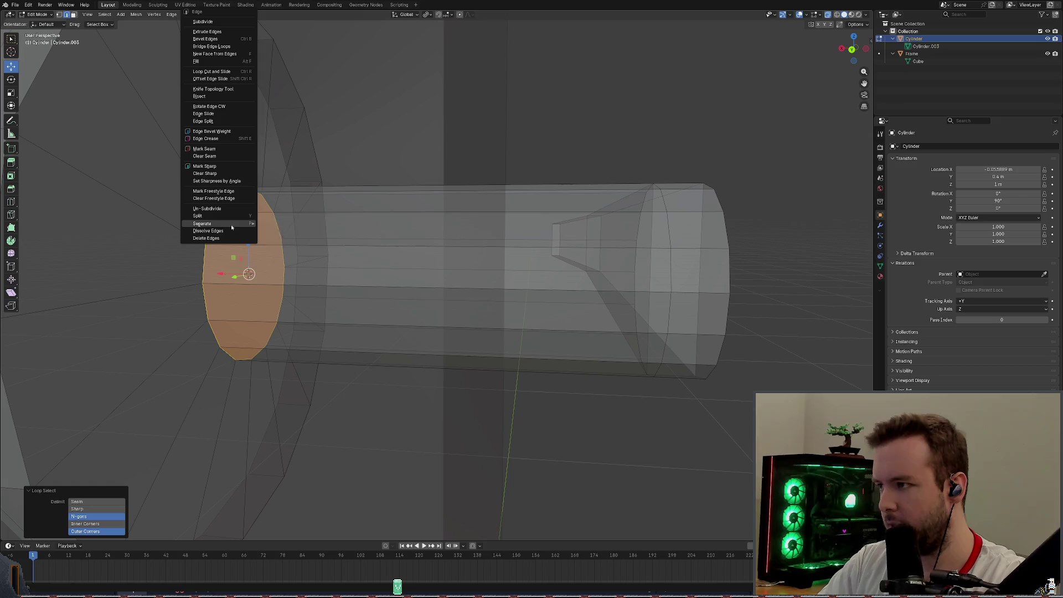
pyautogui.click(231, 224)
pyautogui.click(291, 232)
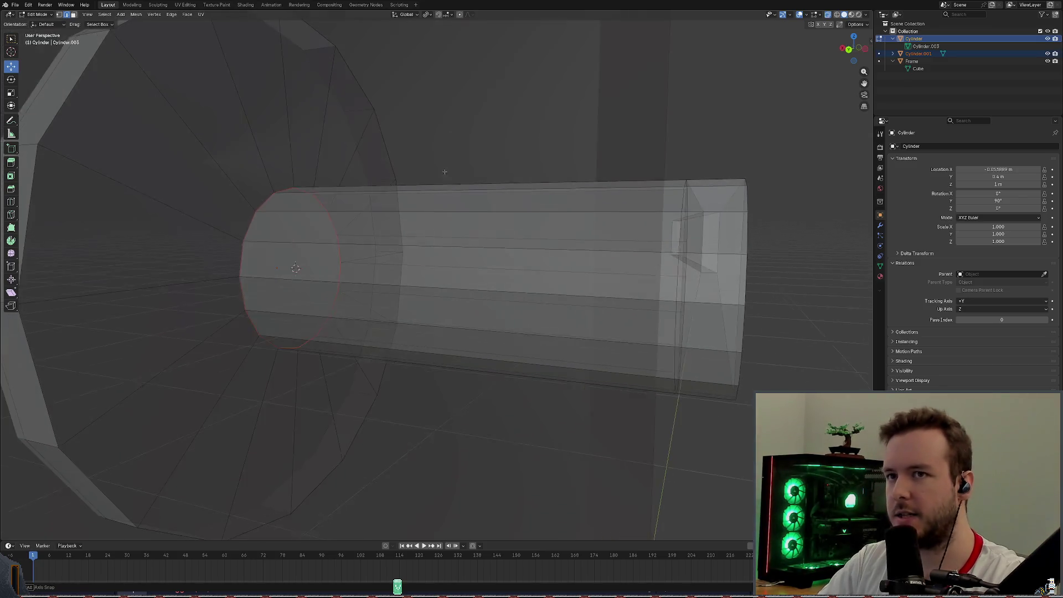
# Save the file and toggle Cylinder.001's visibility off and back on.
pyautogui.hotkey('ctrl', 's')
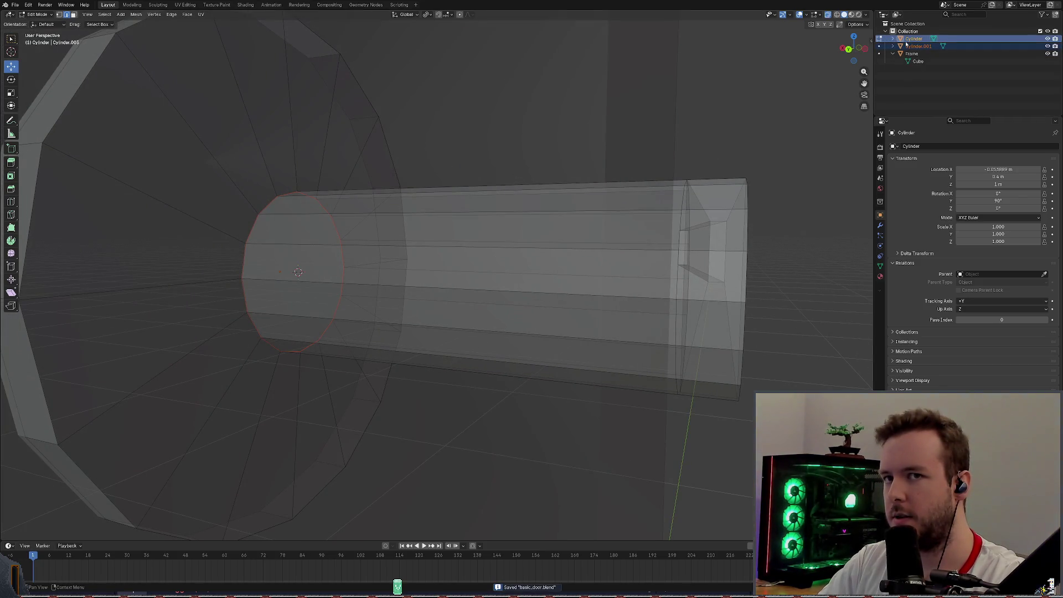
pyautogui.click(1048, 48)
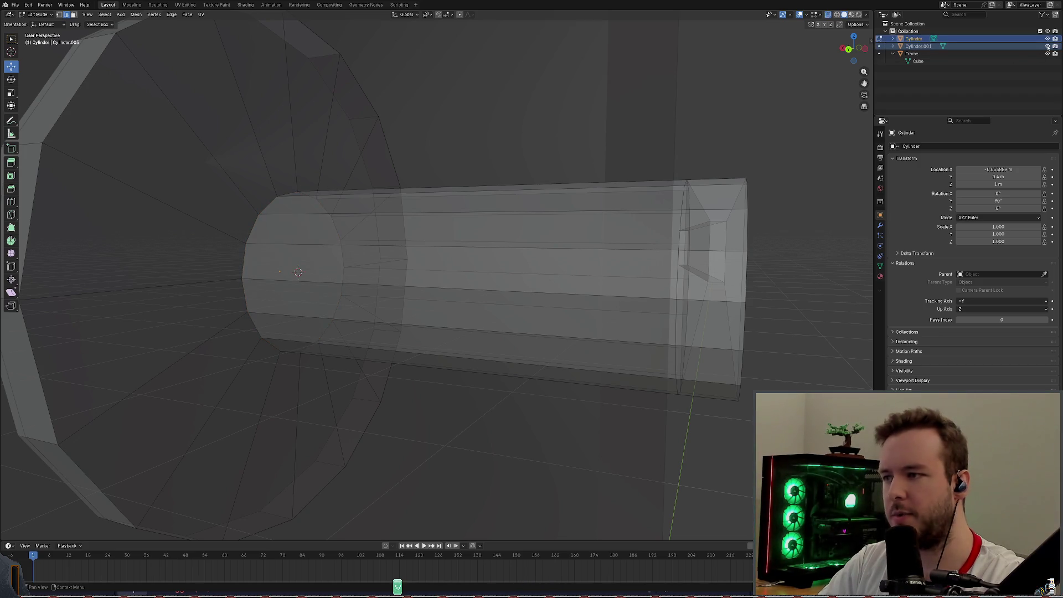
pyautogui.click(1048, 47)
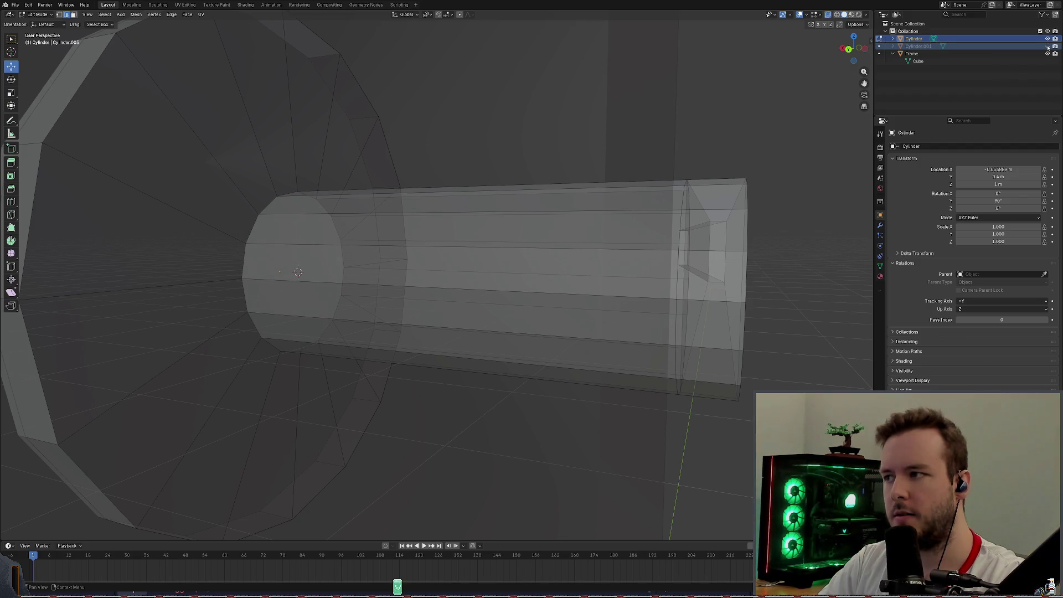
pyautogui.click(1048, 47)
pyautogui.moveTo(540, 249)
pyautogui.mouseDown(button='middle')
pyautogui.moveTo(474, 172)
pyautogui.moveTo(431, 225)
pyautogui.moveTo(444, 235)
pyautogui.mouseUp(button='middle')
pyautogui.scroll(3, 439, 234)
pyautogui.scroll(-3, 438, 235)
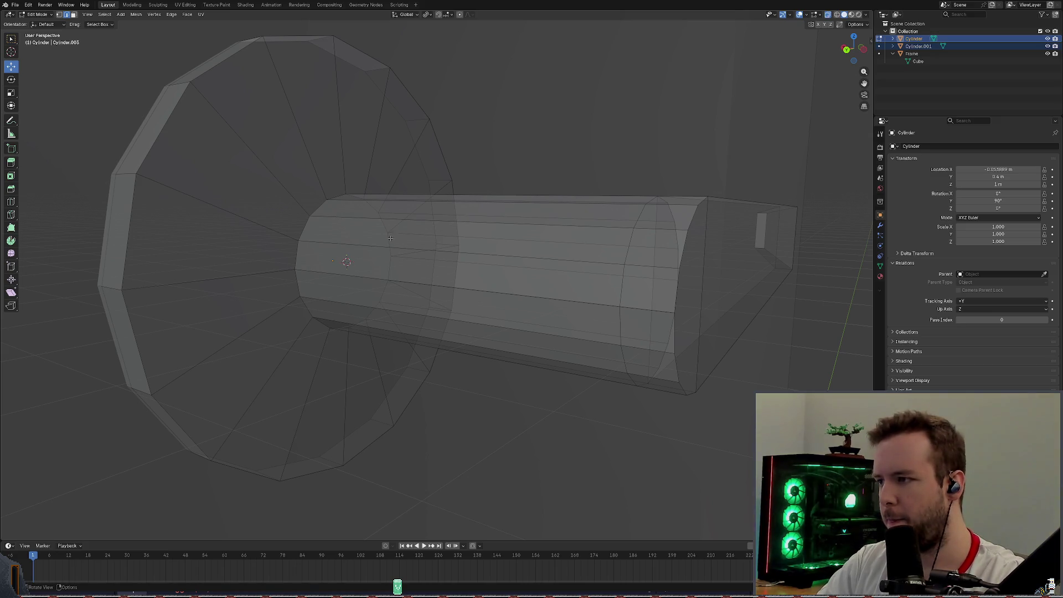
# Select a lengthwise edge loop on the cylinder and open the View menu for alignment.
pyautogui.keyDown('alt'); pyautogui.click(350, 239); pyautogui.keyUp('alt')
pyautogui.click(88, 14)
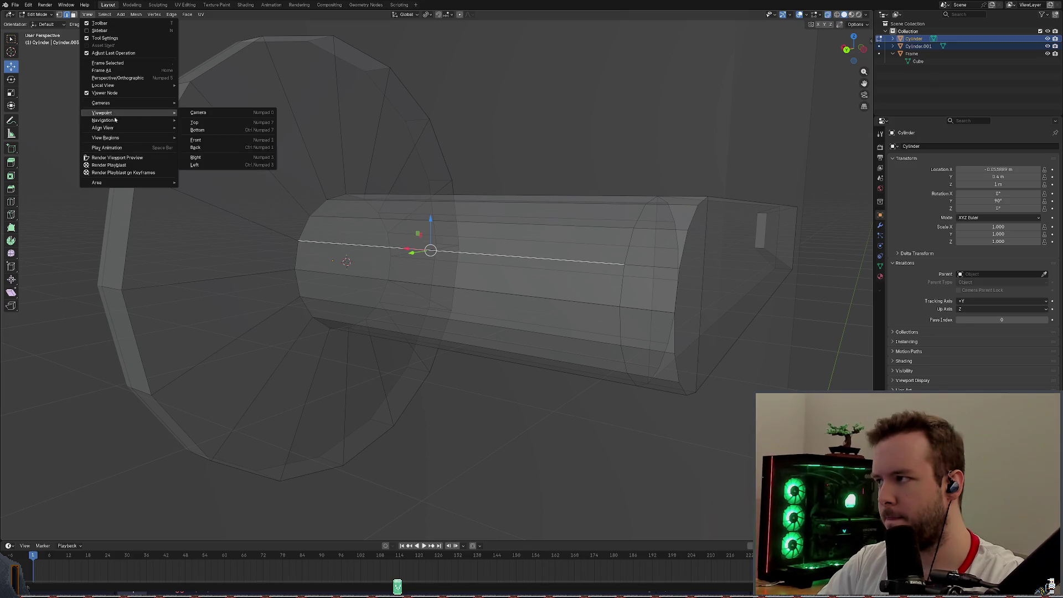
pyautogui.moveTo(103, 128)
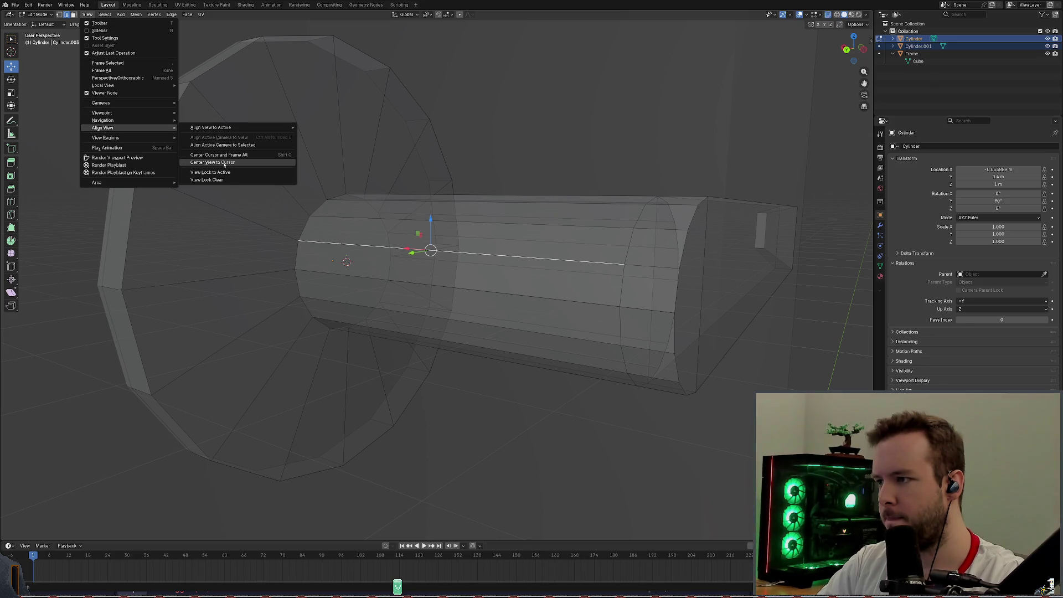
# Recentre and orbit the view on the cylinder, briefly toggling the end cap's visibility in the Outliner.
pyautogui.click(223, 163)
pyautogui.scroll(3, 424, 205)
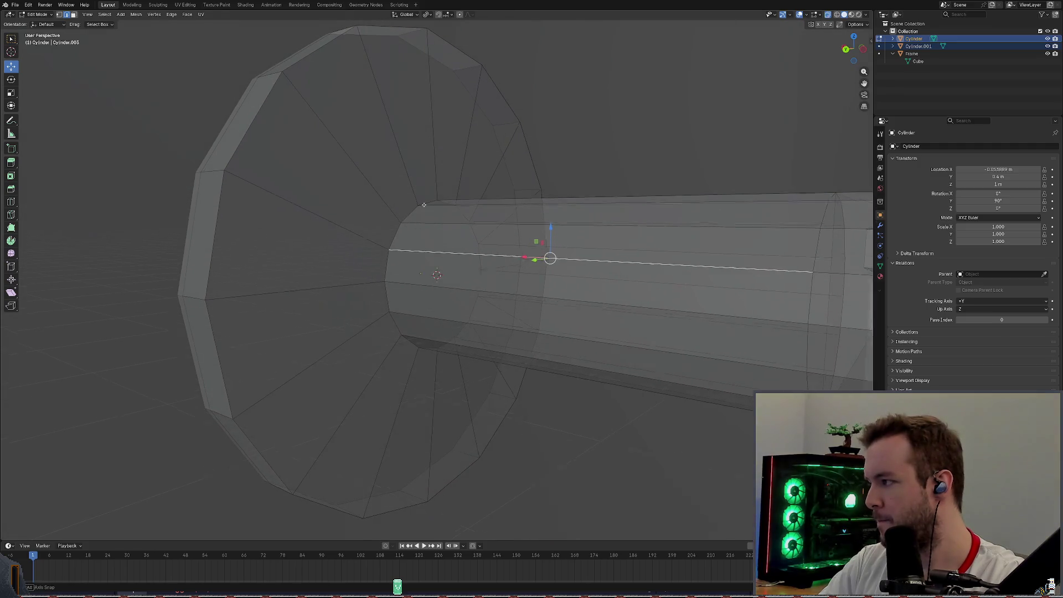
pyautogui.moveTo(424, 205); pyautogui.dragTo(427, 198, button='middle')
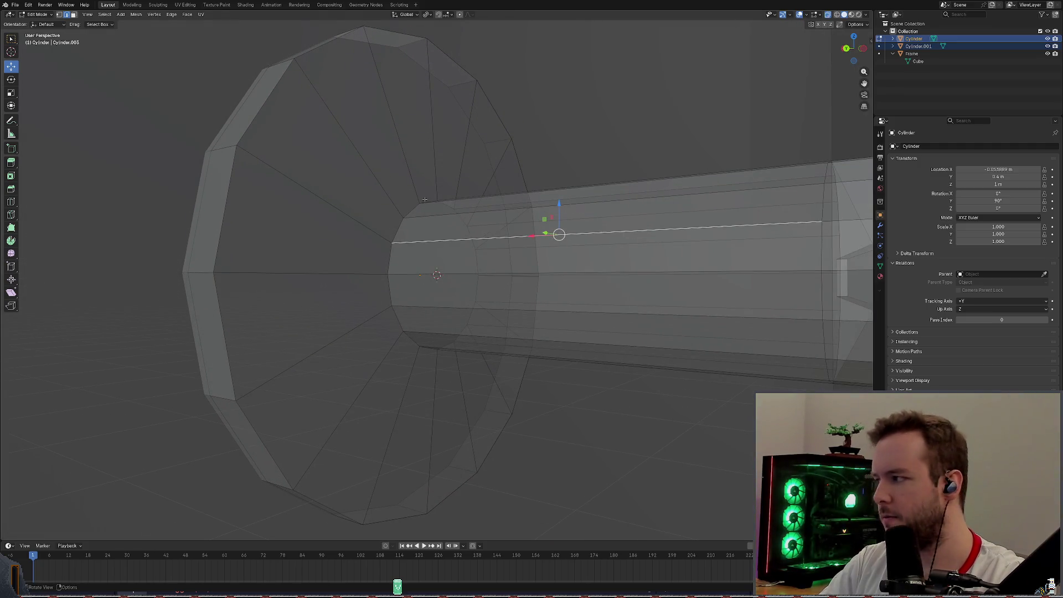
pyautogui.scroll(-4, 425, 199)
pyautogui.moveTo(424, 199); pyautogui.dragTo(465, 200, button='middle')
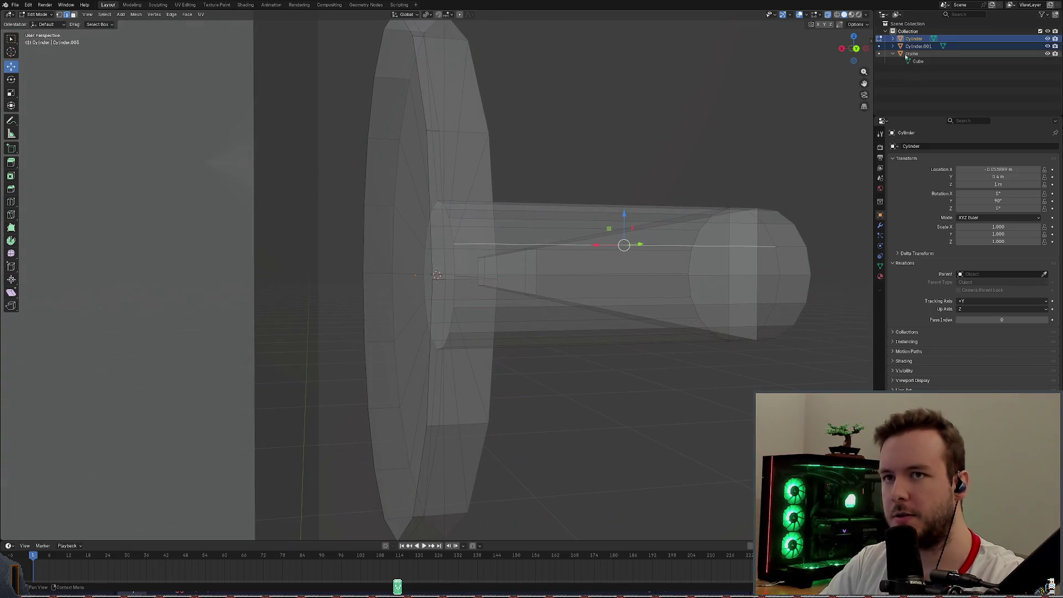
pyautogui.click(1048, 46)
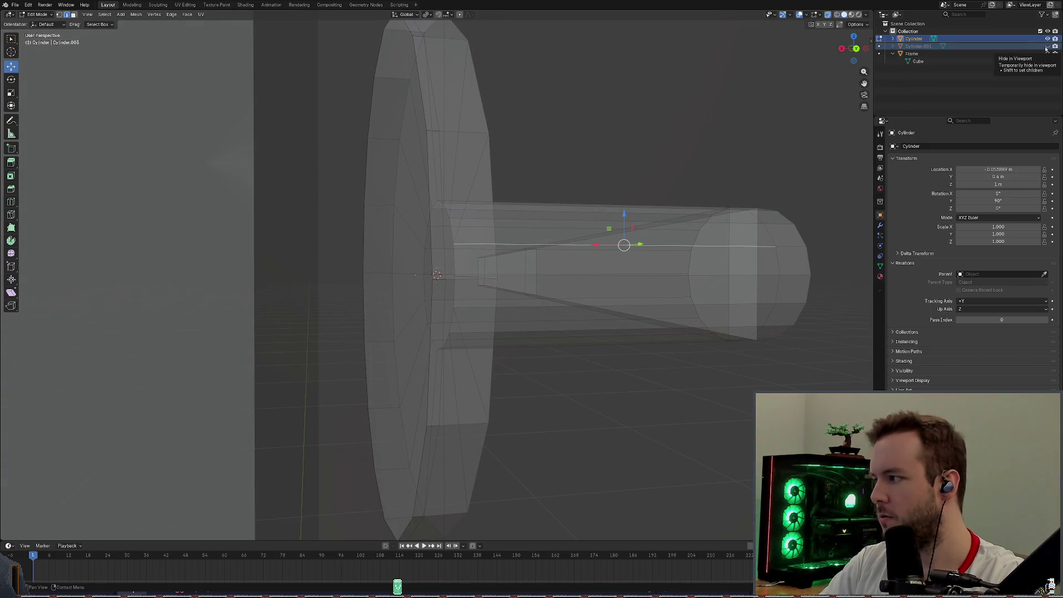
pyautogui.click(1048, 46)
pyautogui.scroll(5, 438, 274)
pyautogui.moveTo(438, 274); pyautogui.dragTo(465, 274, button='middle')
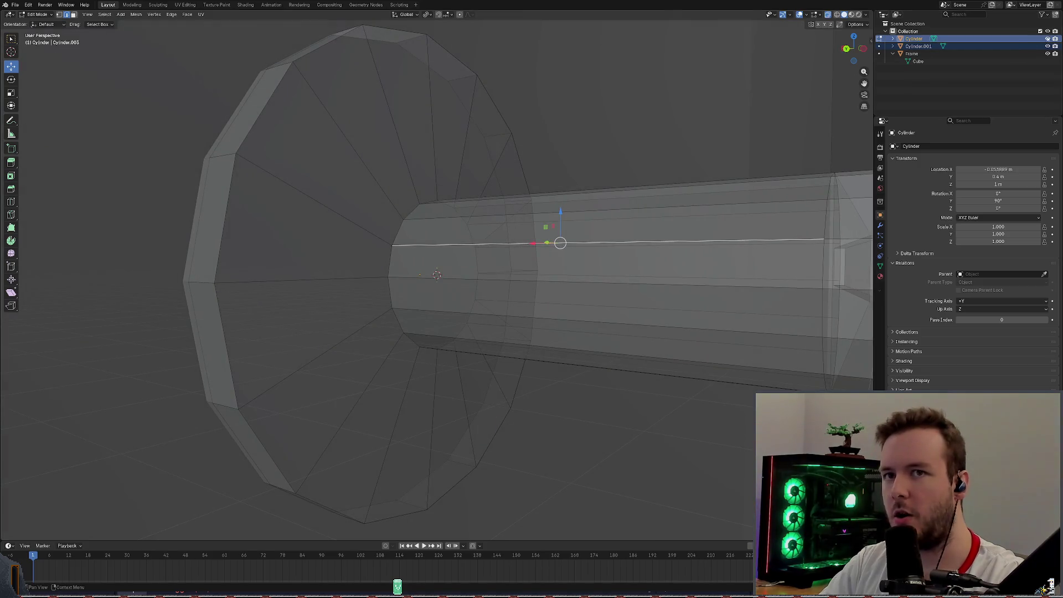
# Undo an accidental hide, clear the edge selection and hide the main handle cylinder in the Outliner.
pyautogui.press('h')
pyautogui.hotkey('ctrl', 'z')
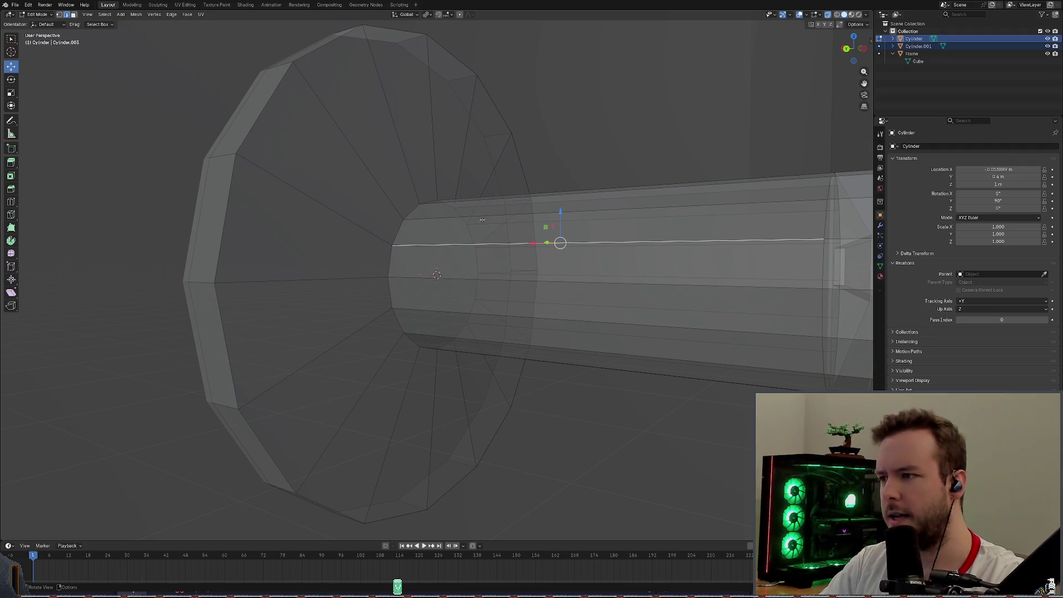
pyautogui.moveTo(479, 219); pyautogui.dragTo(412, 216, button='middle')
pyautogui.click(646, 158)
pyautogui.click(1048, 43)
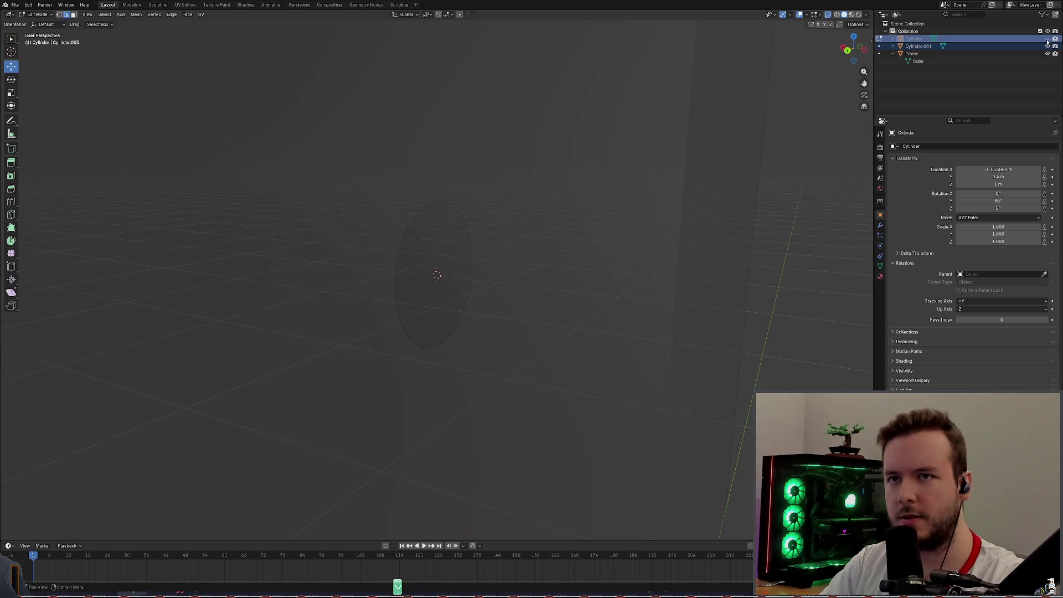
# Hide the frame blocking the view and swap which cylinder piece is shown with H / Alt+H.
pyautogui.moveTo(465, 250)
pyautogui.mouseDown(button='middle')
pyautogui.moveTo(517, 187)
pyautogui.moveTo(550, 276)
pyautogui.moveTo(745, 145)
pyautogui.mouseUp(button='middle')
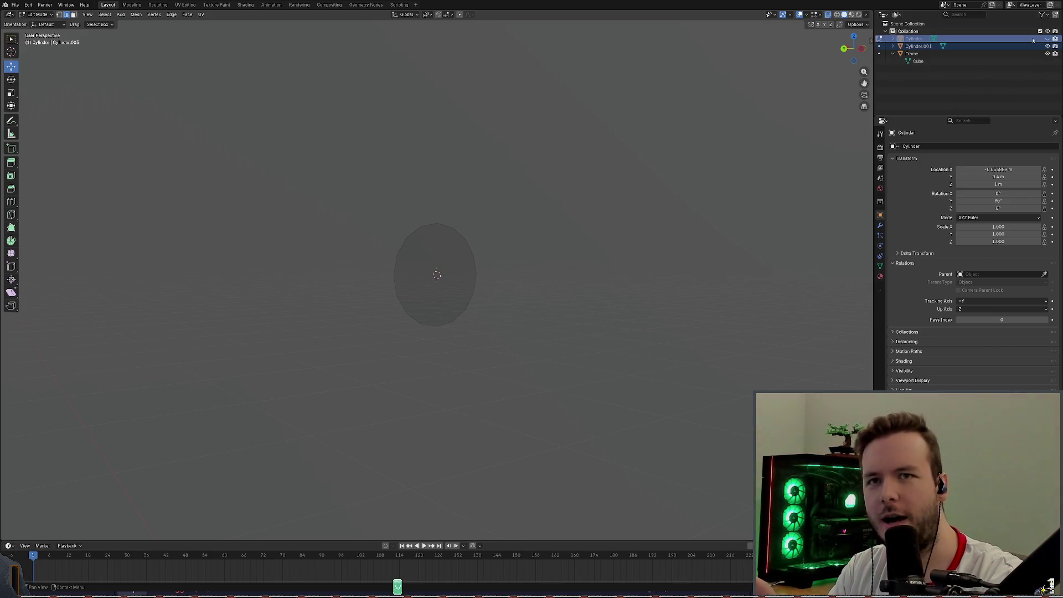
pyautogui.click(1048, 54)
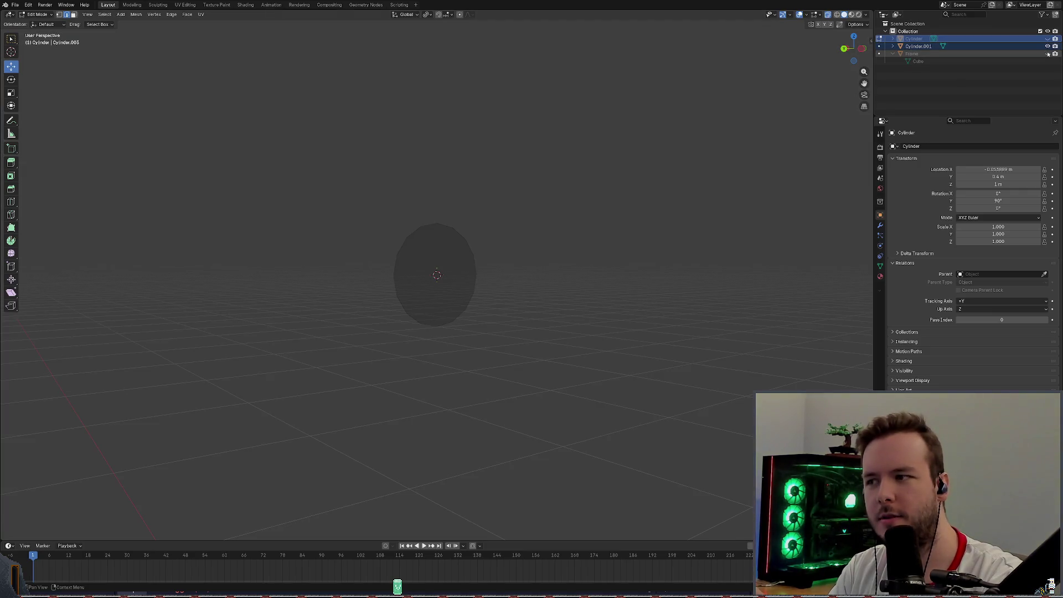
pyautogui.press('h')
pyautogui.hotkey('alt', 'h')
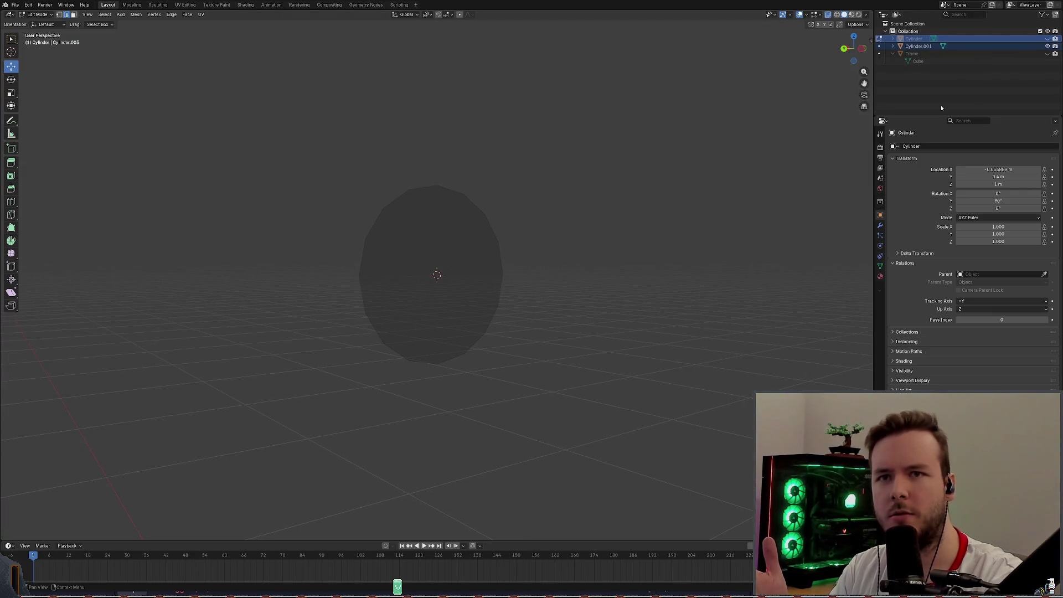
pyautogui.click(1049, 46)
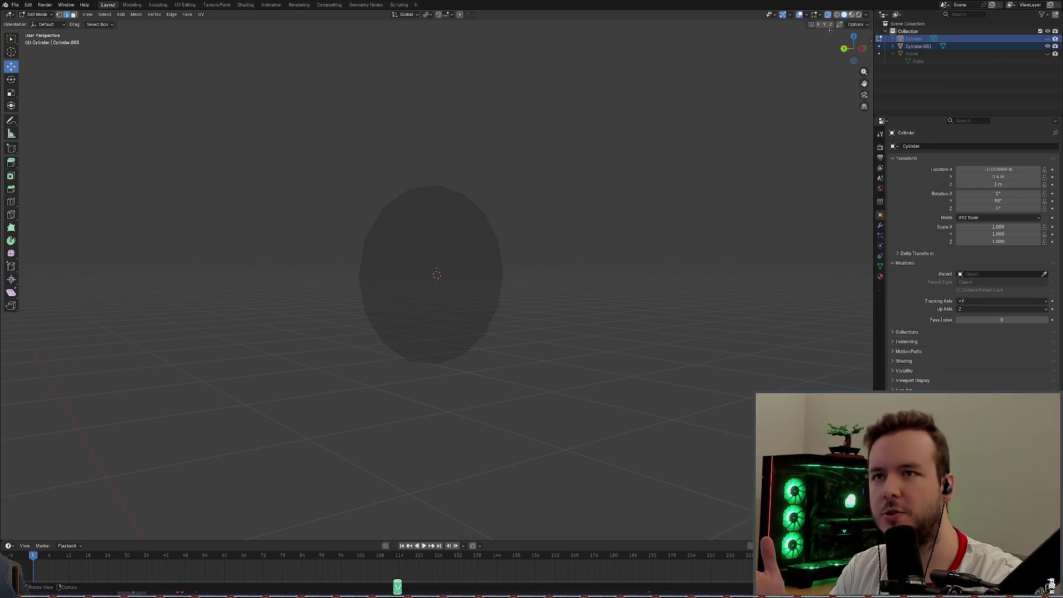
# Toggle X-ray shading off and restore the main handle cylinder's visibility in the Outliner.
pyautogui.click(839, 15)
pyautogui.click(839, 15)
pyautogui.moveTo(498, 208)
pyautogui.mouseDown(button='middle')
pyautogui.moveTo(554, 178)
pyautogui.moveTo(538, 183)
pyautogui.mouseUp(button='middle')
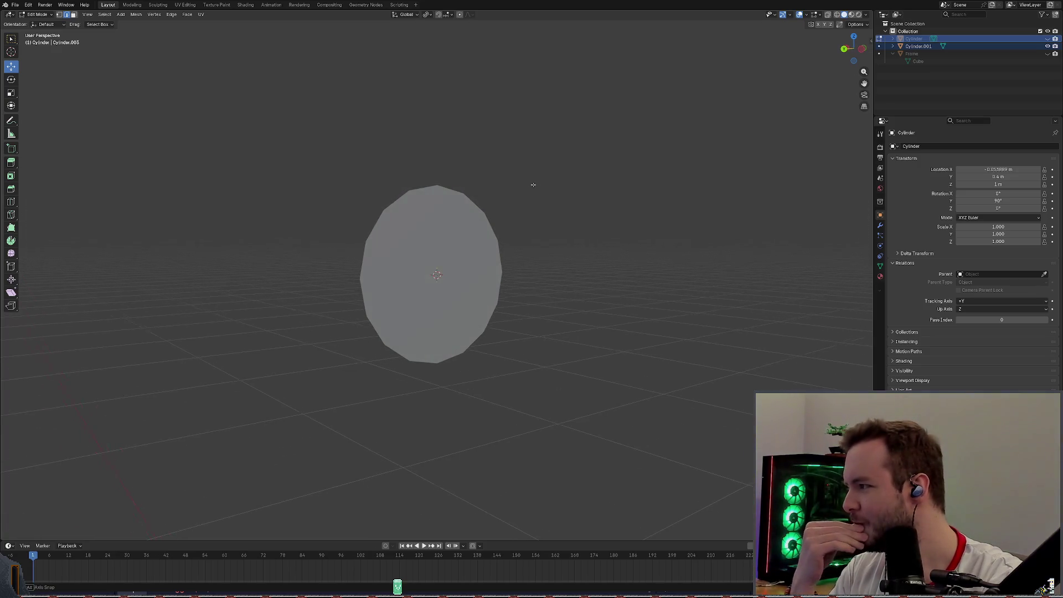
pyautogui.click(1048, 45)
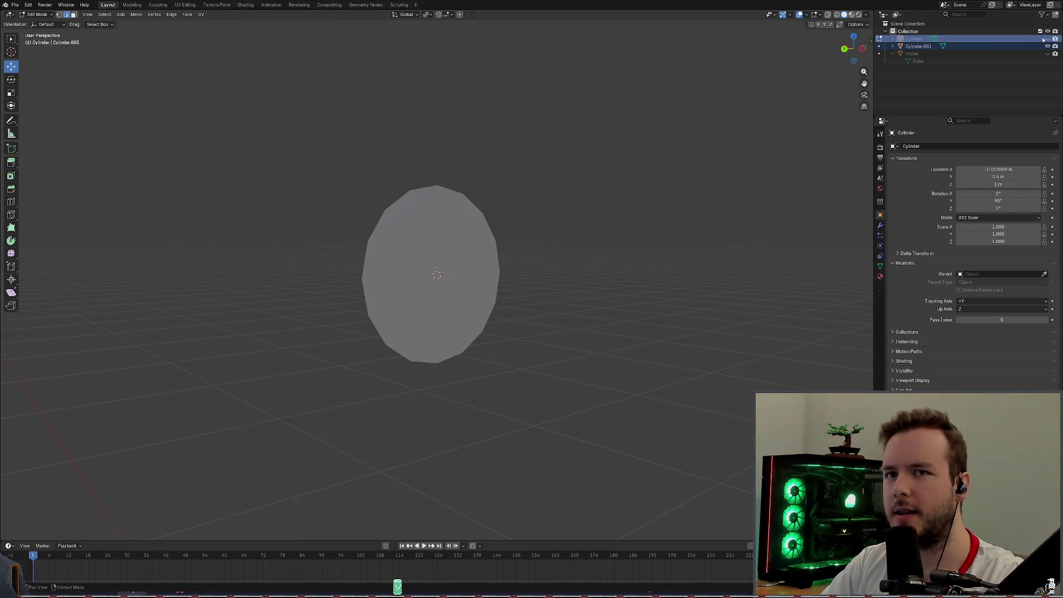
pyautogui.click(1048, 45)
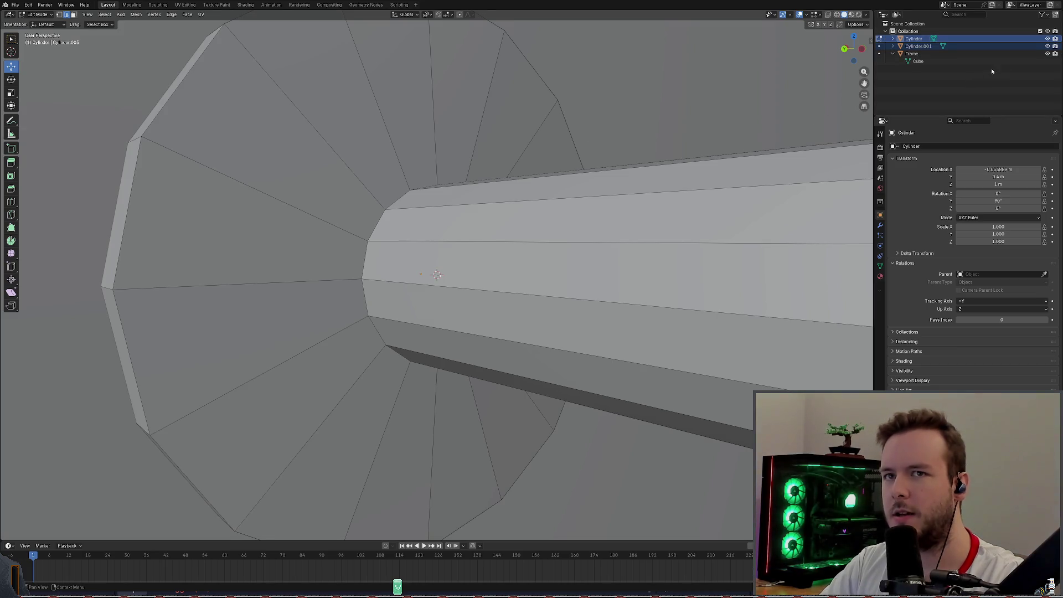
# Switch to see-through shading, clear the selection and pick one long side face on the cylinder shaft.
pyautogui.click(454, 242)
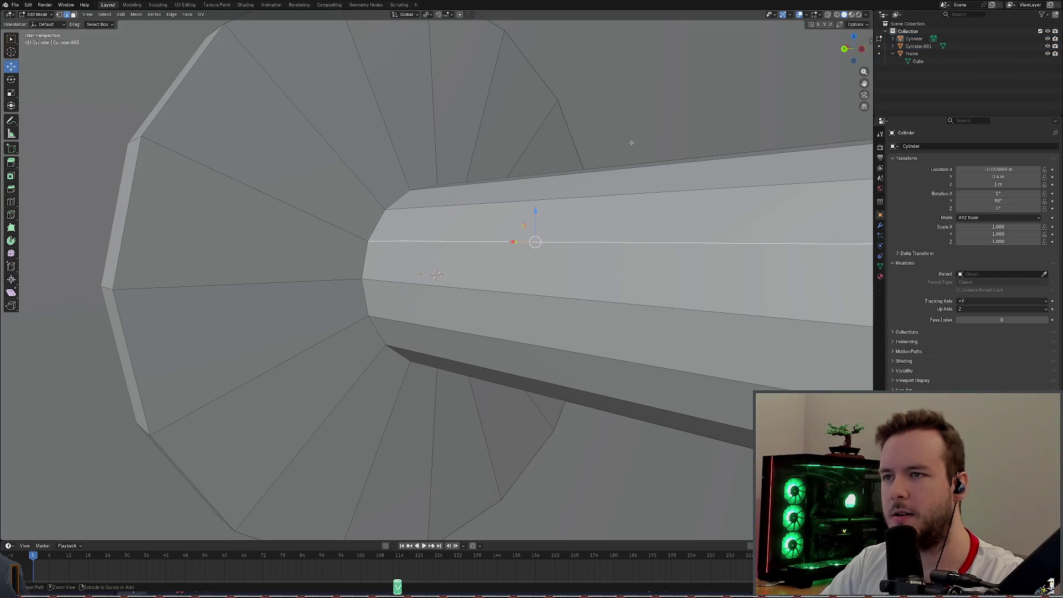
pyautogui.hotkey('alt', 'z')
pyautogui.click(436, 274)
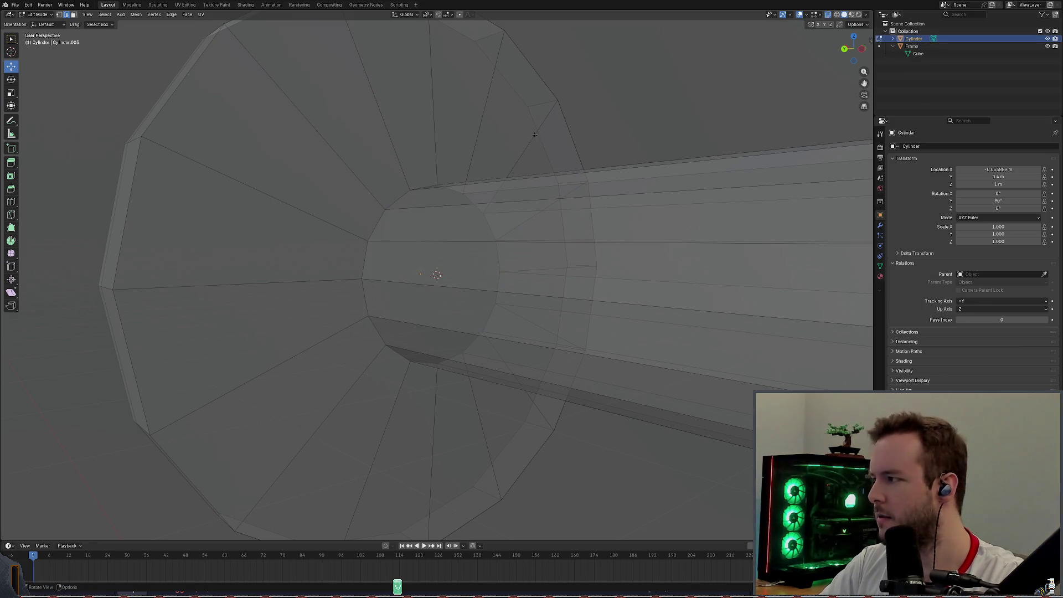
pyautogui.moveTo(505, 160); pyautogui.dragTo(507, 171, button='middle')
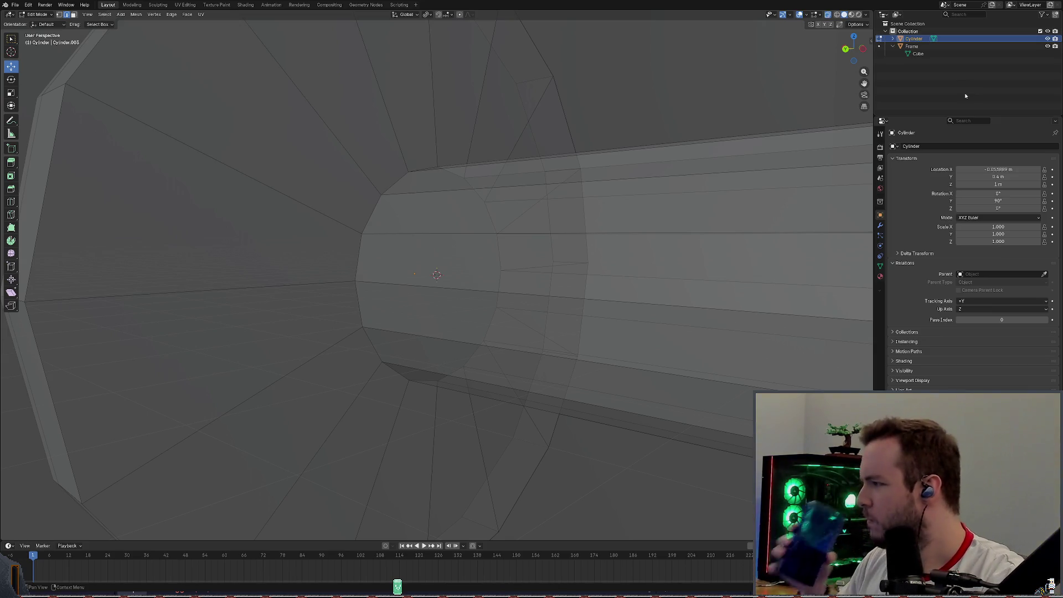
pyautogui.scroll(-5, 531, 275)
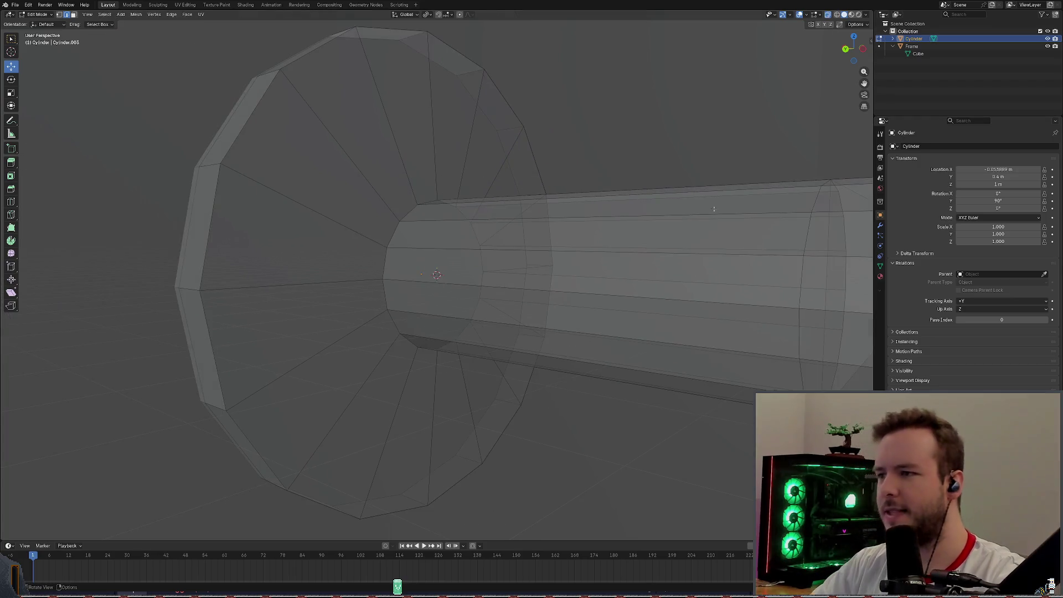
pyautogui.moveTo(581, 249); pyautogui.dragTo(723, 197, button='middle')
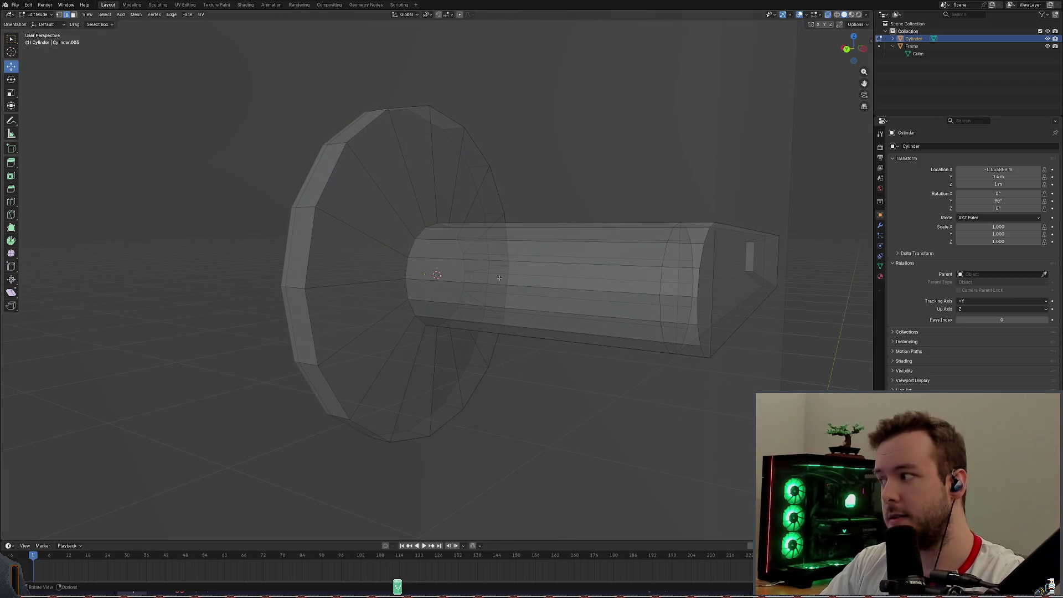
pyautogui.scroll(2, 501, 247)
pyautogui.scroll(2, 532, 249)
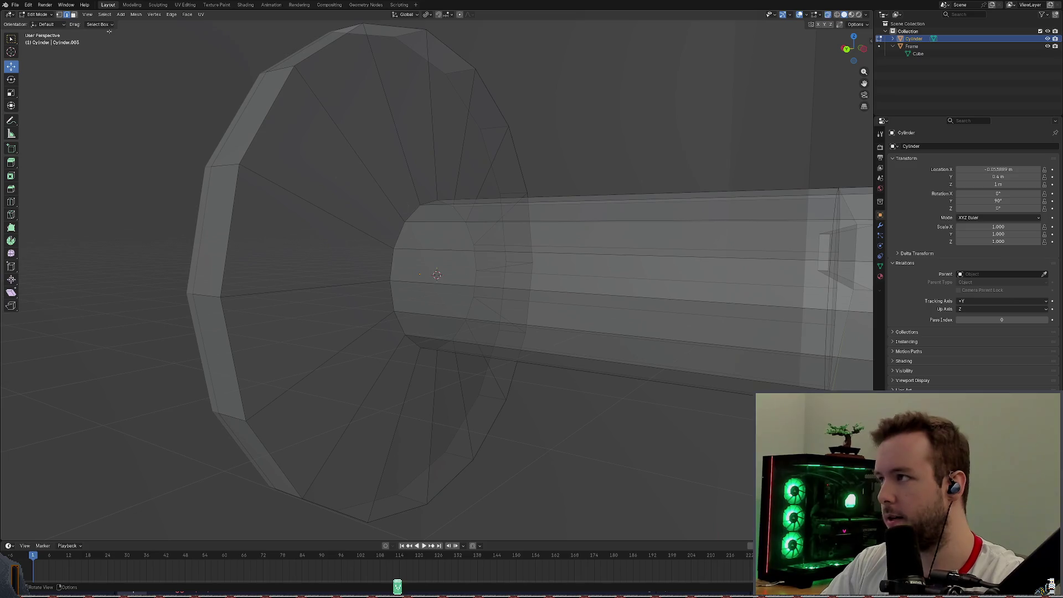
pyautogui.click(562, 247)
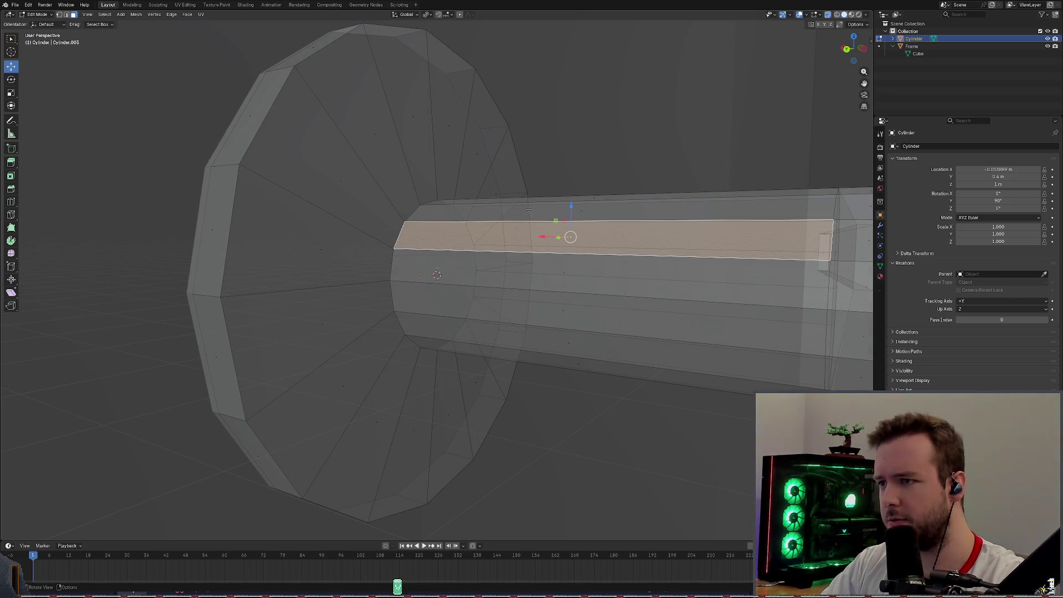
# Loop-select the full ring of faces around the shaft and glance at the Select menu.
pyautogui.click(561, 231)
pyautogui.click(650, 319)
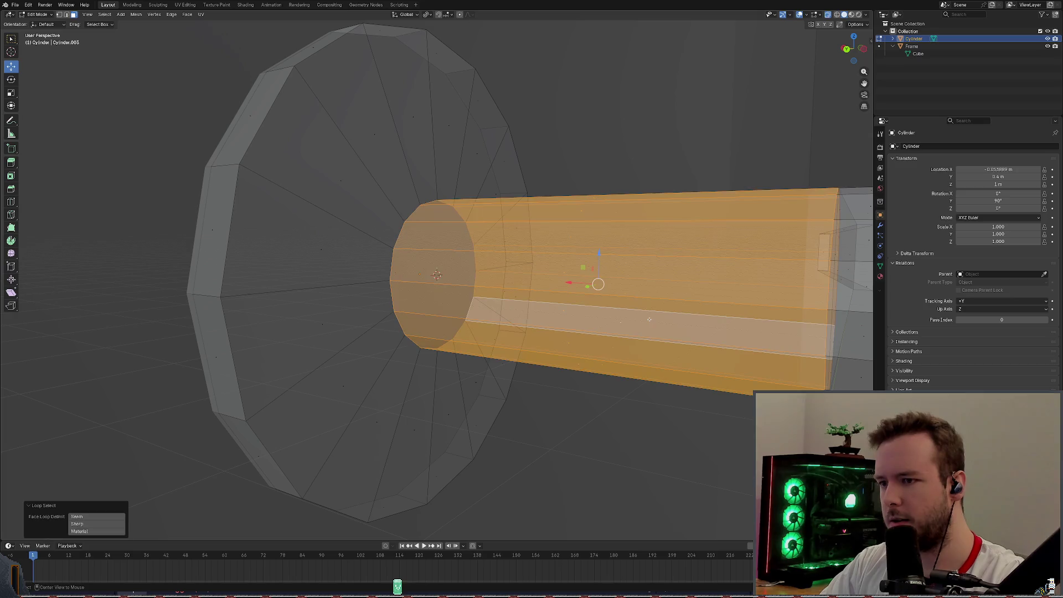
pyautogui.scroll(1, 436, 274)
pyautogui.scroll(-3, 436, 274)
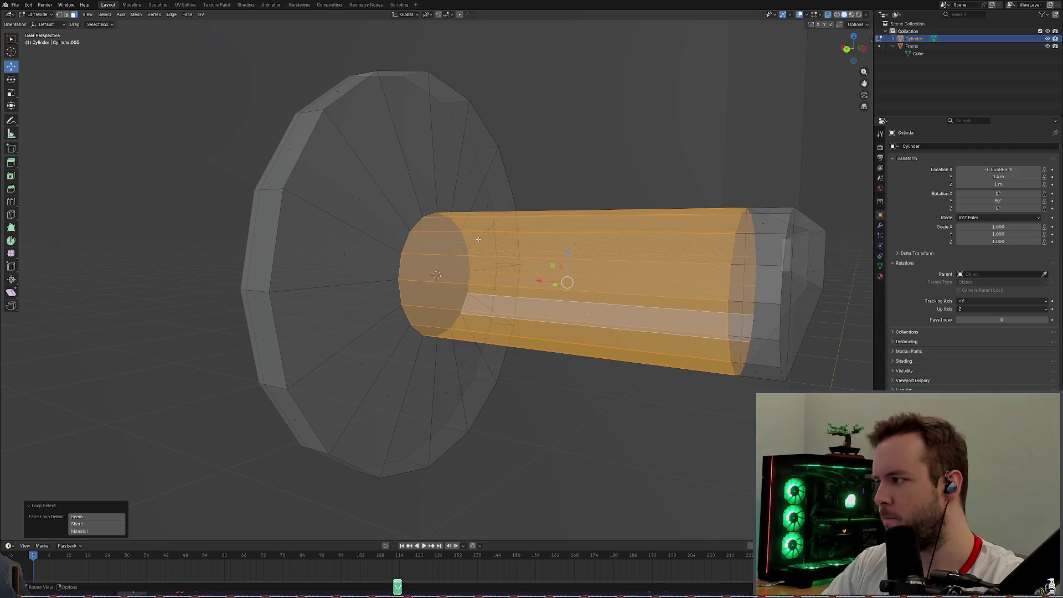
pyautogui.scroll(2, 436, 274)
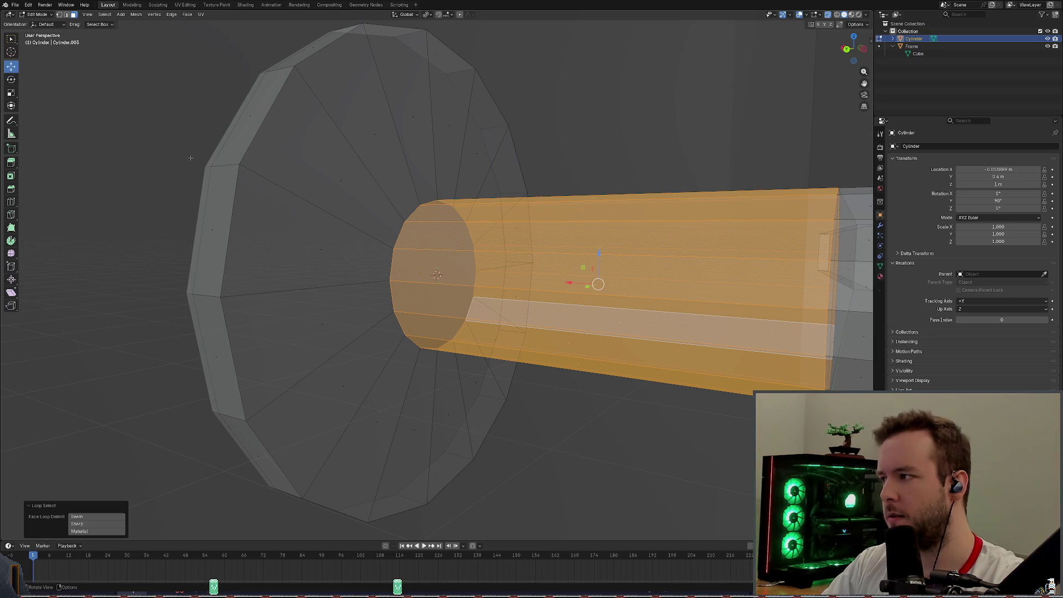
pyautogui.click(105, 17)
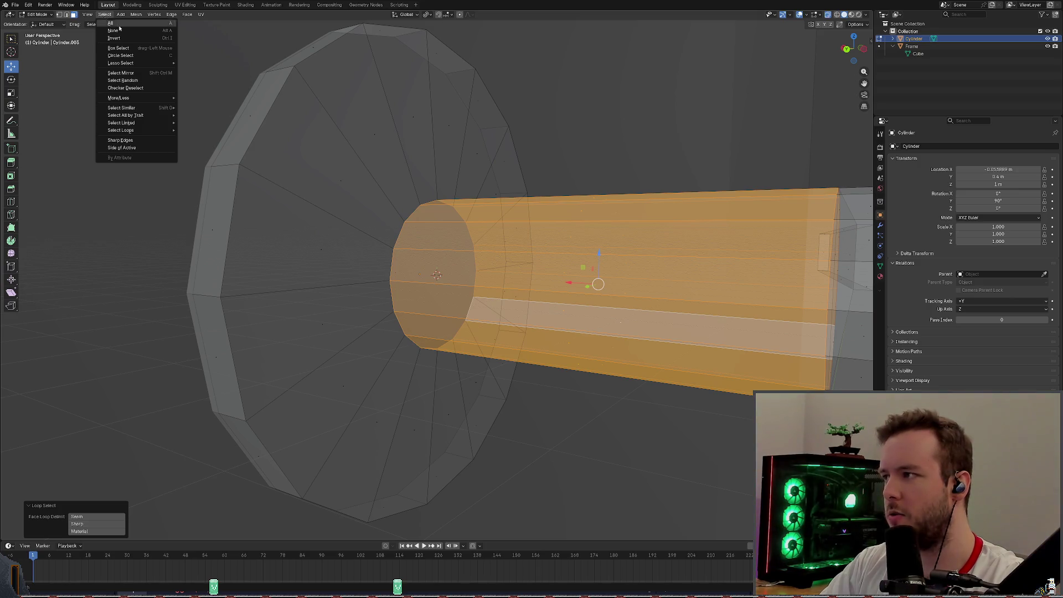
pyautogui.press('Escape')
pyautogui.scroll(-4, 498, 274)
# Deselect the shaft faces with Alt+A and start box-selecting the lever bracket.
pyautogui.moveTo(499, 275); pyautogui.dragTo(634, 111, button='middle')
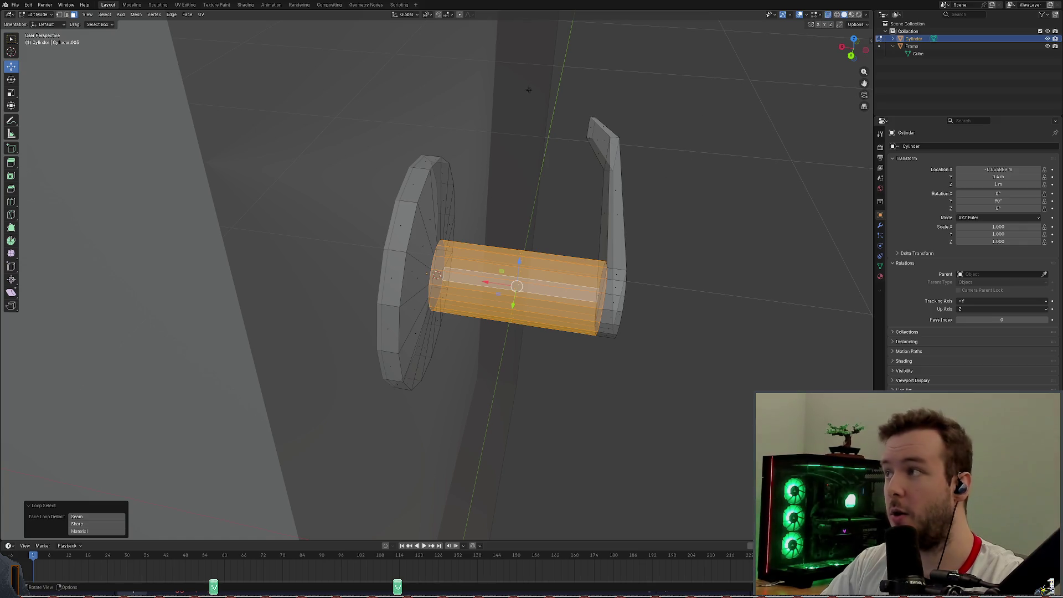
pyautogui.hotkey('alt', 'a')
pyautogui.moveTo(724, 82); pyautogui.dragTo(530, 369)
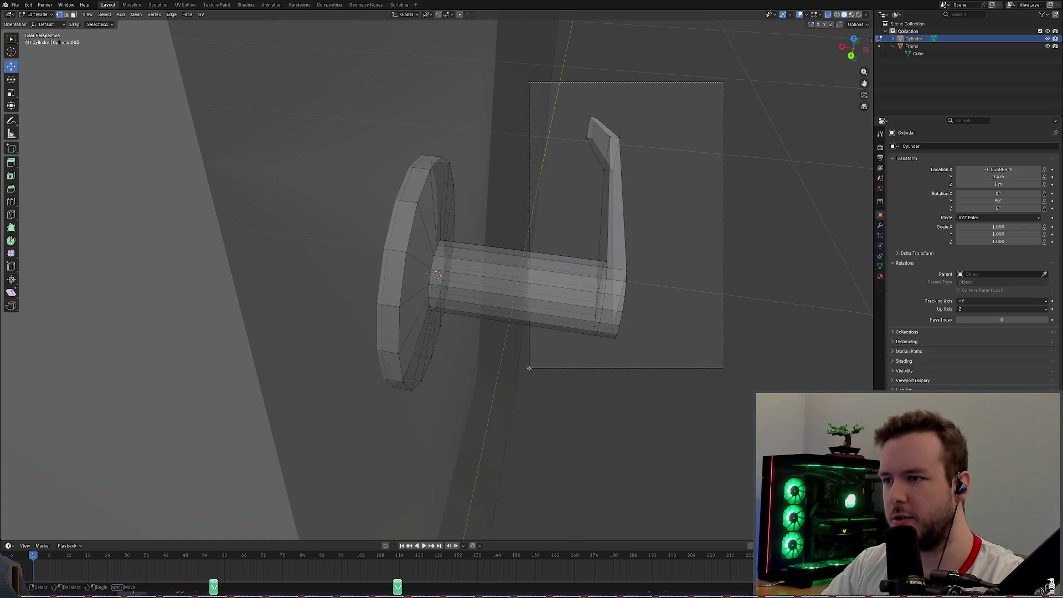
# Box-select the lever bracket in face select mode, testing loop selection and growing into neighbouring shaft faces.
pyautogui.moveTo(498, 274); pyautogui.dragTo(554, 201, button='middle')
pyautogui.click(73, 15)
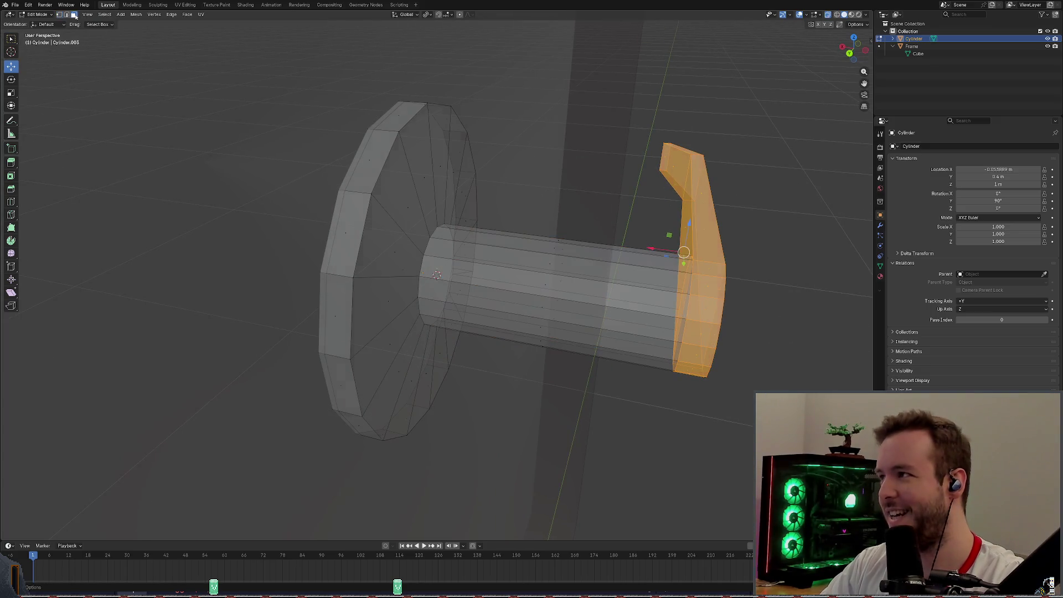
pyautogui.keyDown('alt'); pyautogui.click(628, 259); pyautogui.keyUp('alt')
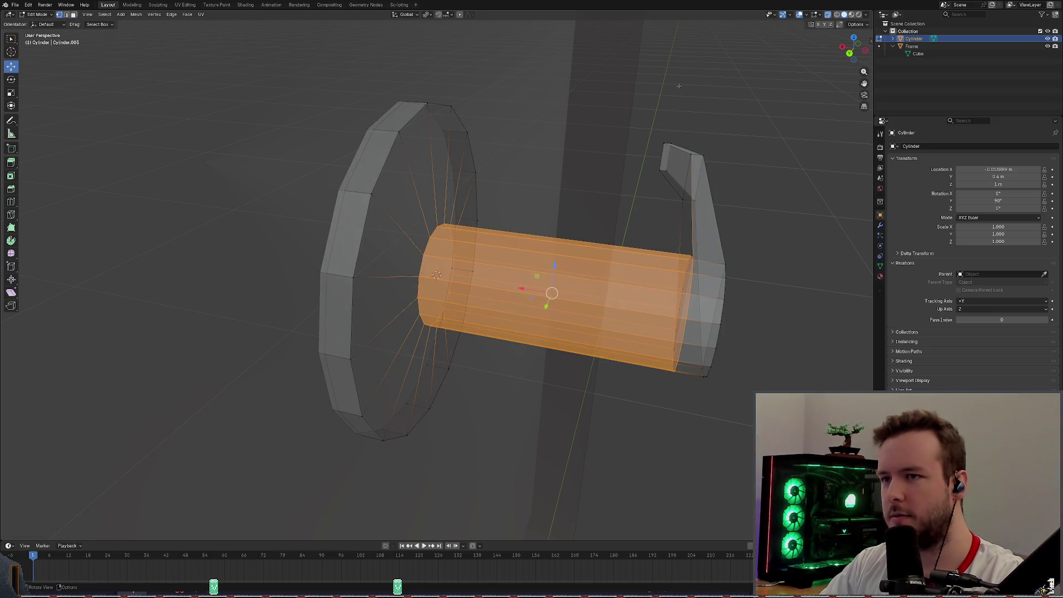
pyautogui.moveTo(679, 85); pyautogui.dragTo(759, 366)
pyautogui.press('ctrl+KP_Add')
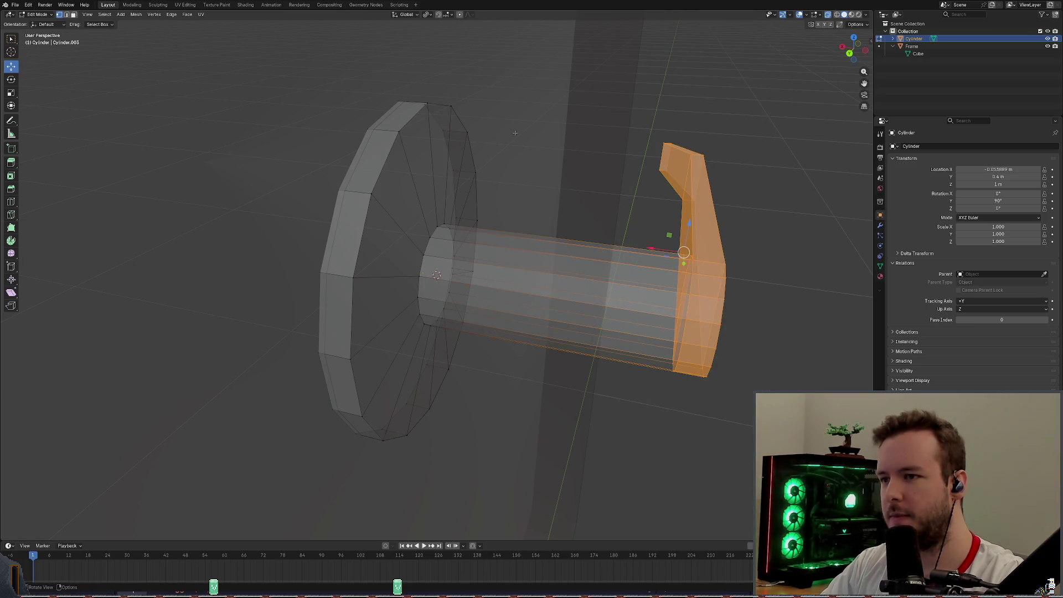
pyautogui.click(74, 15)
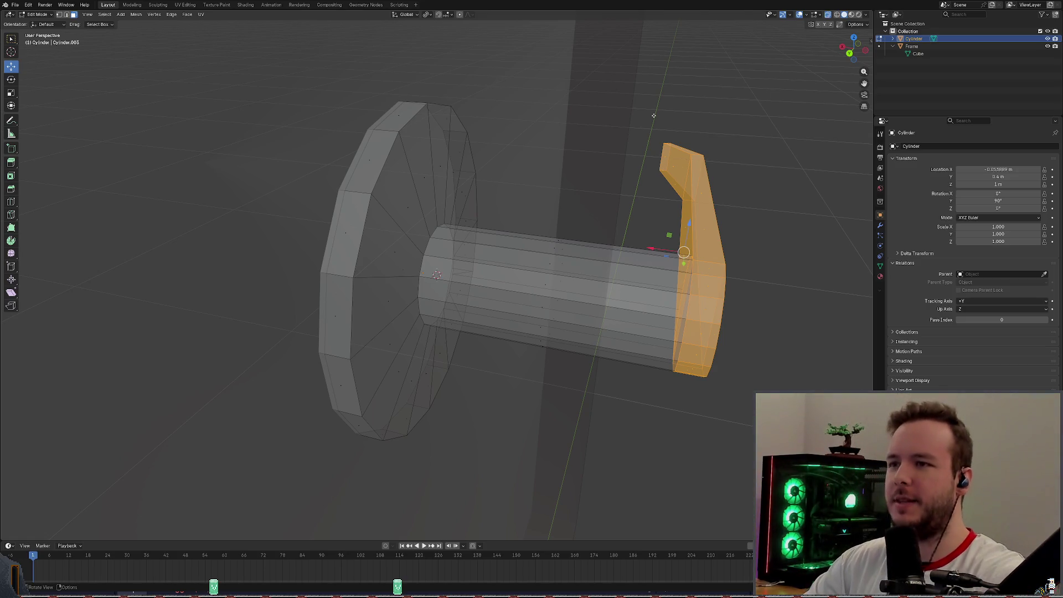
# Select the lever's tip face and grow the selection once via Select > Select More/Less > More.
pyautogui.click(688, 69)
pyautogui.click(667, 158)
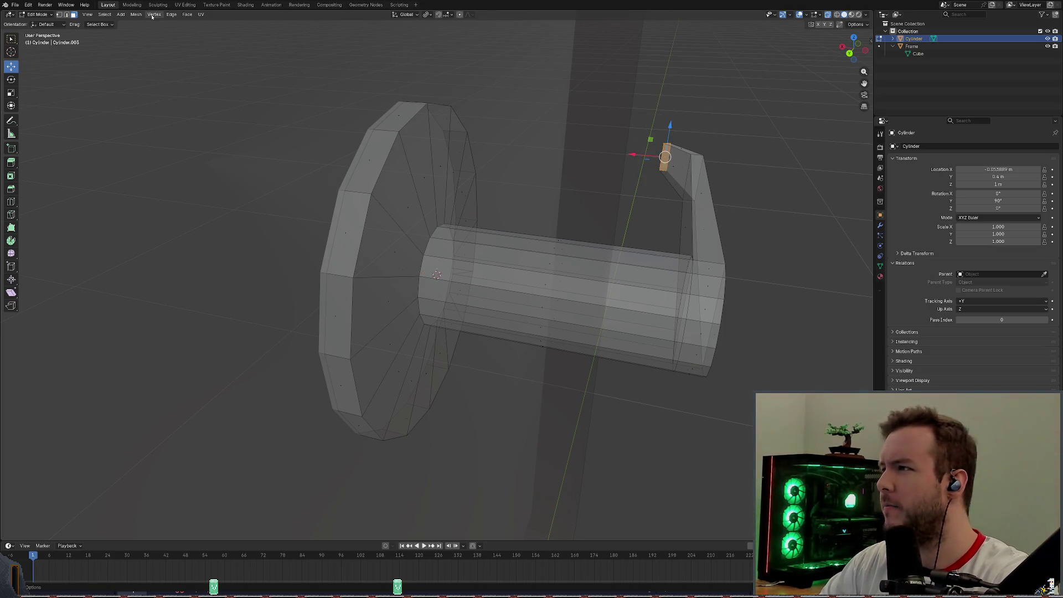
pyautogui.click(101, 15)
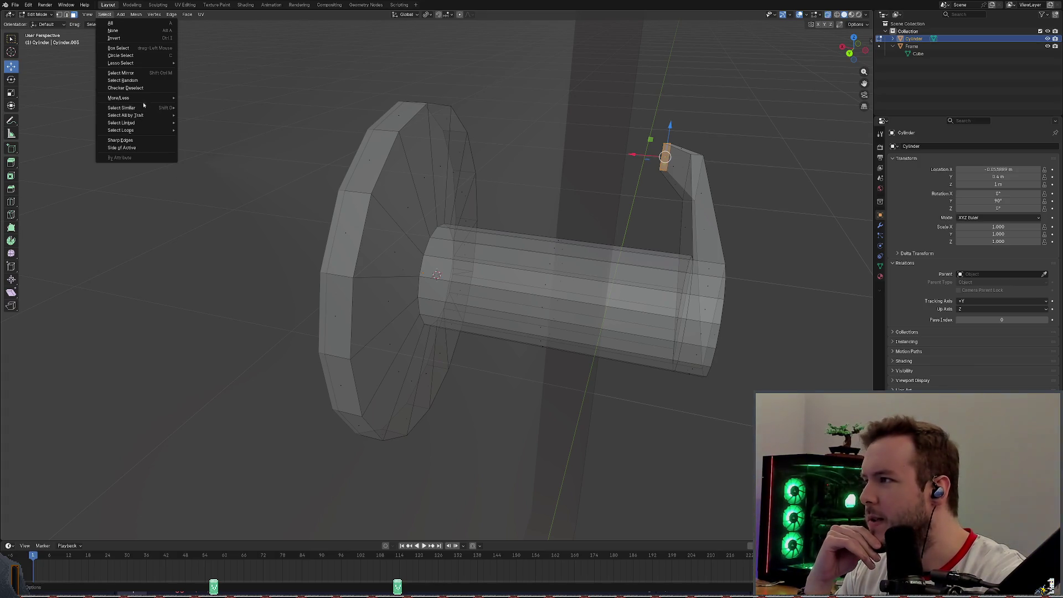
pyautogui.moveTo(119, 98)
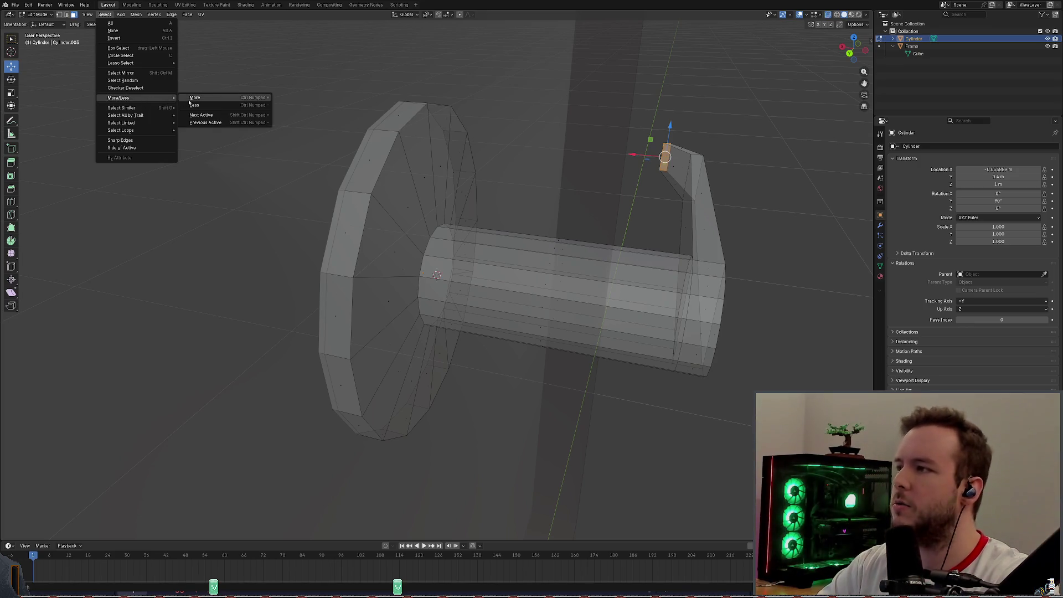
pyautogui.click(195, 98)
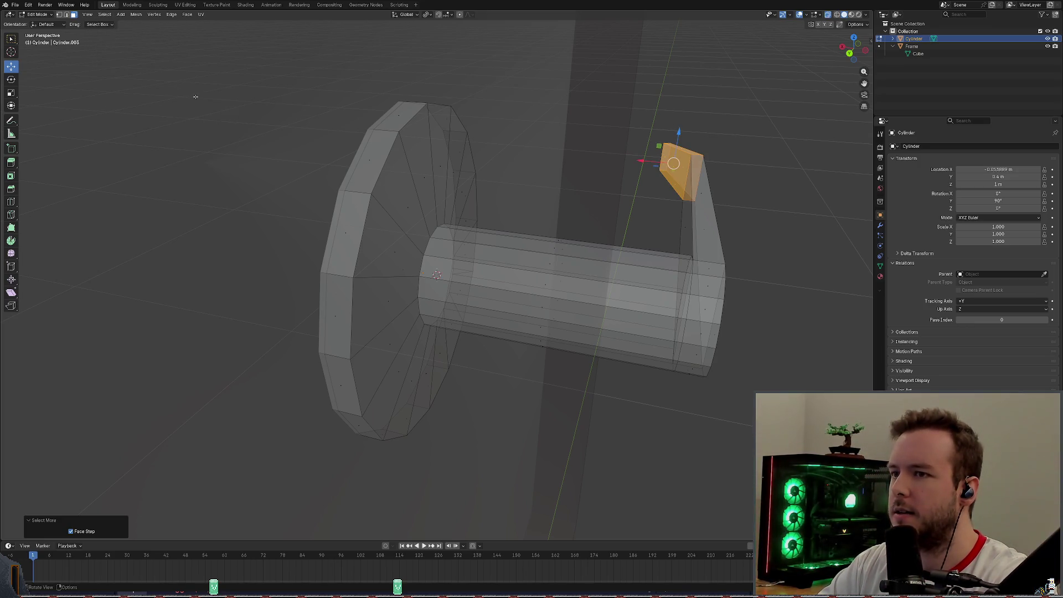
pyautogui.click(104, 15)
pyautogui.click(164, 307)
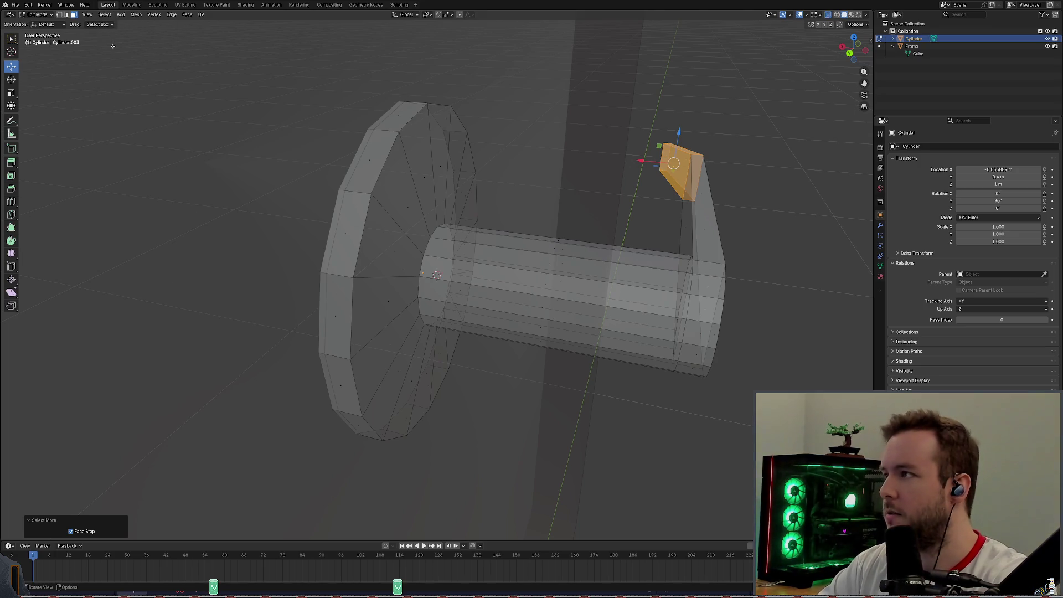
pyautogui.click(104, 16)
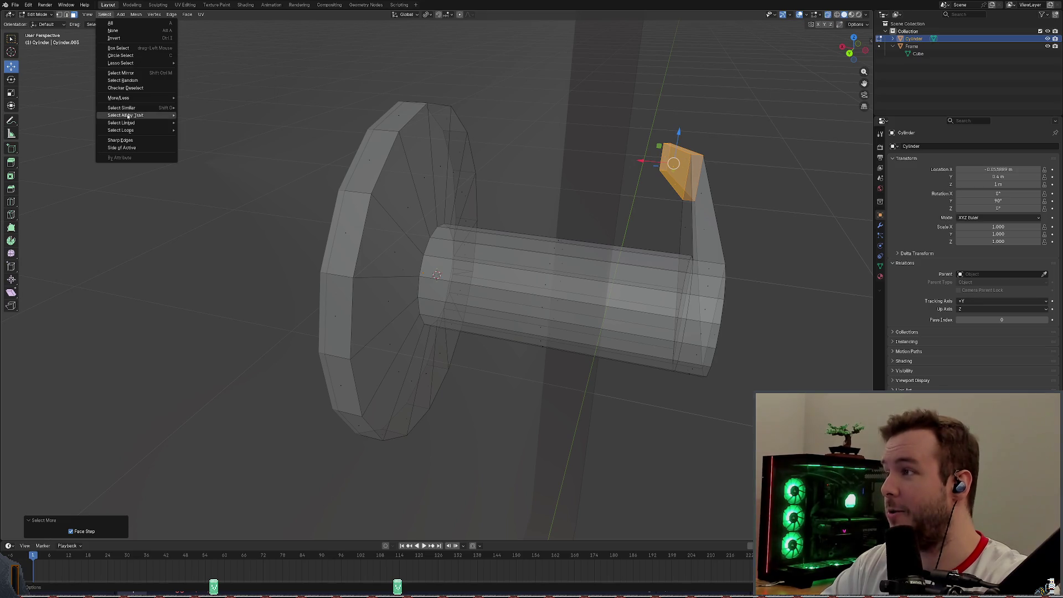
# Repeat Select More until the lever and the adjoining shaft faces are all selected.
pyautogui.moveTo(119, 98)
pyautogui.click(205, 98)
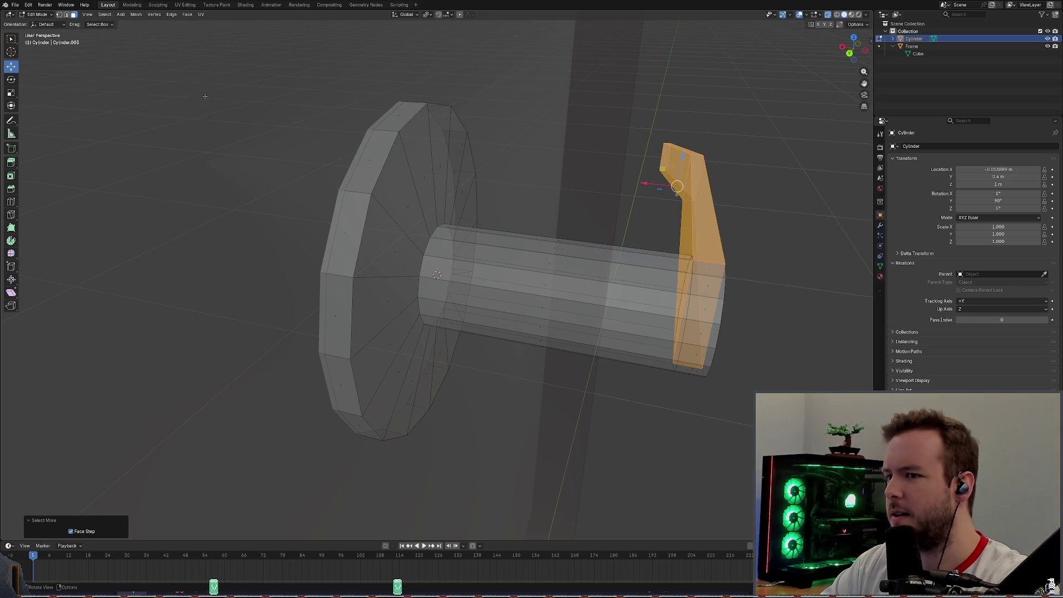
pyautogui.click(106, 14)
pyautogui.click(104, 14)
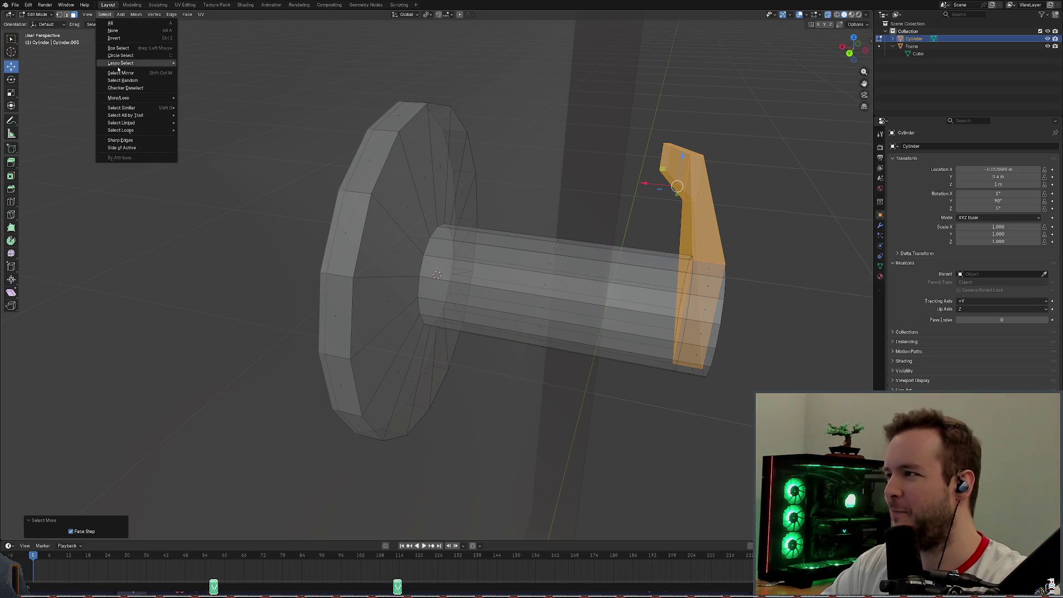
pyautogui.moveTo(119, 98)
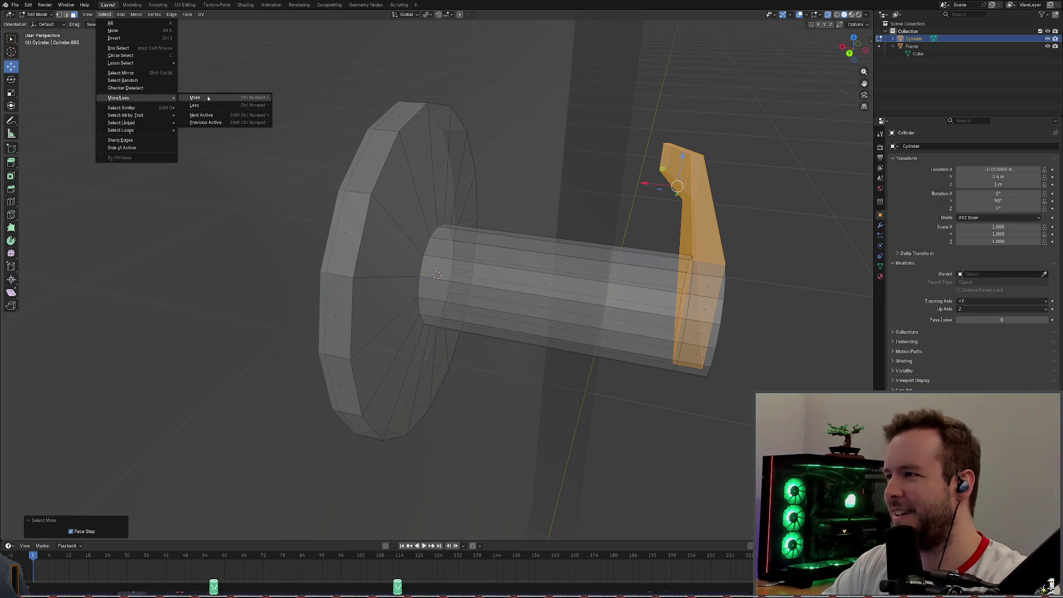
pyautogui.click(208, 98)
pyautogui.moveTo(432, 274)
pyautogui.mouseDown(button='middle')
pyautogui.moveTo(581, 133)
pyautogui.moveTo(681, 100)
pyautogui.moveTo(607, 199)
pyautogui.moveTo(664, 258)
pyautogui.moveTo(681, 256)
pyautogui.mouseUp(button='middle')
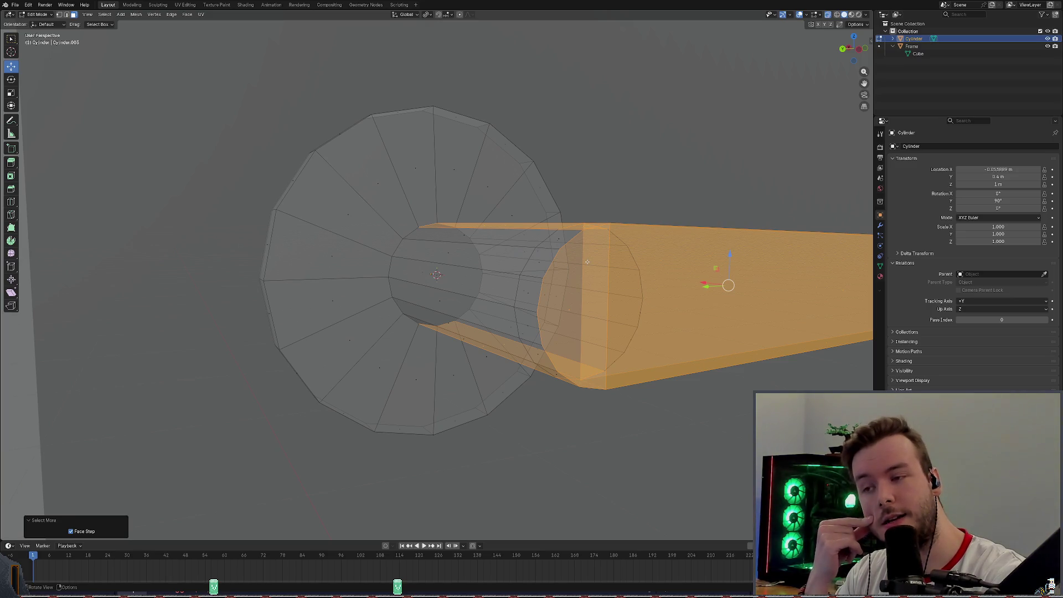
# Loop-select the shaft ring and add the lever-end faces to the selection.
pyautogui.moveTo(586, 263)
pyautogui.mouseDown(button='middle')
pyautogui.moveTo(612, 242)
pyautogui.moveTo(540, 197)
pyautogui.moveTo(605, 247)
pyautogui.moveTo(614, 288)
pyautogui.mouseUp(button='middle')
pyautogui.keyDown('alt'); pyautogui.click(613, 288); pyautogui.keyUp('alt')
pyautogui.moveTo(635, 251)
pyautogui.mouseDown(button='middle')
pyautogui.moveTo(614, 240)
pyautogui.moveTo(581, 258)
pyautogui.mouseUp(button='middle')
pyautogui.keyDown('alt'); pyautogui.click(708, 366); pyautogui.keyUp('alt')
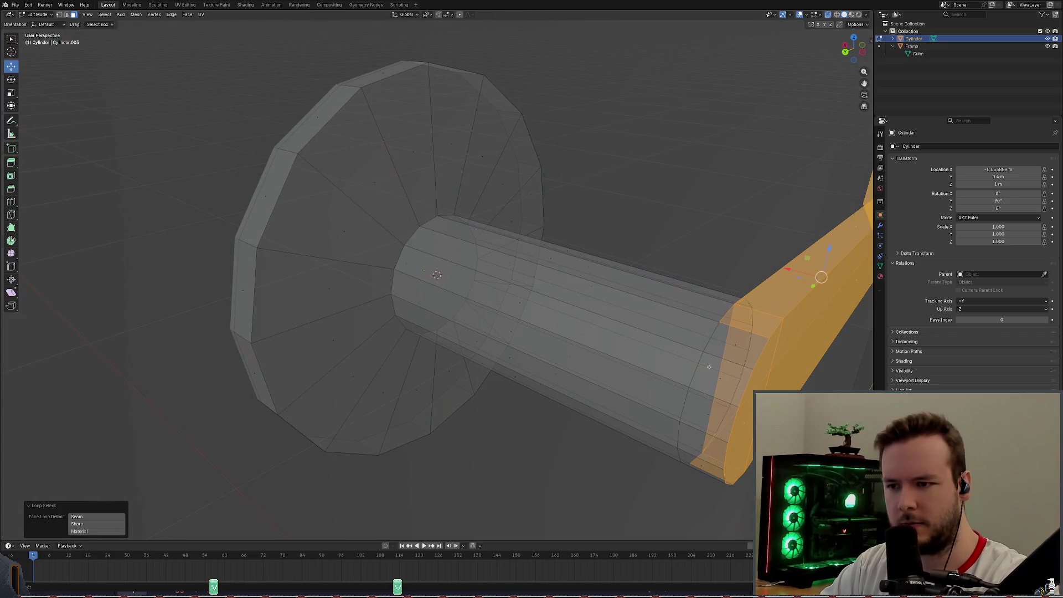
pyautogui.keyDown('alt'); pyautogui.keyDown('shift'); pyautogui.click(686, 374); pyautogui.keyUp('shift'); pyautogui.keyUp('alt')
# Check the bottom beam faces from below, then bring up the Ctrl+F face menu for separating them.
pyautogui.moveTo(582, 349); pyautogui.dragTo(249, 432, button='middle')
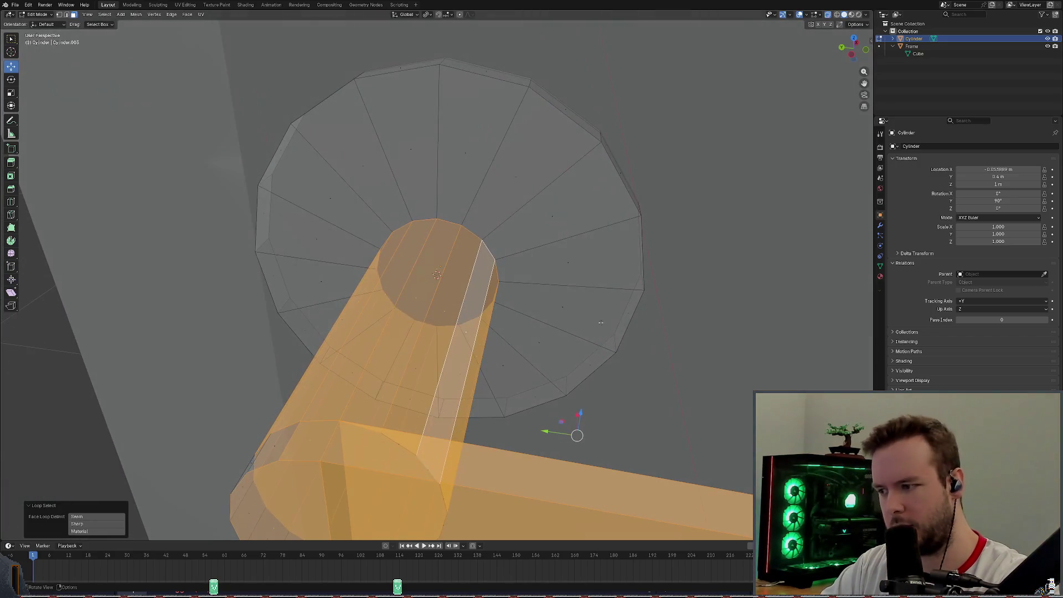
pyautogui.keyDown('shift'); pyautogui.click(250, 464); pyautogui.keyUp('shift')
pyautogui.keyDown('shift'); pyautogui.click(252, 463); pyautogui.keyUp('shift')
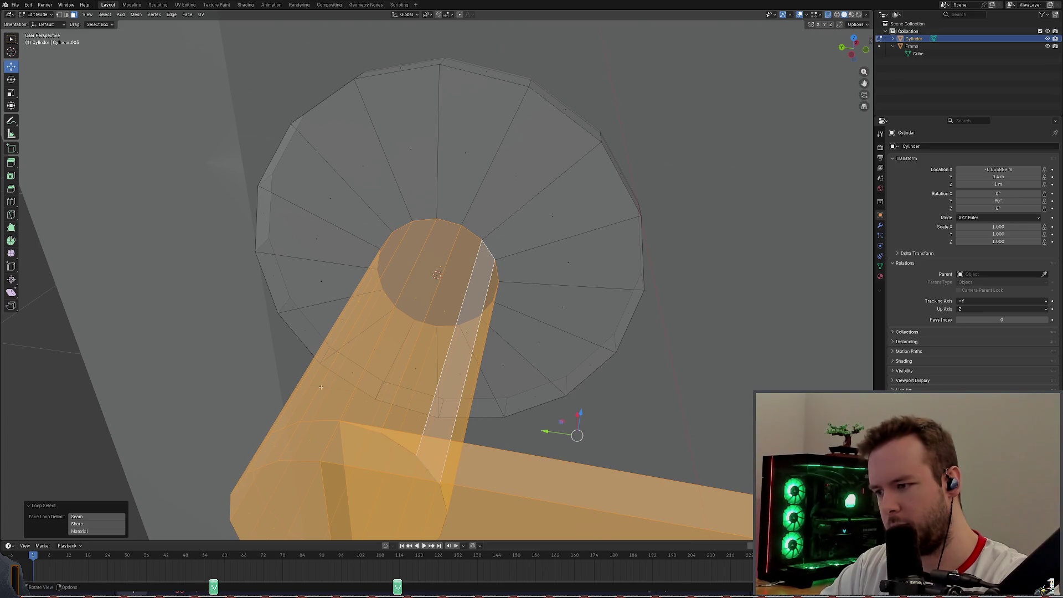
pyautogui.moveTo(266, 448)
pyautogui.mouseDown(button='middle')
pyautogui.moveTo(465, 374)
pyautogui.moveTo(538, 363)
pyautogui.mouseUp(button='middle')
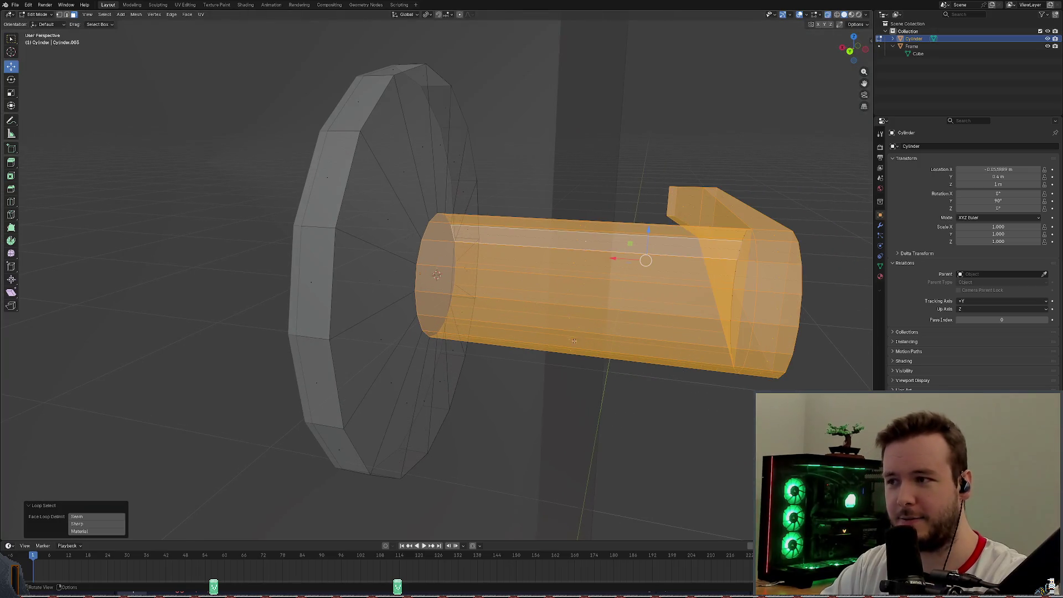
pyautogui.scroll(2, 538, 363)
pyautogui.scroll(2, 537, 363)
pyautogui.scroll(2, 537, 363)
pyautogui.keyDown('shift'); pyautogui.moveTo(474, 253); pyautogui.dragTo(465, 258, button='middle'); pyautogui.keyUp('shift')
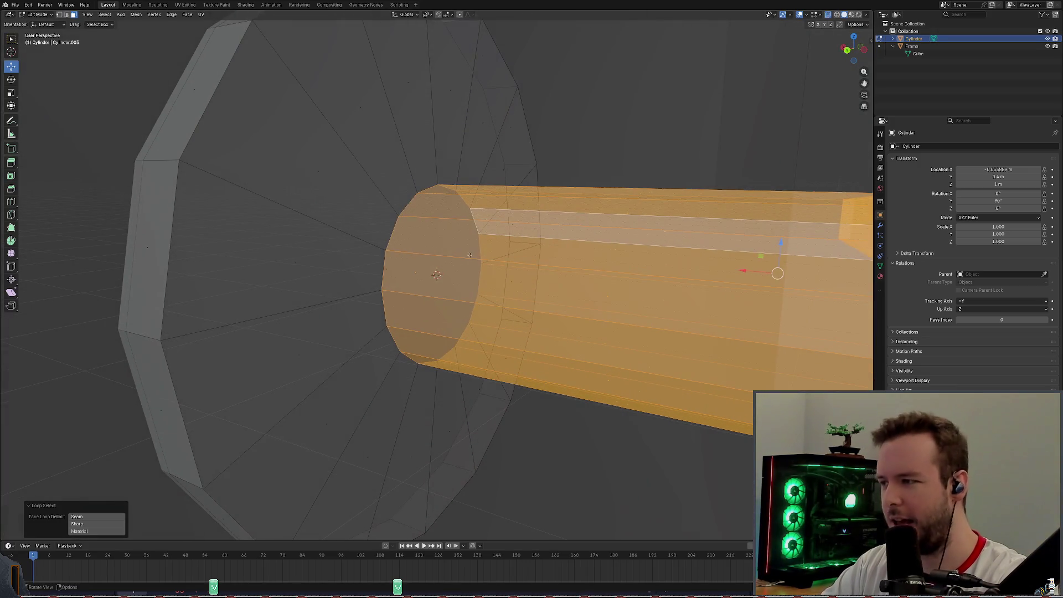
pyautogui.hotkey('ctrl', 'f')
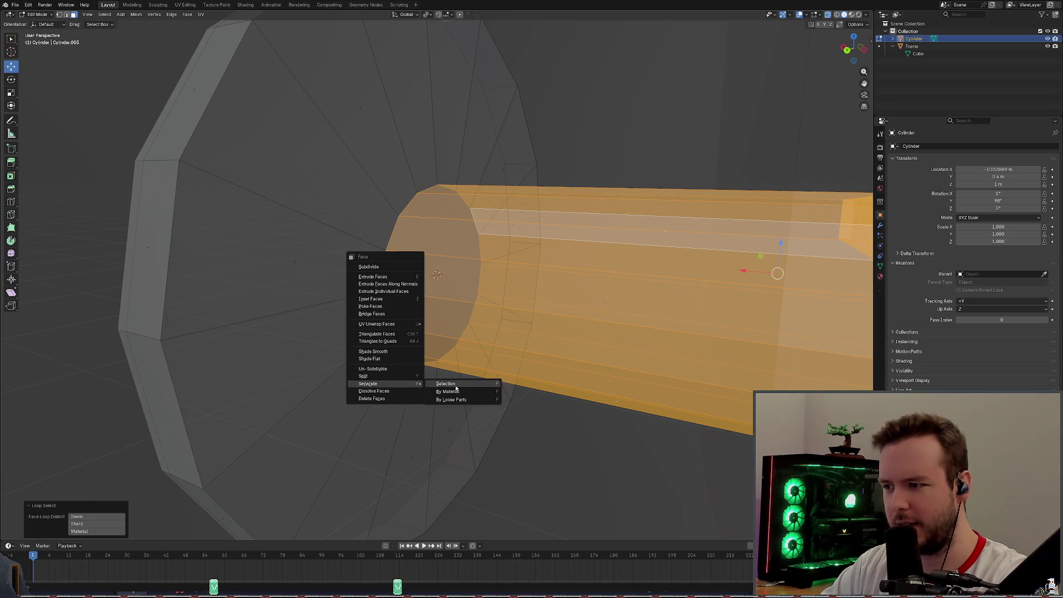
pyautogui.click(455, 386)
pyautogui.scroll(-3, 531, 274)
pyautogui.moveTo(532, 274)
pyautogui.mouseDown(button='middle')
pyautogui.moveTo(706, 208)
pyautogui.moveTo(847, 180)
pyautogui.mouseUp(button='middle')
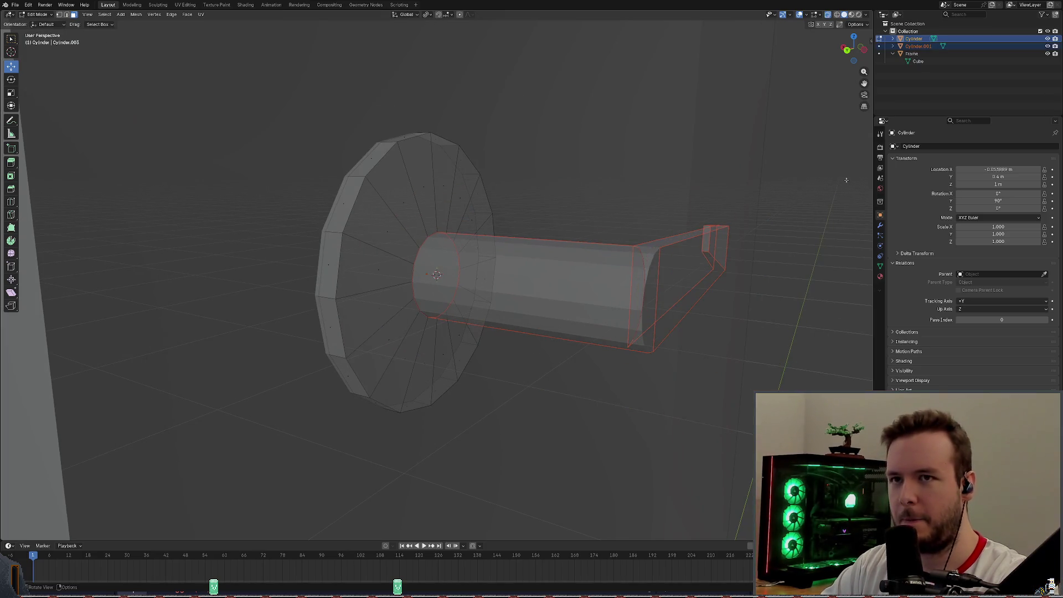
pyautogui.click(1047, 46)
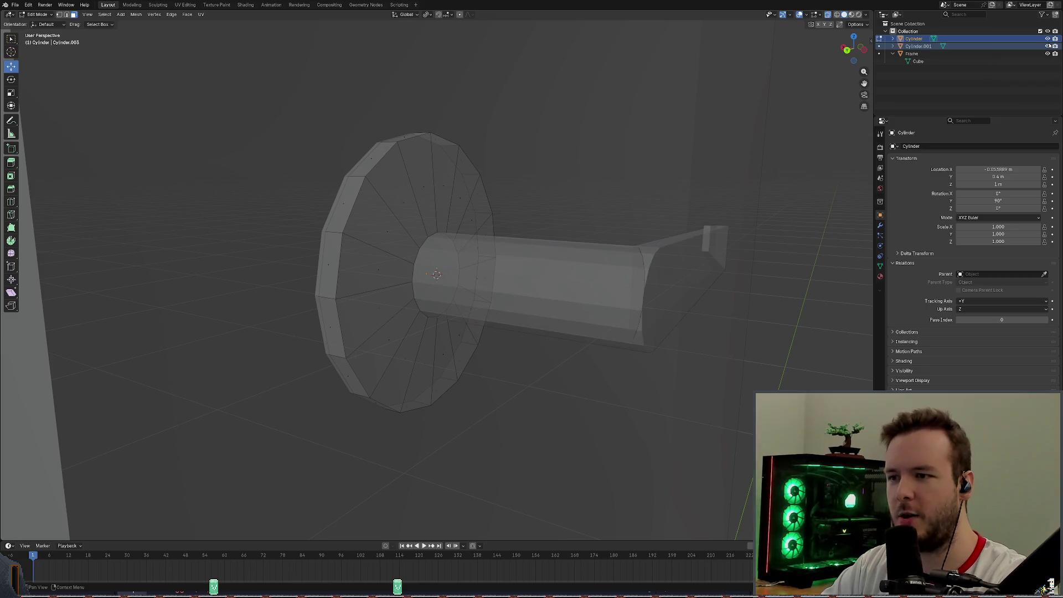
pyautogui.click(1046, 46)
pyautogui.press('KP_1')
pyautogui.scroll(2, 437, 275)
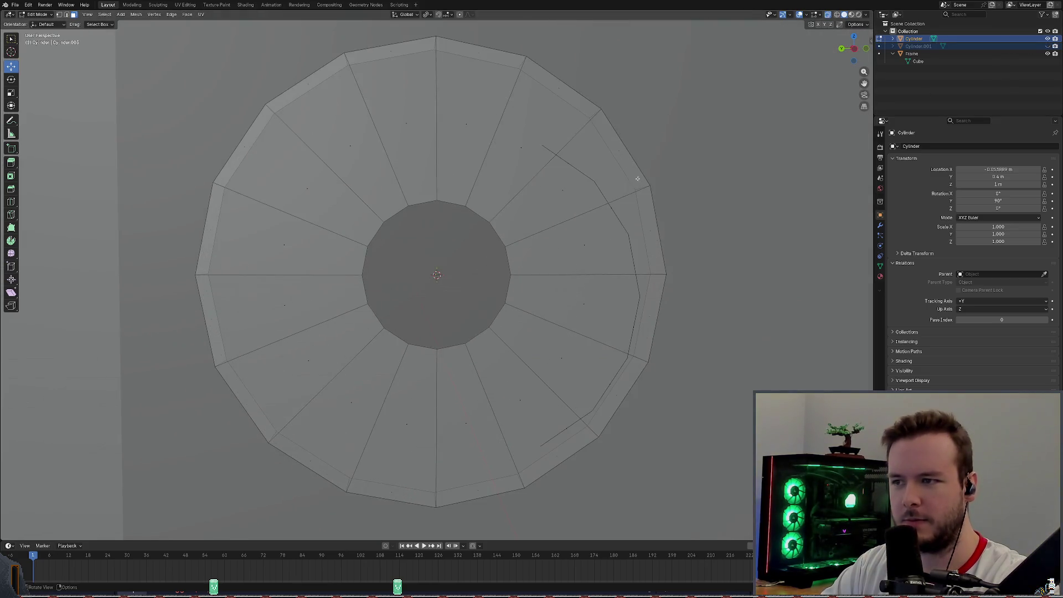
pyautogui.scroll(2, 437, 274)
pyautogui.scroll(-3, 611, 180)
pyautogui.click(1047, 45)
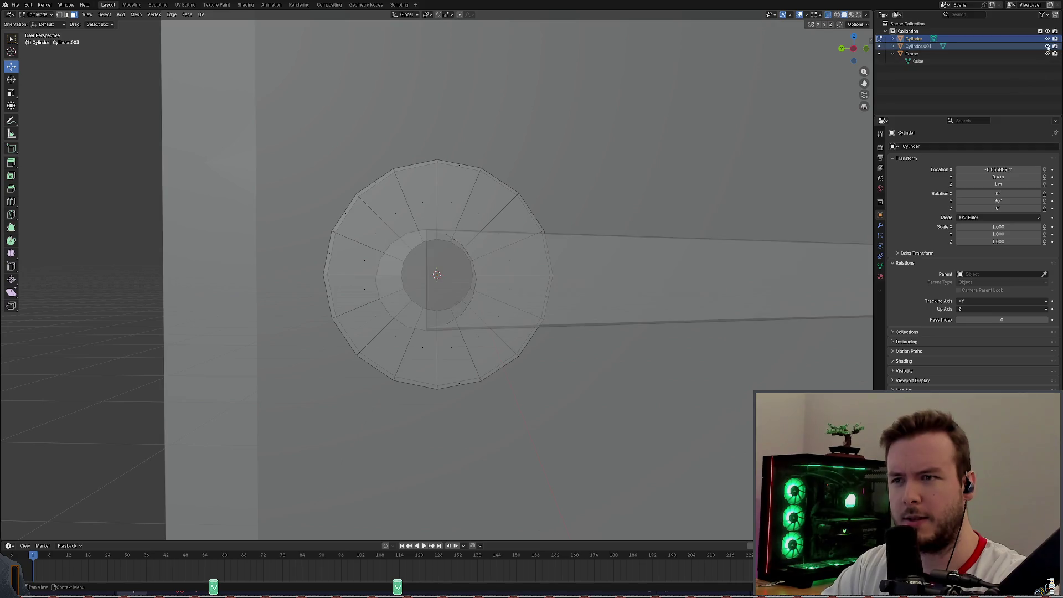
pyautogui.moveTo(582, 250); pyautogui.dragTo(499, 291, button='middle')
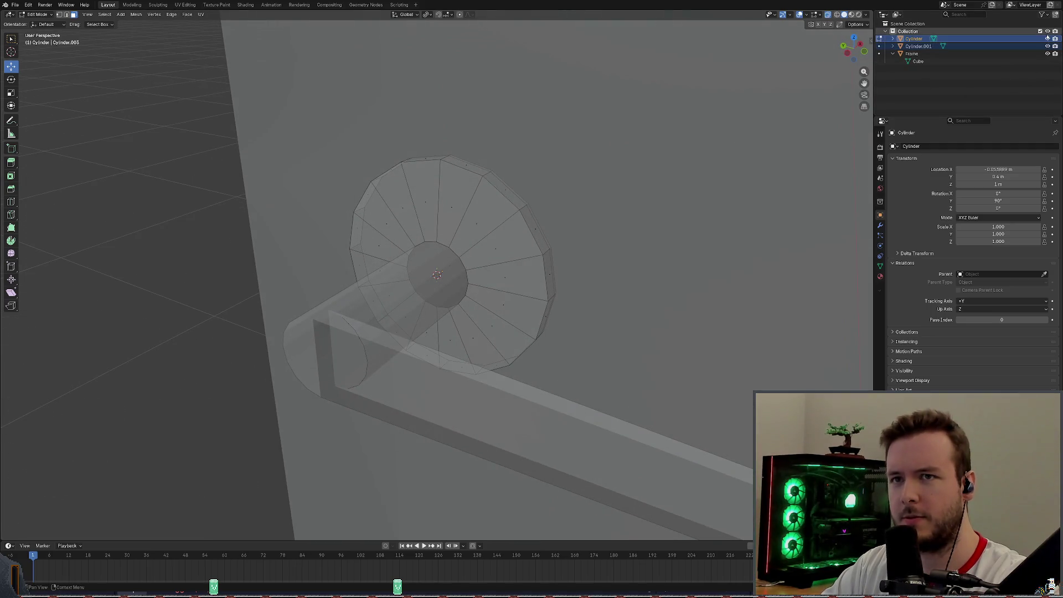
pyautogui.click(828, 14)
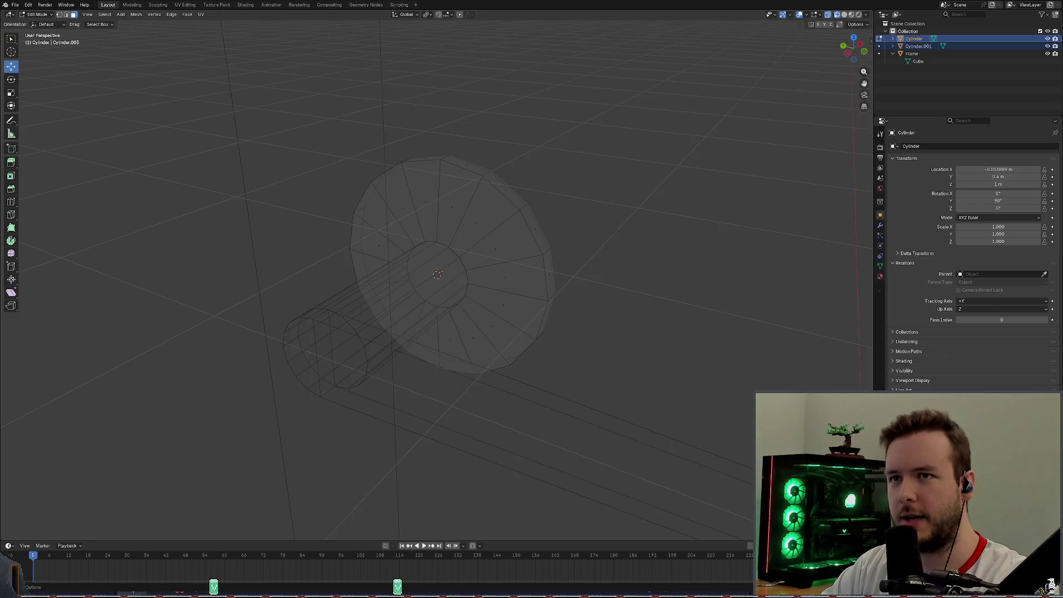
pyautogui.click(837, 14)
pyautogui.moveTo(540, 249); pyautogui.dragTo(396, 139, button='middle')
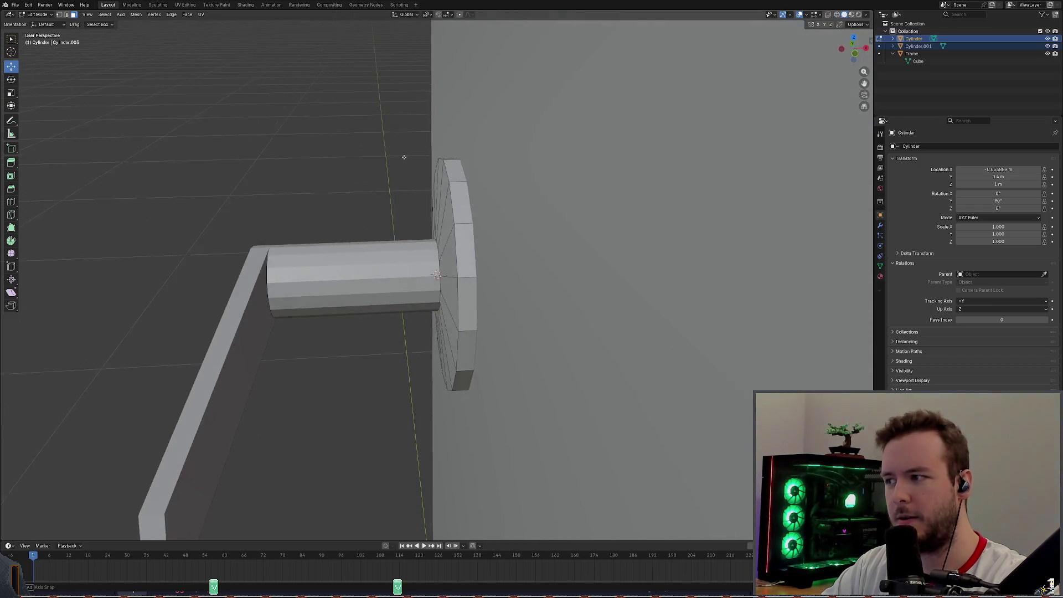
pyautogui.scroll(2, 397, 139)
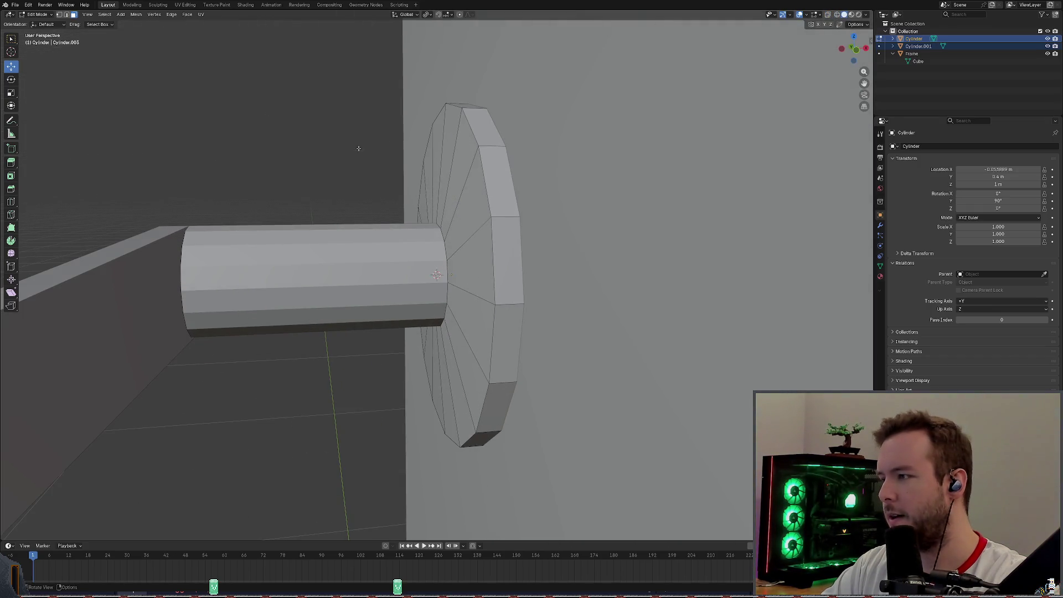
pyautogui.press('h')
pyautogui.hotkey('alt', 'h')
pyautogui.press('h')
pyautogui.hotkey('alt', 'h')
pyautogui.press('h')
pyautogui.hotkey('alt', 'h')
pyautogui.click(1053, 39)
pyautogui.hotkey('alt', 'h')
pyautogui.press('h')
pyautogui.moveTo(436, 274); pyautogui.dragTo(438, 275, button='middle')
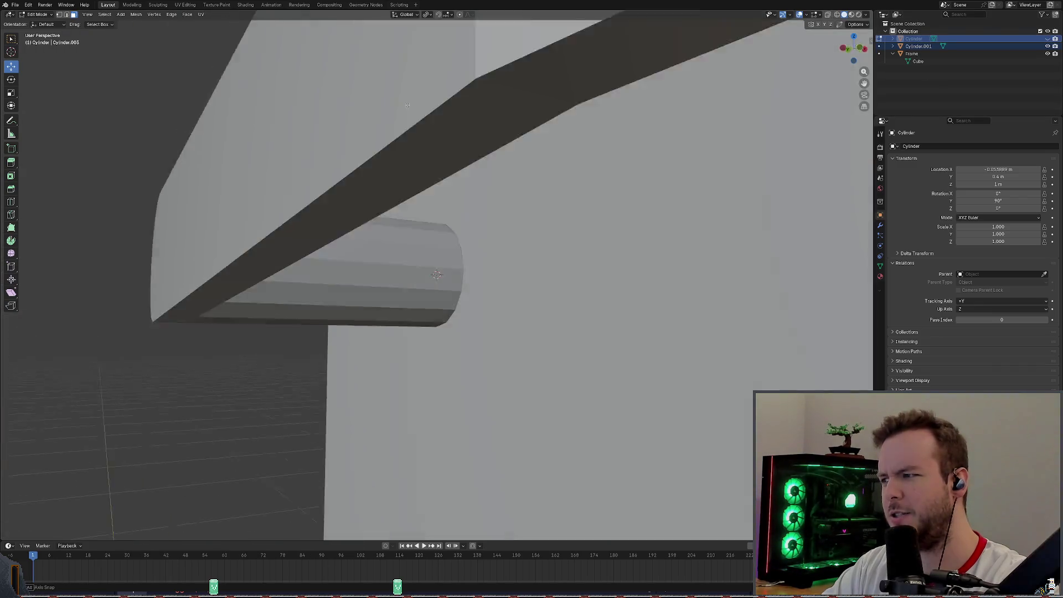
pyautogui.moveTo(417, 73); pyautogui.dragTo(390, 101, button='middle')
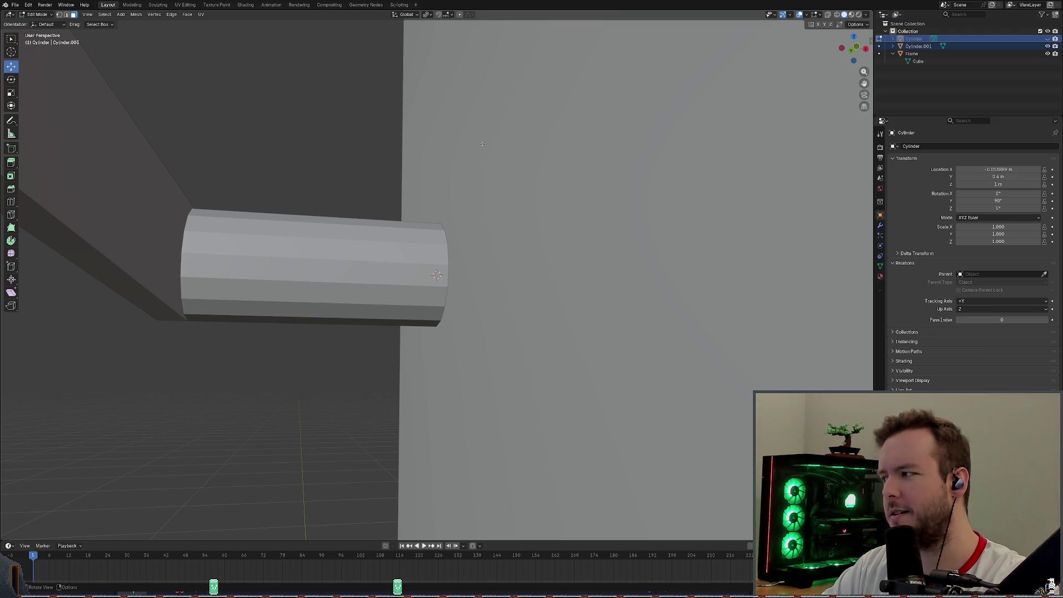
pyautogui.hotkey('alt', 'h')
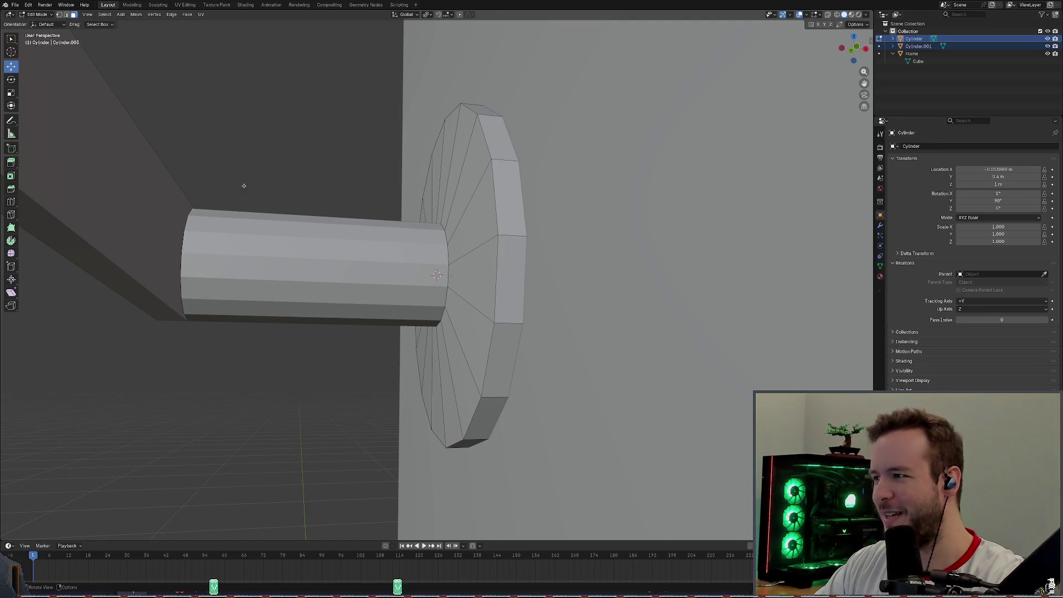
# Hide the shaft, box-select the stray arc of vertices beside the disc and delete them.
pyautogui.click(1048, 45)
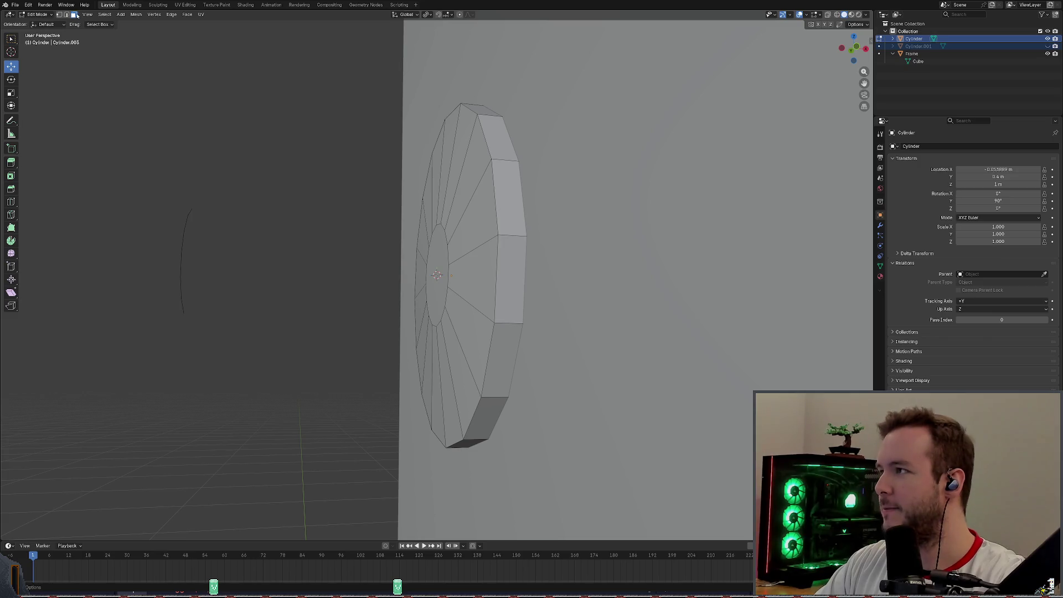
pyautogui.moveTo(101, 85); pyautogui.dragTo(234, 361)
pyautogui.press('x')
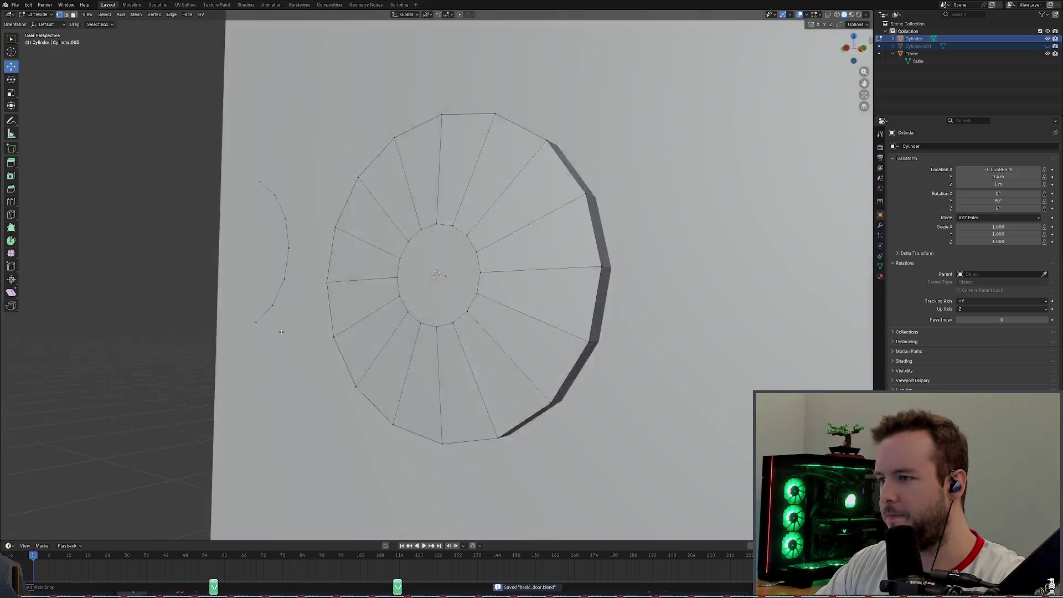
pyautogui.moveTo(222, 336); pyautogui.dragTo(332, 316, button='middle')
pyautogui.moveTo(142, 183); pyautogui.dragTo(250, 382)
pyautogui.rightClick(251, 372)
pyautogui.click(299, 387)
# Unhide the shaft and view shaft and disc together from the front (numpad 1).
pyautogui.moveTo(235, 365); pyautogui.dragTo(233, 363, button='middle')
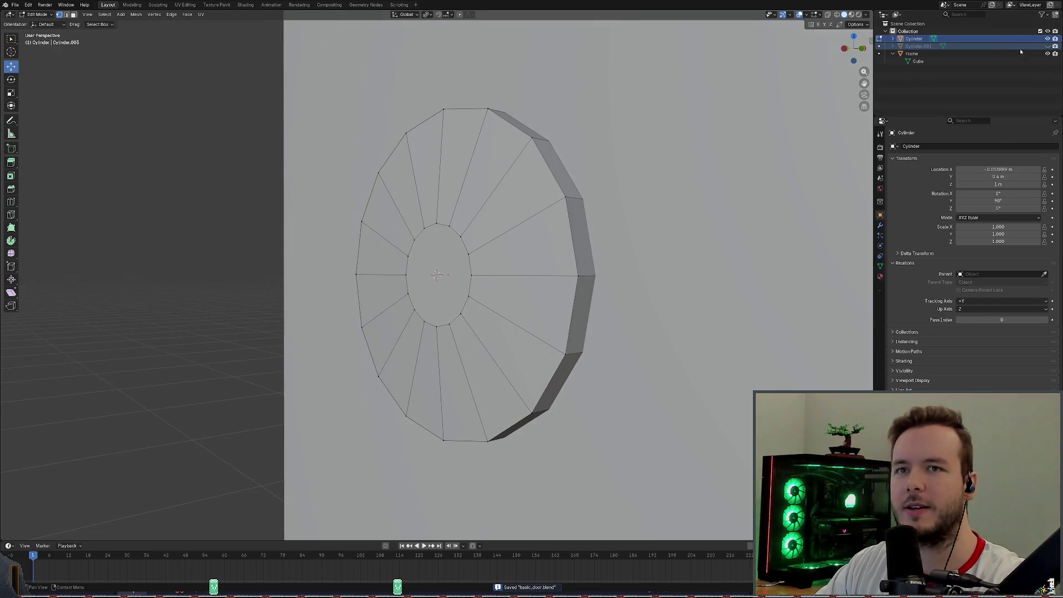
pyautogui.click(1049, 45)
pyautogui.scroll(-3, 498, 274)
pyautogui.moveTo(499, 274)
pyautogui.mouseDown(button='middle')
pyautogui.moveTo(706, 223)
pyautogui.moveTo(715, 250)
pyautogui.moveTo(728, 201)
pyautogui.mouseUp(button='middle')
pyautogui.press('KP_1')
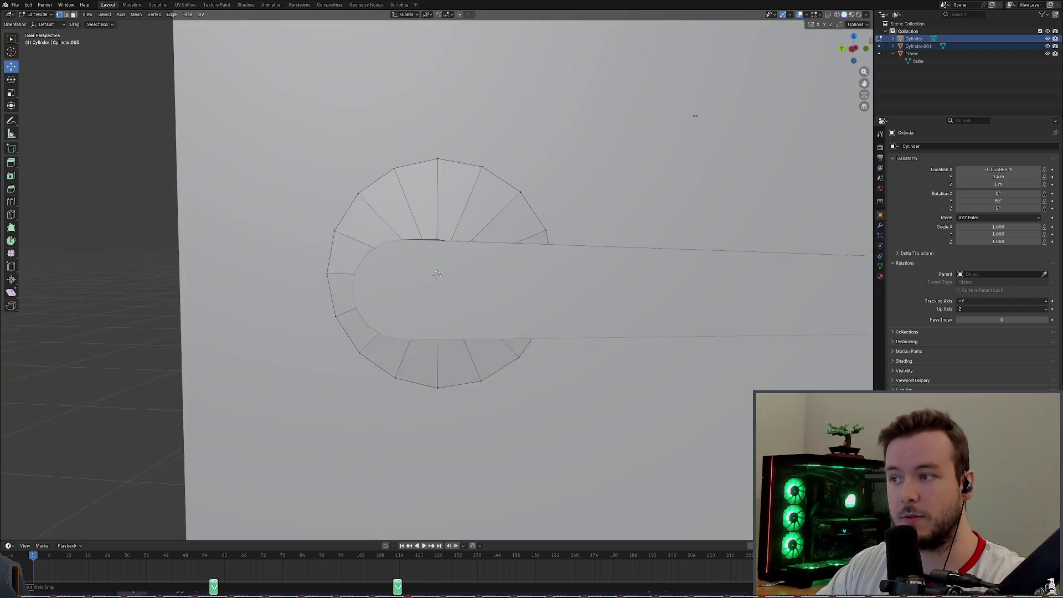
# Select the shaft and look through its object and vertex context menus without applying anything.
pyautogui.moveTo(712, 109); pyautogui.dragTo(731, 112, button='middle')
pyautogui.click(914, 46)
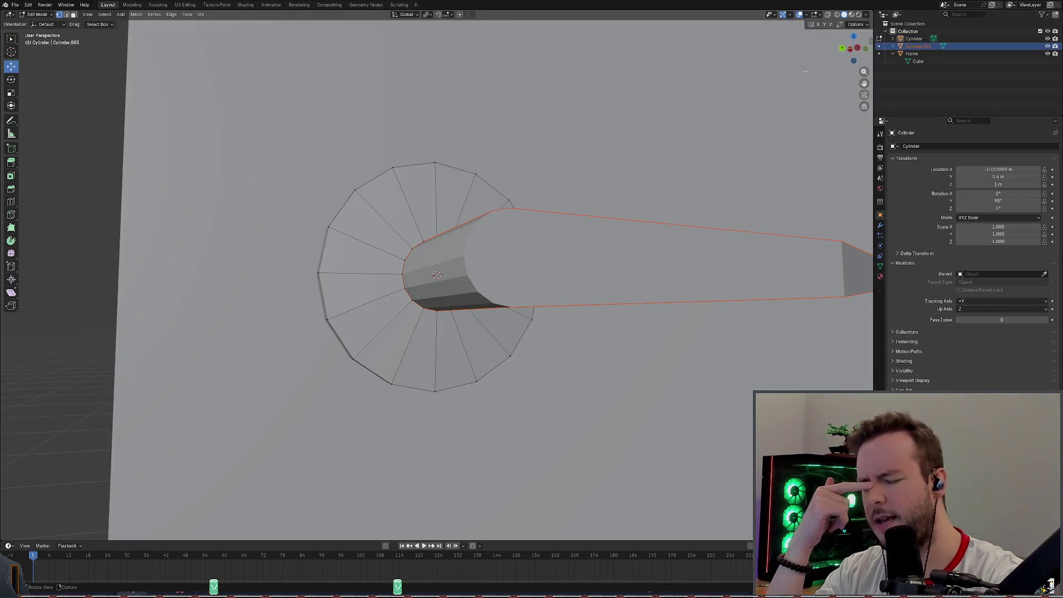
pyautogui.rightClick(914, 49)
pyautogui.click(581, 125)
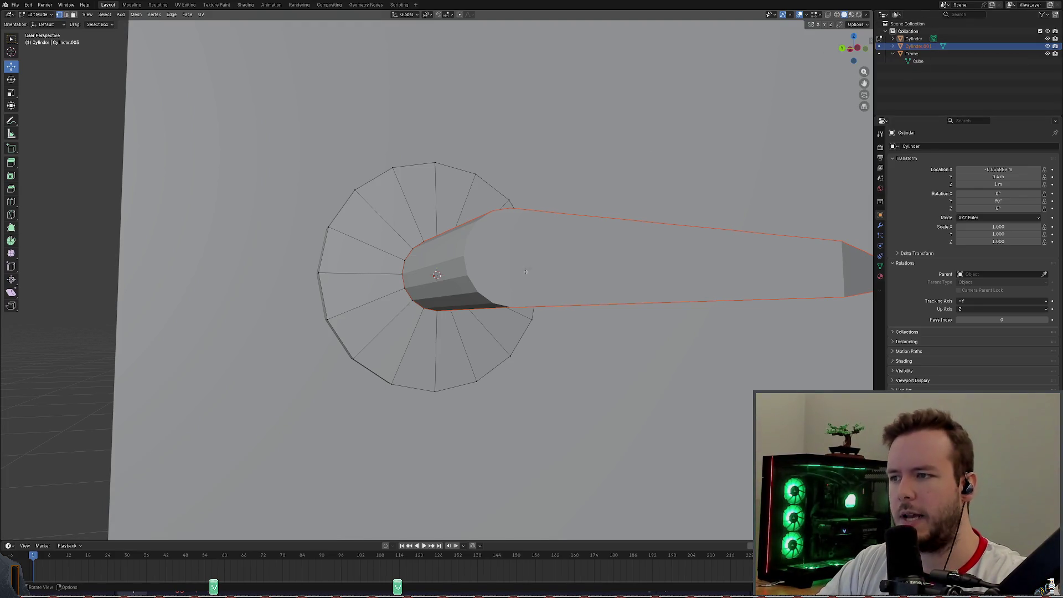
pyautogui.rightClick(470, 145)
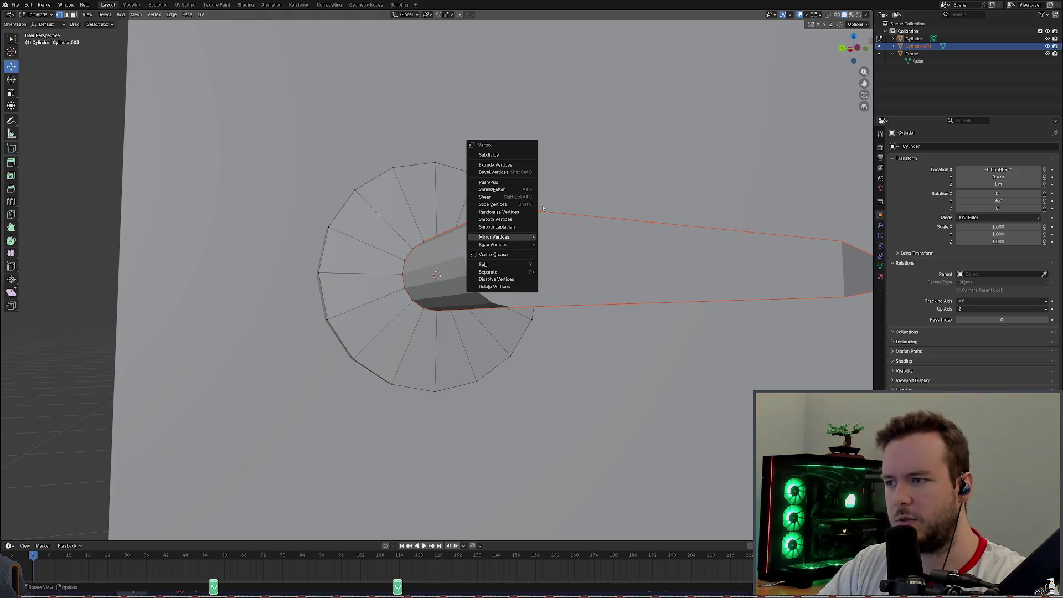
pyautogui.press('Escape')
# Browse the Mesh menu, close it and toggle X-ray shading with Alt+Z.
pyautogui.click(137, 13)
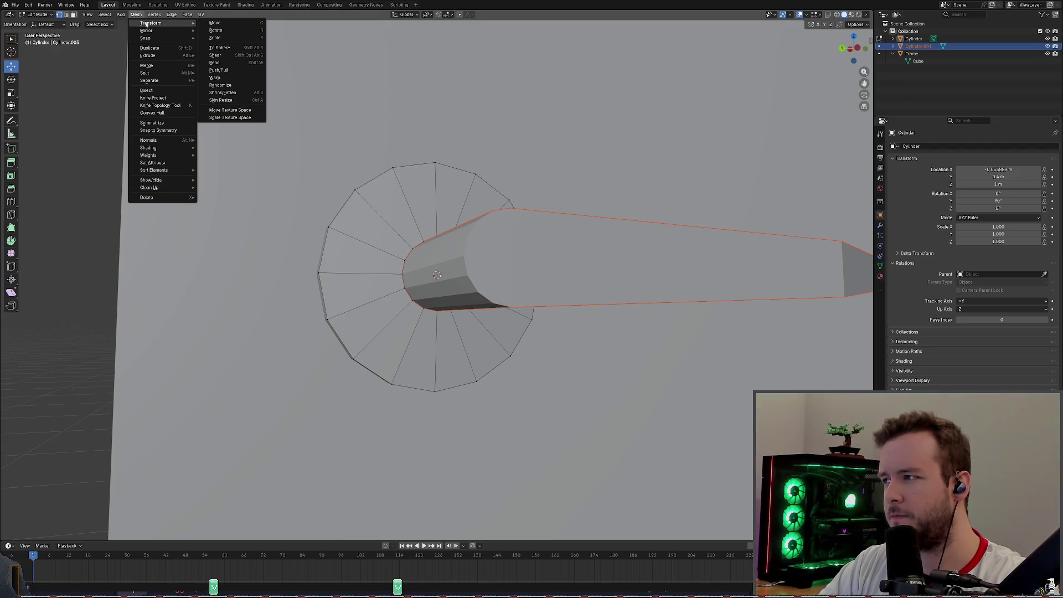
pyautogui.moveTo(154, 14)
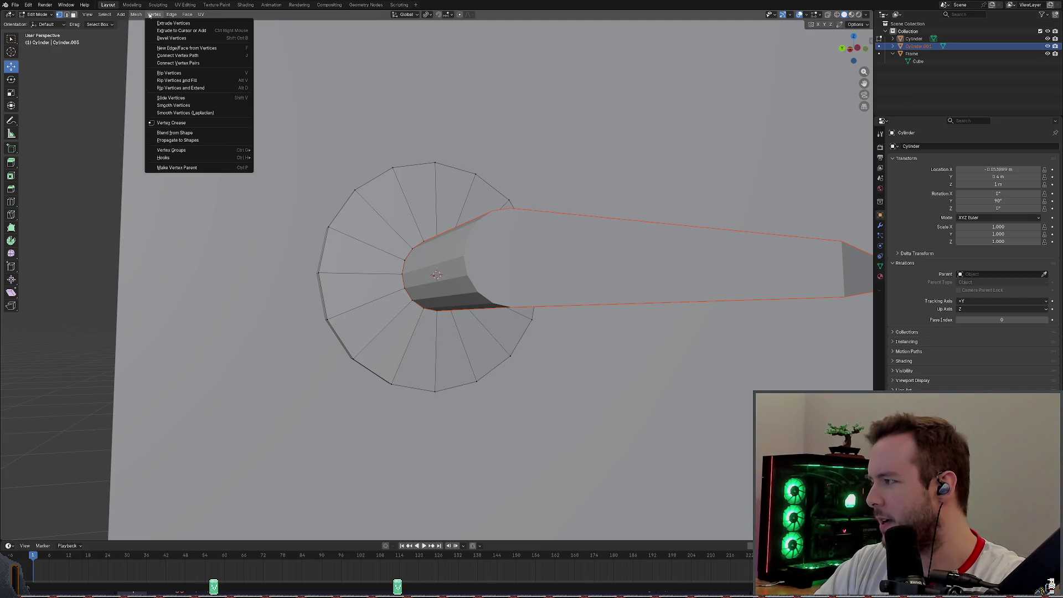
pyautogui.click(524, 178)
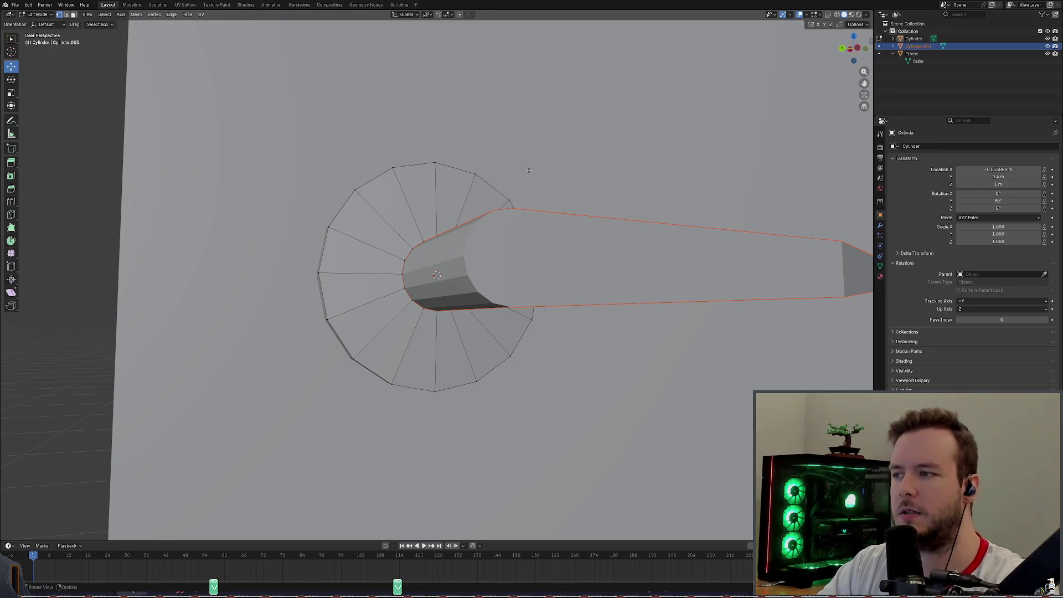
pyautogui.moveTo(523, 179); pyautogui.dragTo(563, 180, button='middle')
pyautogui.hotkey('alt', 'z')
pyautogui.scroll(2, 563, 180)
pyautogui.scroll(1, 563, 180)
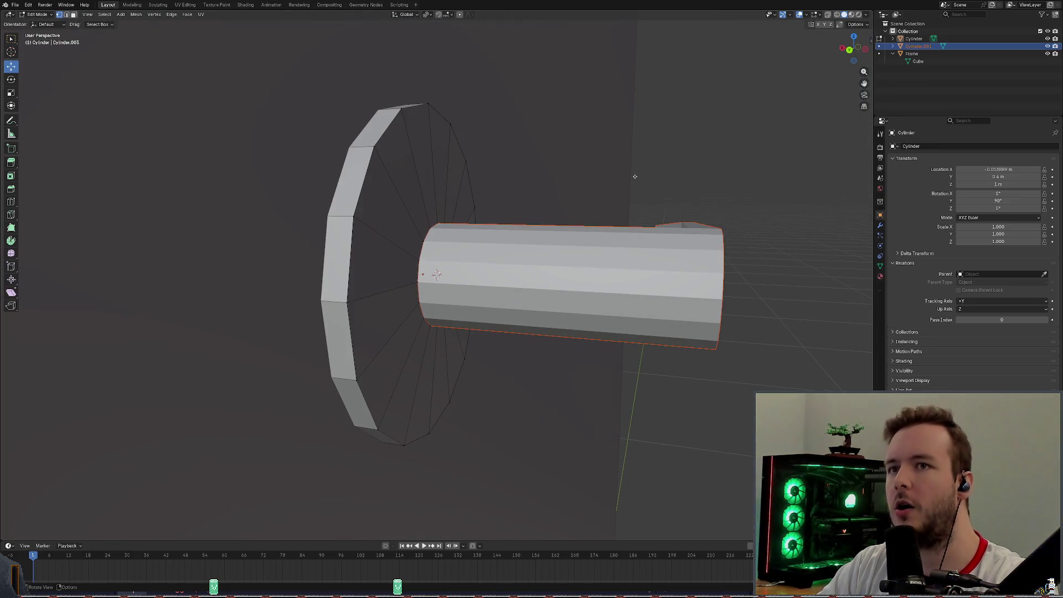
# Orbit around the shaft's end cap and make the meshes see-through with Alt+Z.
pyautogui.moveTo(531, 249); pyautogui.dragTo(498, 249, button='middle')
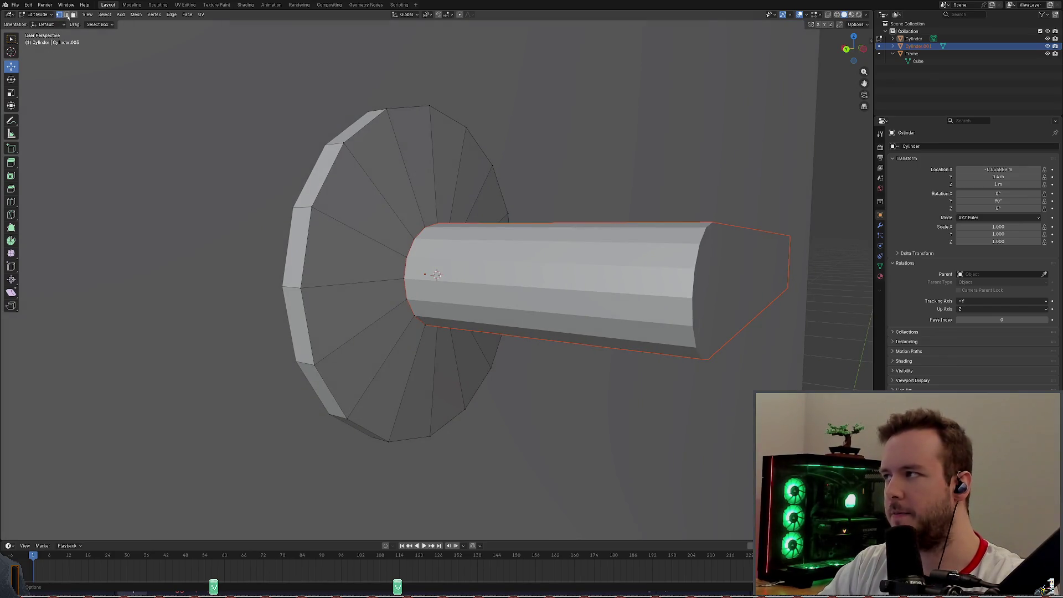
pyautogui.moveTo(588, 190); pyautogui.dragTo(551, 172, button='middle')
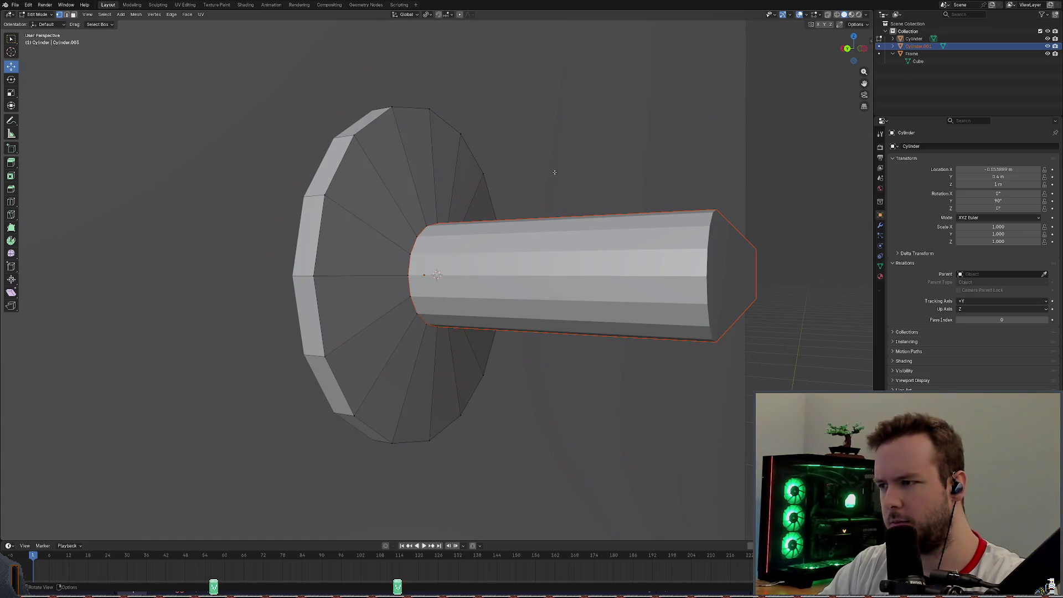
pyautogui.scroll(3, 494, 234)
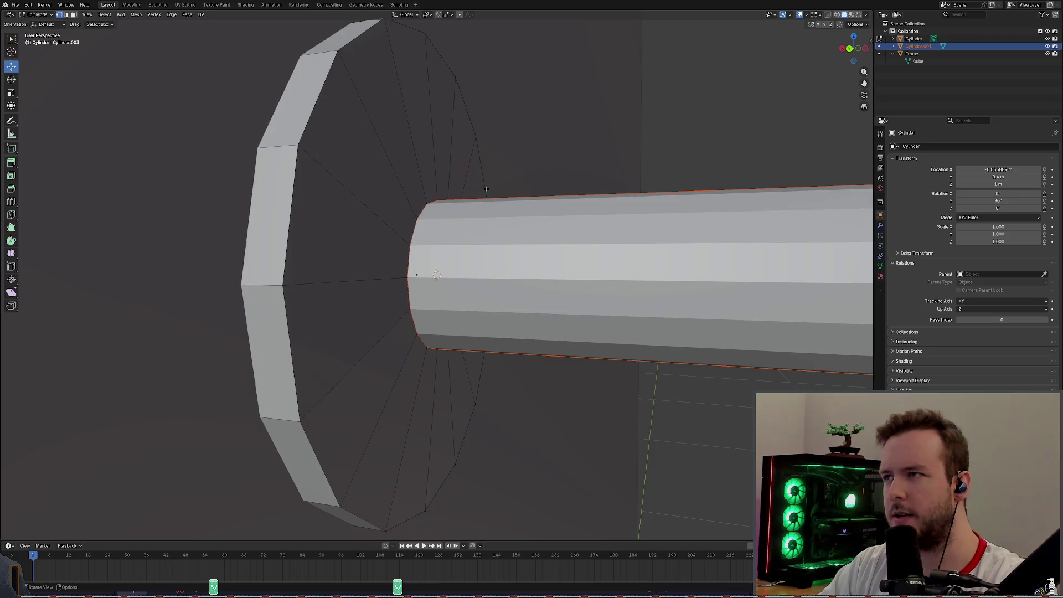
pyautogui.scroll(-3, 540, 191)
pyautogui.hotkey('alt', 'z')
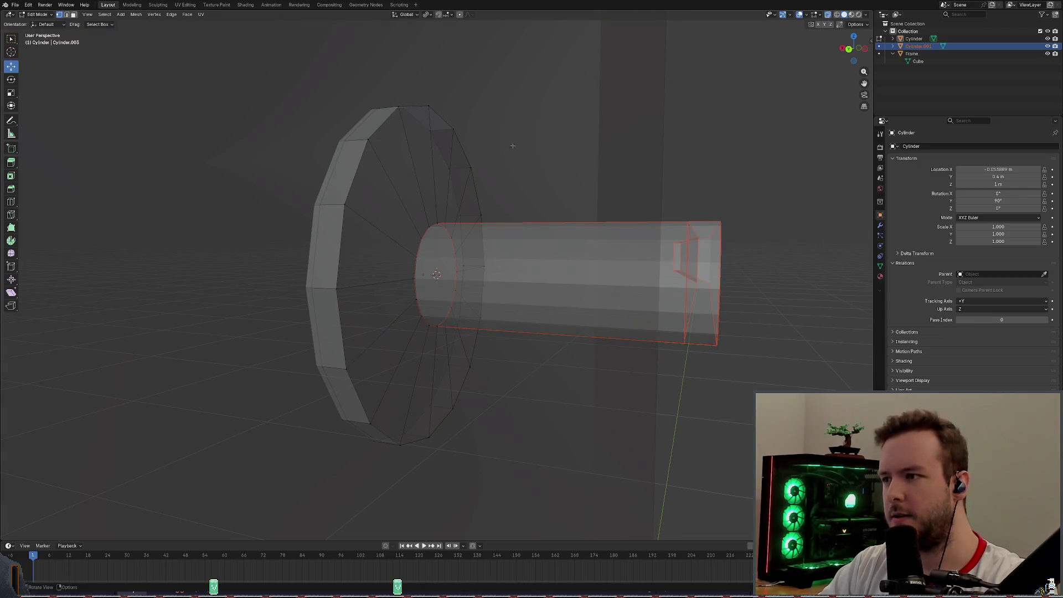
# Select the disc's central hub face and browse the vertex operations for it.
pyautogui.moveTo(441, 173); pyautogui.dragTo(453, 178, button='middle')
pyautogui.click(437, 274)
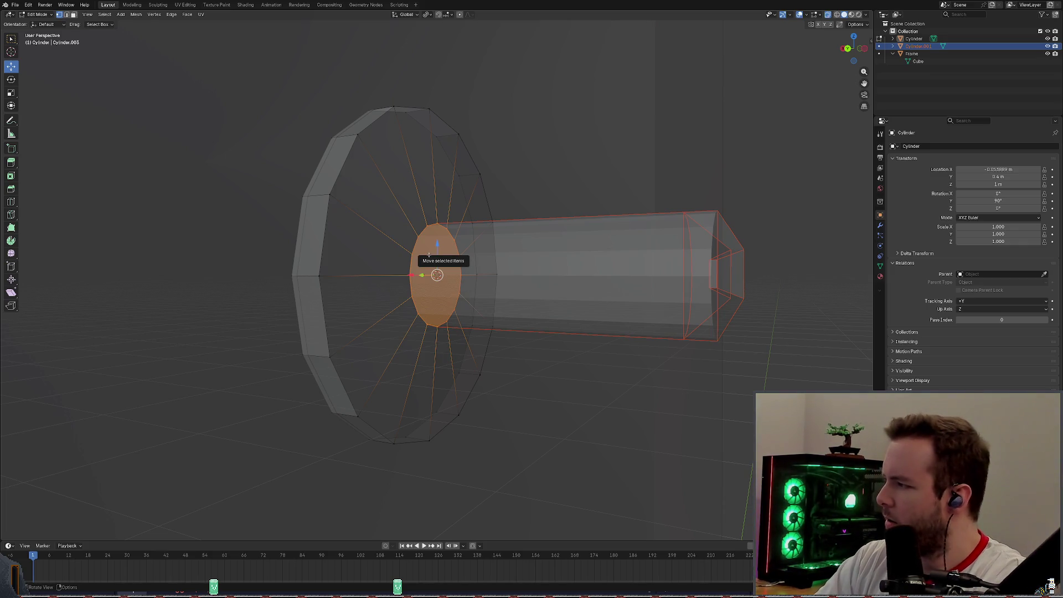
pyautogui.hotkey('ctrl', 'v')
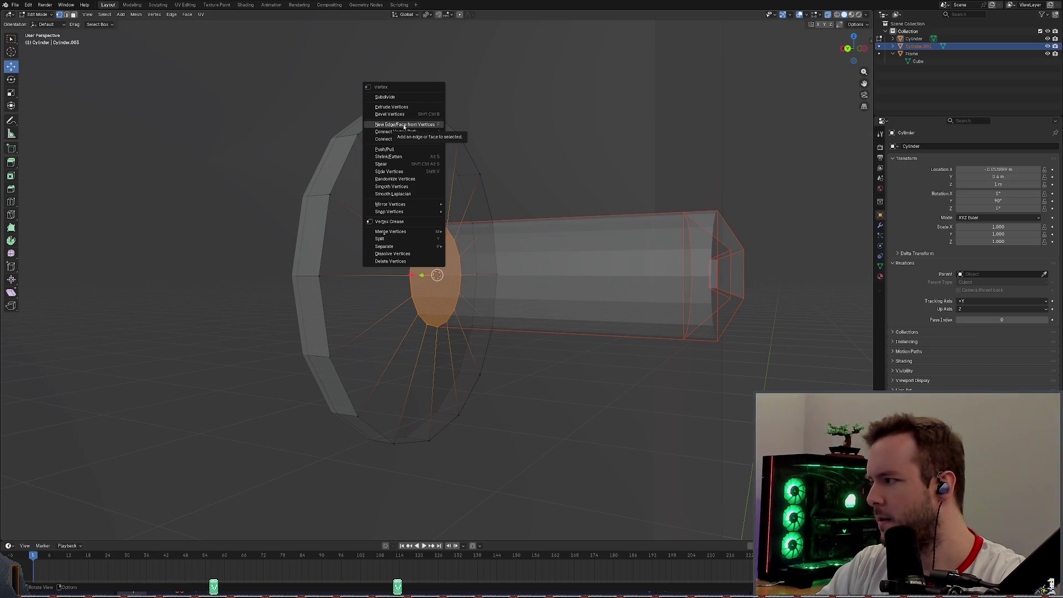
pyautogui.click(445, 248)
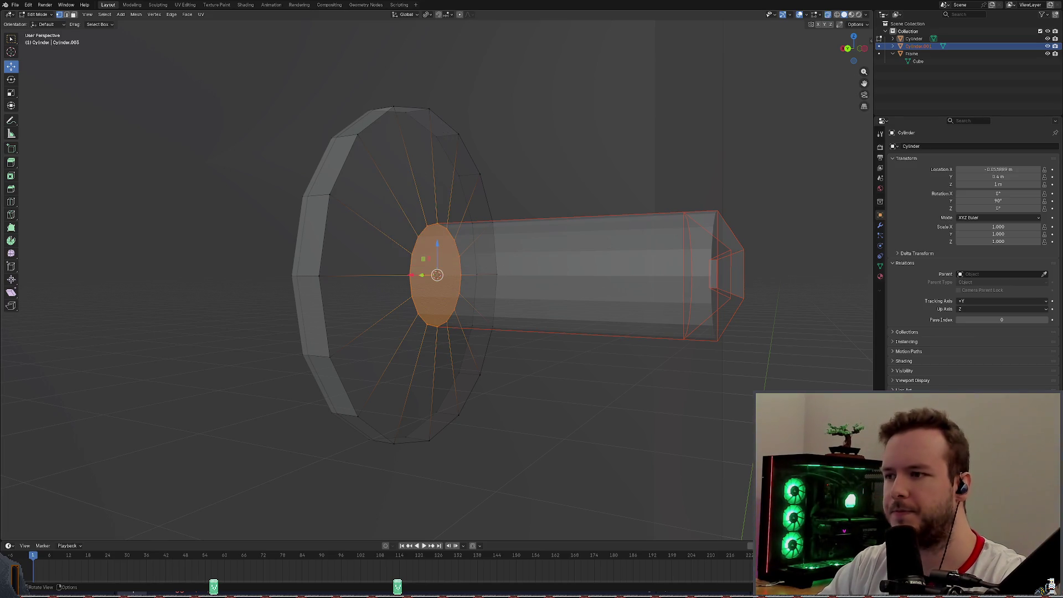
# Return to Object Mode with the shaft and round base shown in solid display.
pyautogui.press('p')
pyautogui.click(37, 14)
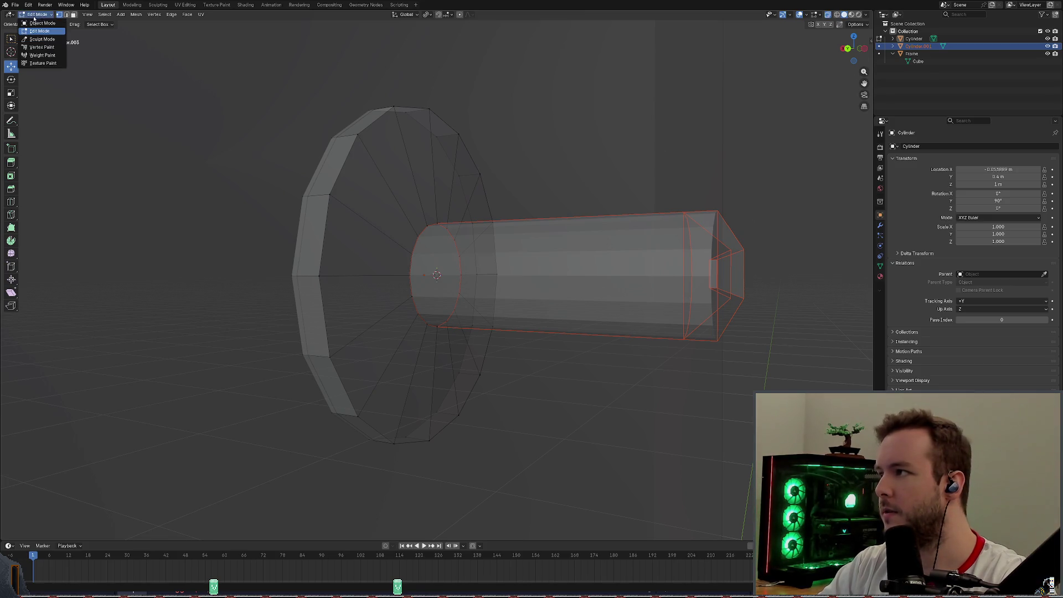
pyautogui.click(845, 15)
# Select the disc and shaft together and join them into one object.
pyautogui.click(445, 192)
pyautogui.keyDown('shift'); pyautogui.click(498, 249); pyautogui.keyUp('shift')
pyautogui.rightClick(466, 150)
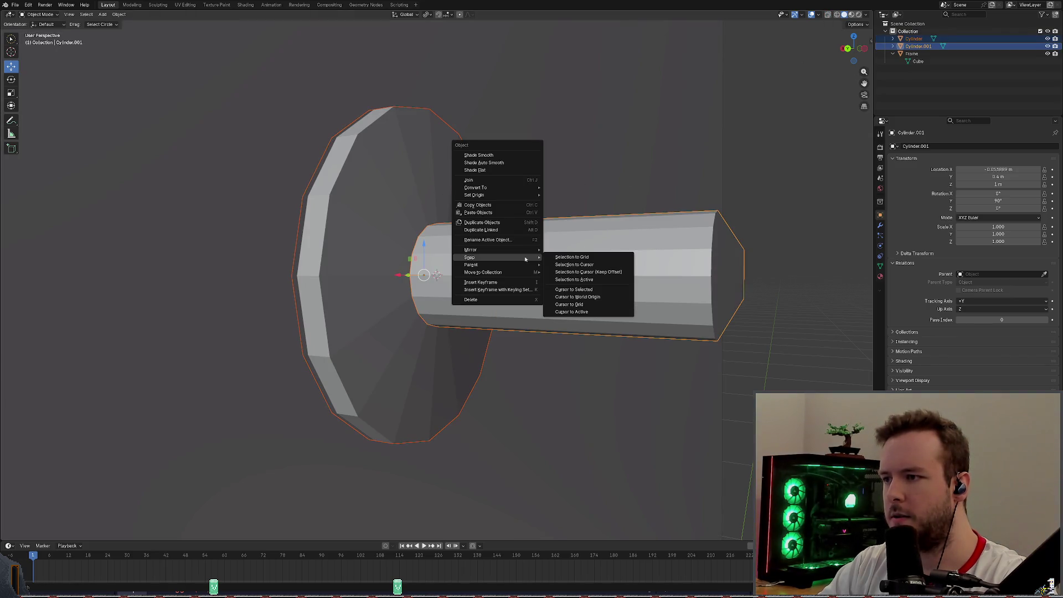
pyautogui.click(495, 181)
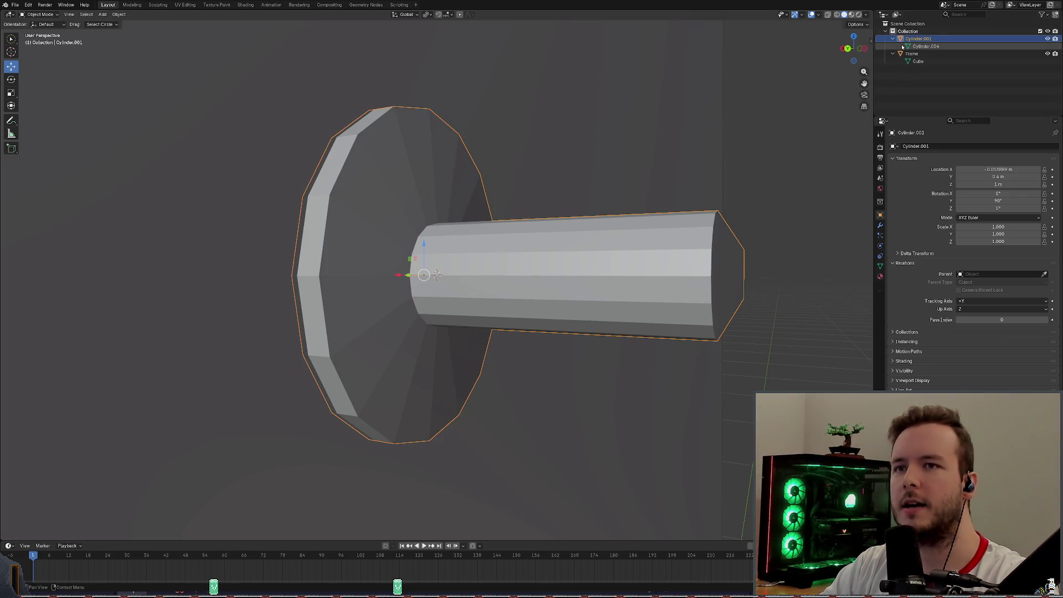
# Make Cylinder.001 the active object in the Outliner, with Cylinder.004 nested under it.
pyautogui.click(922, 47)
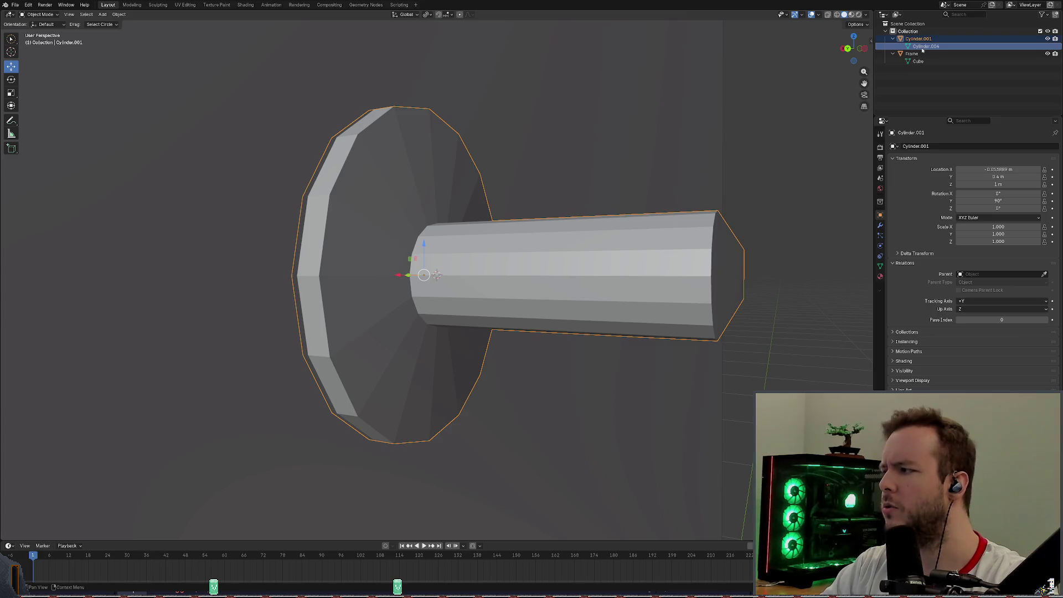
pyautogui.click(796, 184)
pyautogui.click(707, 237)
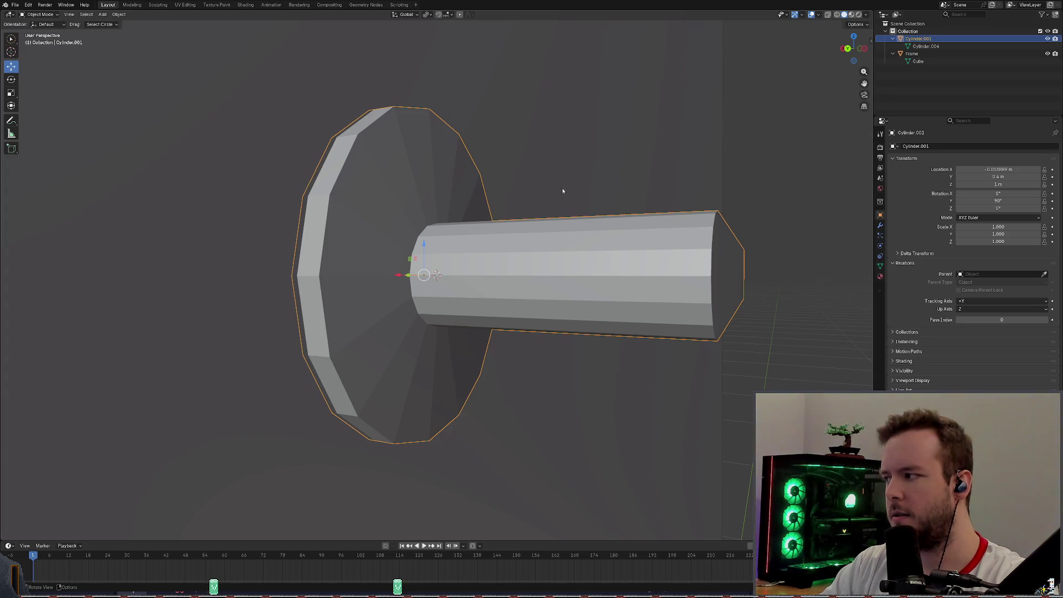
# Switch Cylinder.001 and its shaft into Edit Mode and browse vertex and selection options without selecting.
pyautogui.click(38, 14)
pyautogui.click(42, 33)
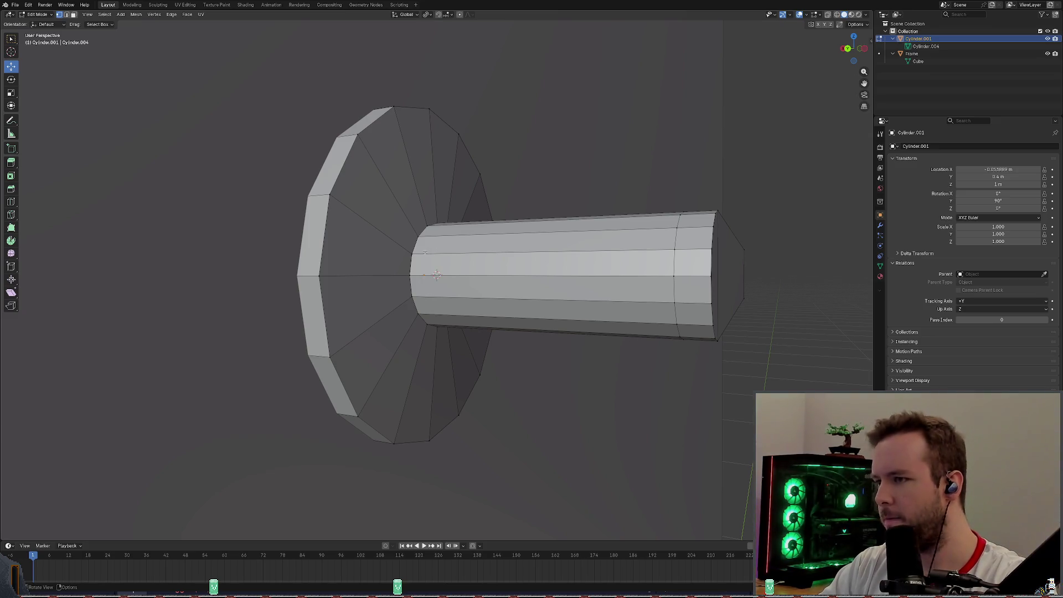
pyautogui.rightClick(438, 277)
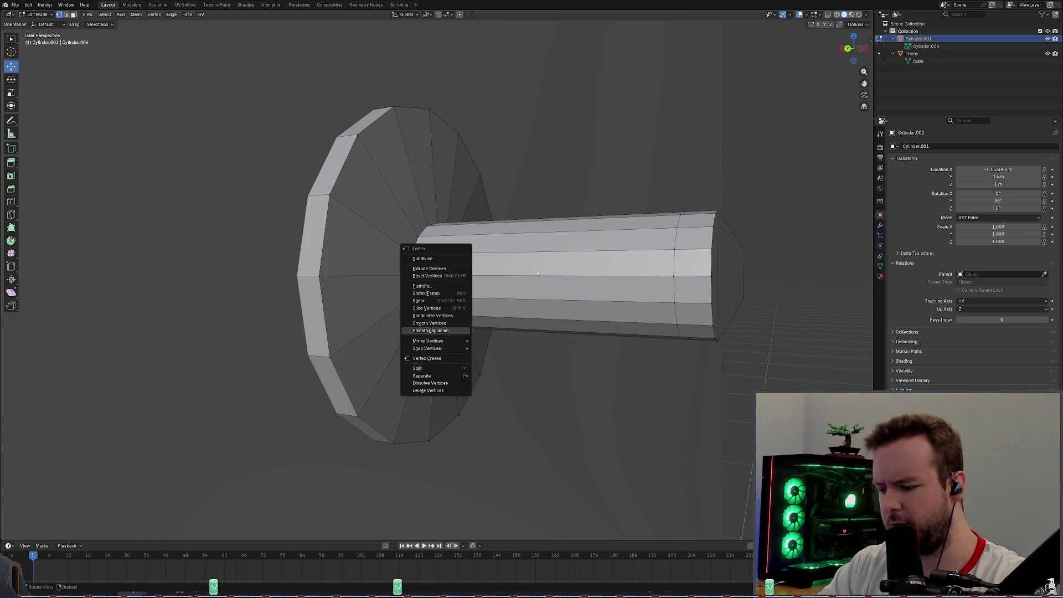
pyautogui.press('Escape')
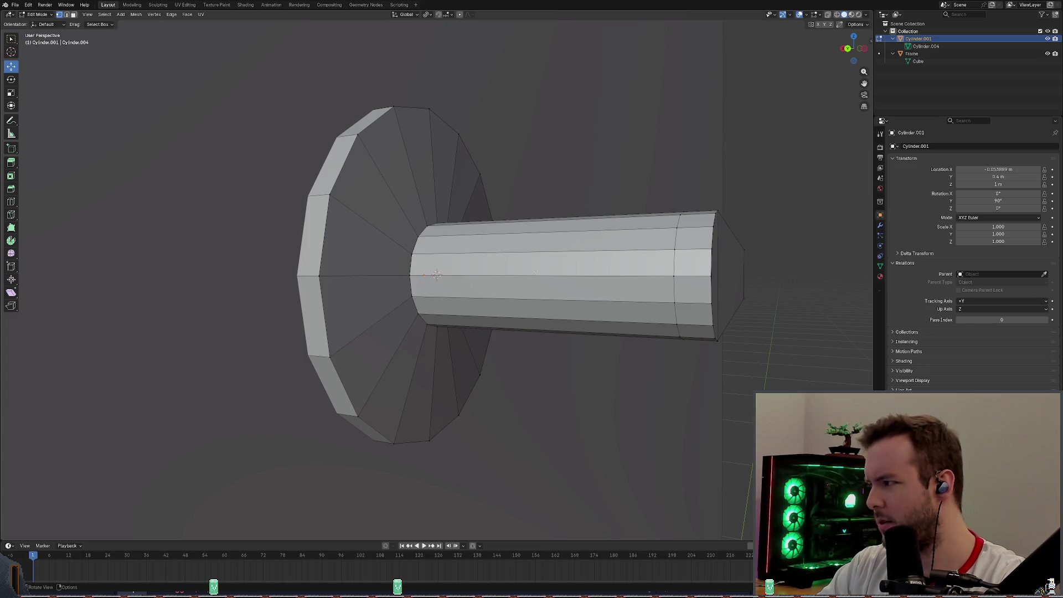
pyautogui.click(104, 14)
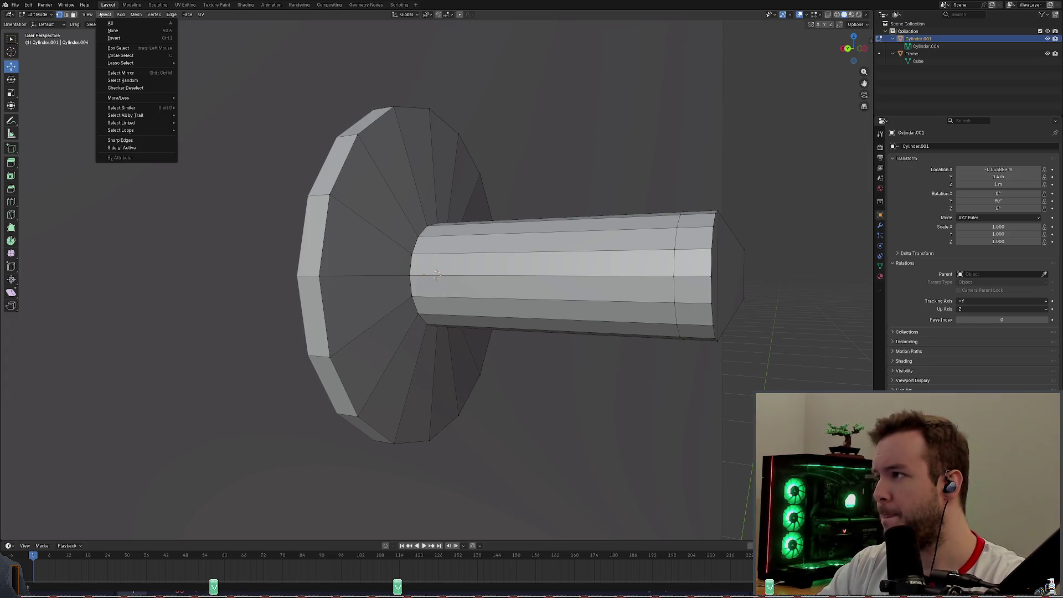
pyautogui.moveTo(120, 131)
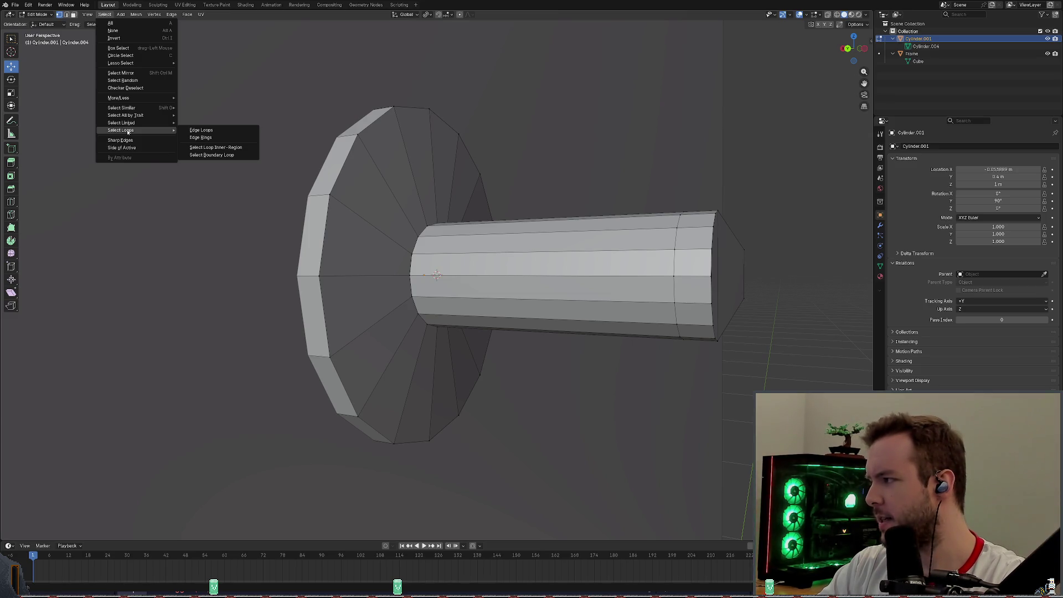
pyautogui.press('Escape')
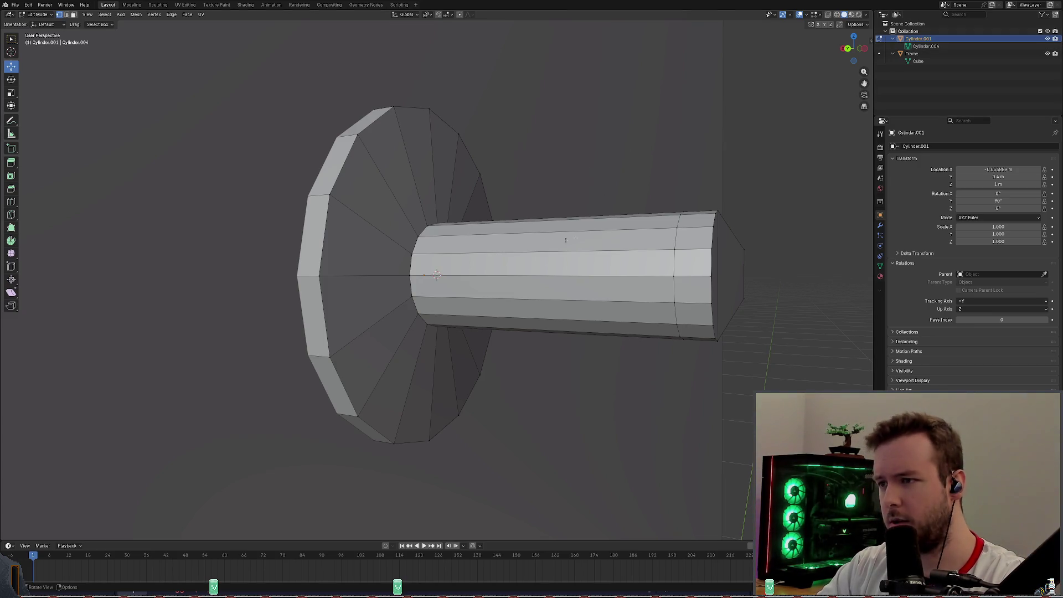
pyautogui.moveTo(557, 241); pyautogui.dragTo(605, 226, button='middle')
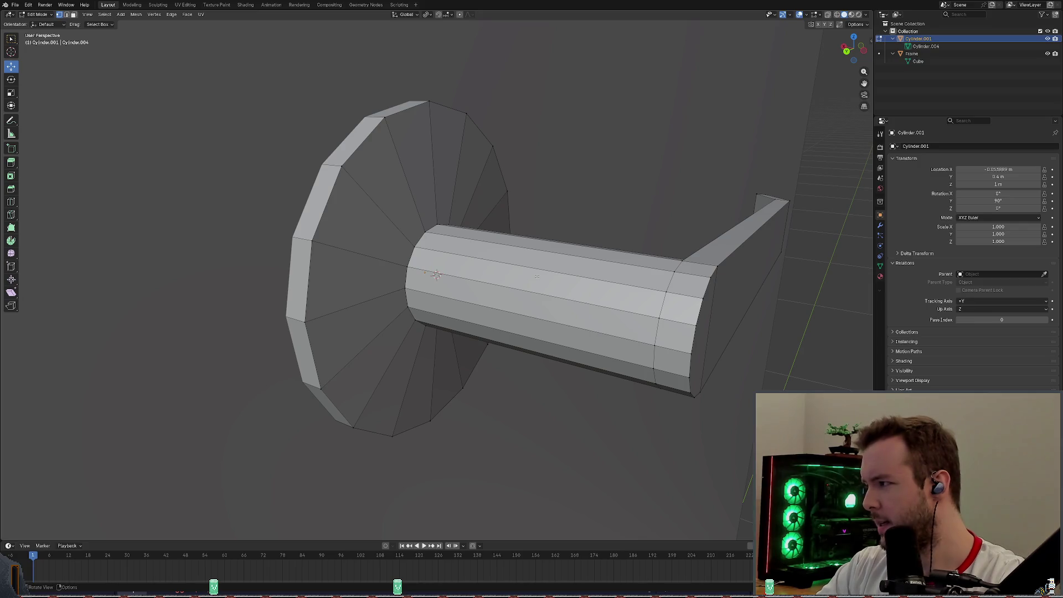
pyautogui.moveTo(437, 274)
pyautogui.mouseDown(button='middle')
pyautogui.moveTo(449, 267)
pyautogui.moveTo(437, 275)
pyautogui.mouseUp(button='middle')
pyautogui.scroll(-2, 532, 265)
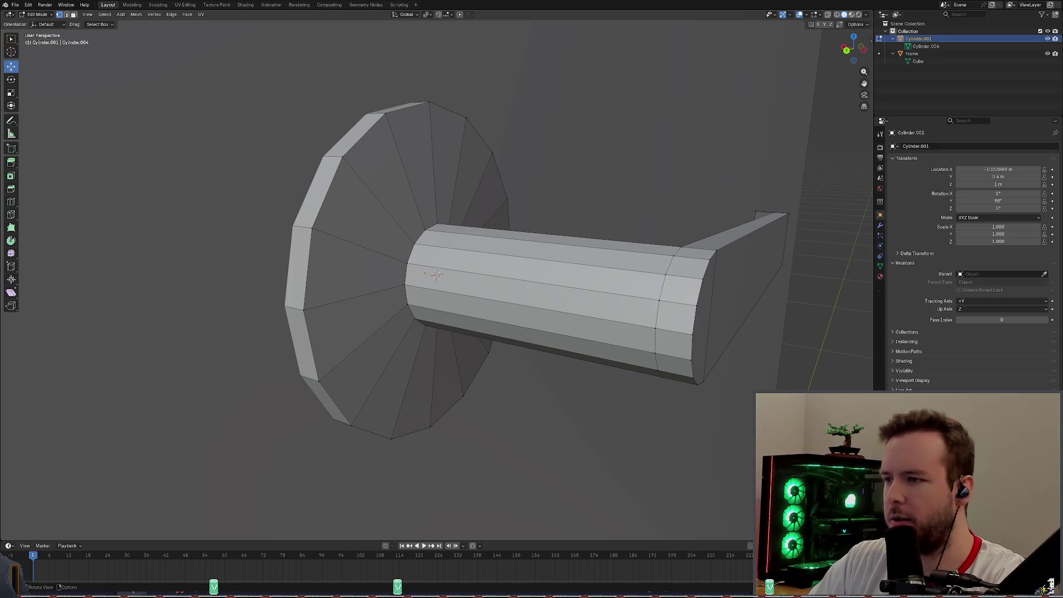
pyautogui.scroll(2, 504, 264)
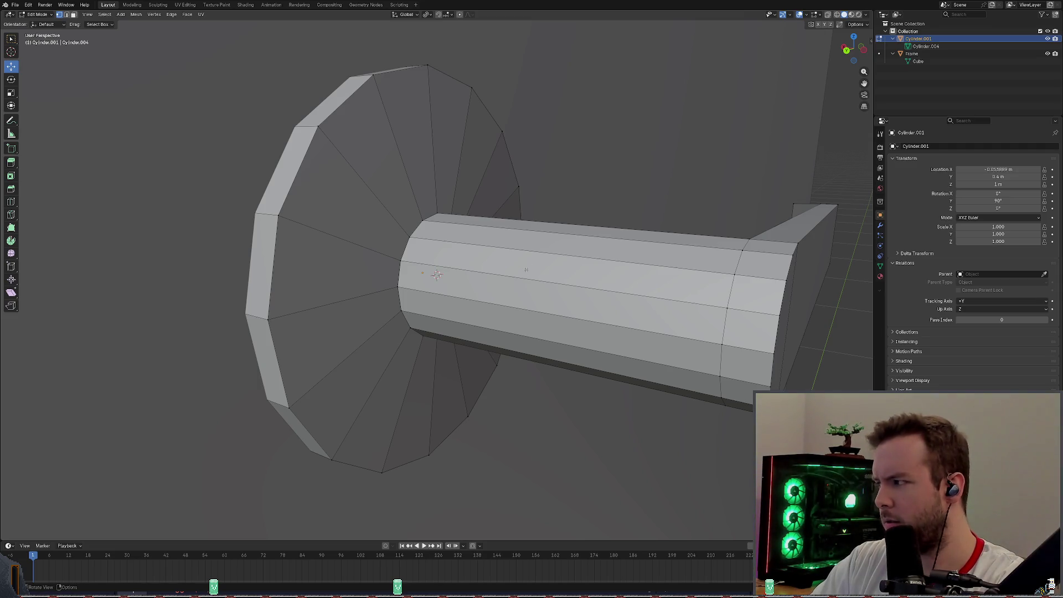
# Start and cancel a face inset twice, then browse the vertex operations without changes.
pyautogui.press('i')
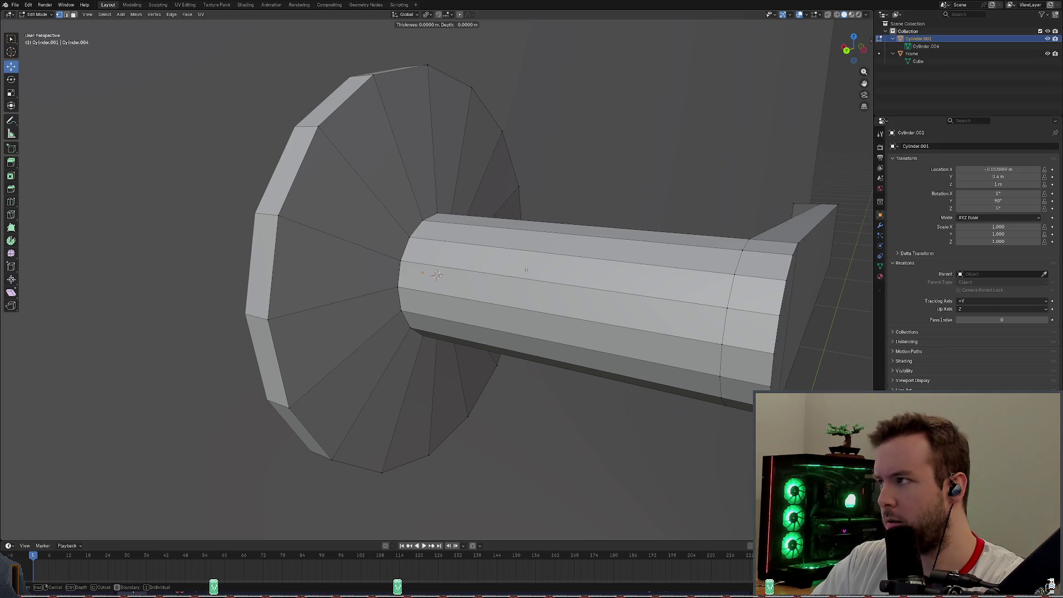
pyautogui.click(436, 275)
pyautogui.press('i')
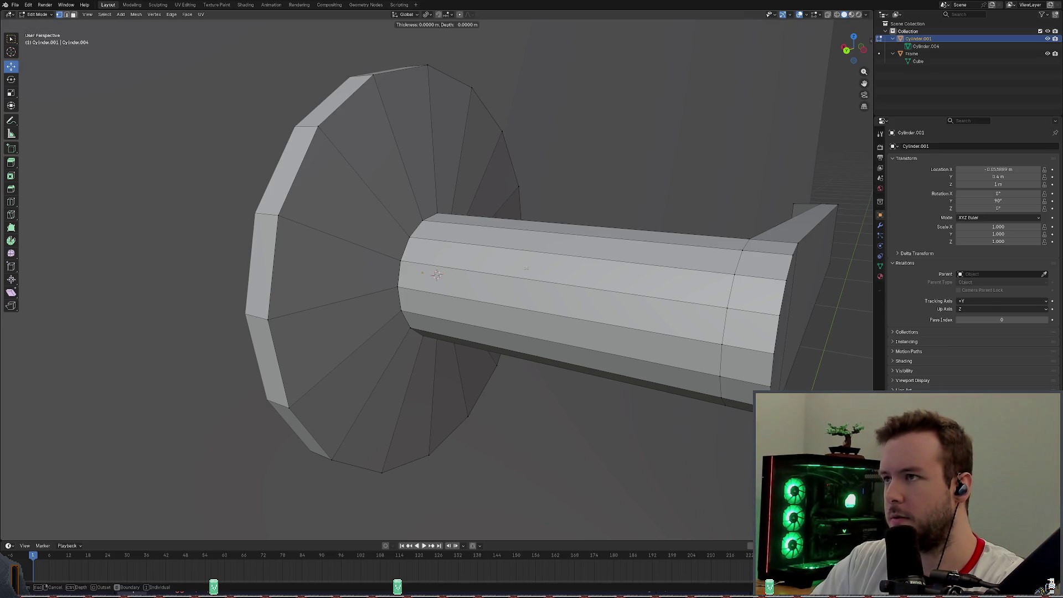
pyautogui.click(436, 274)
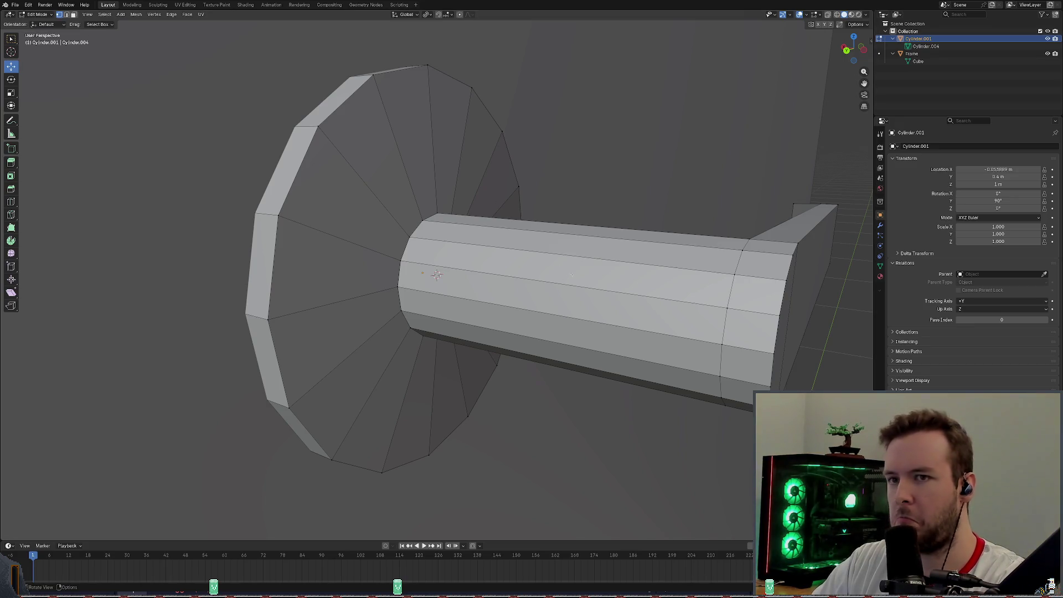
pyautogui.hotkey('ctrl', 'v')
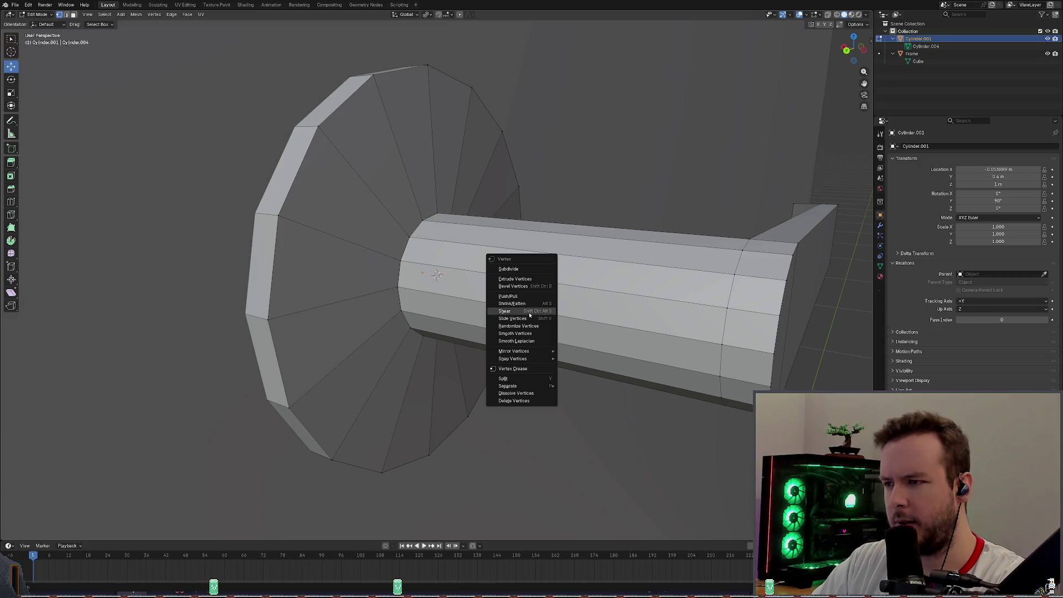
pyautogui.press('Escape')
# Browse the Select menu and vertex operations, activate Collection in the Outliner, and reopen Select Loops.
pyautogui.click(105, 15)
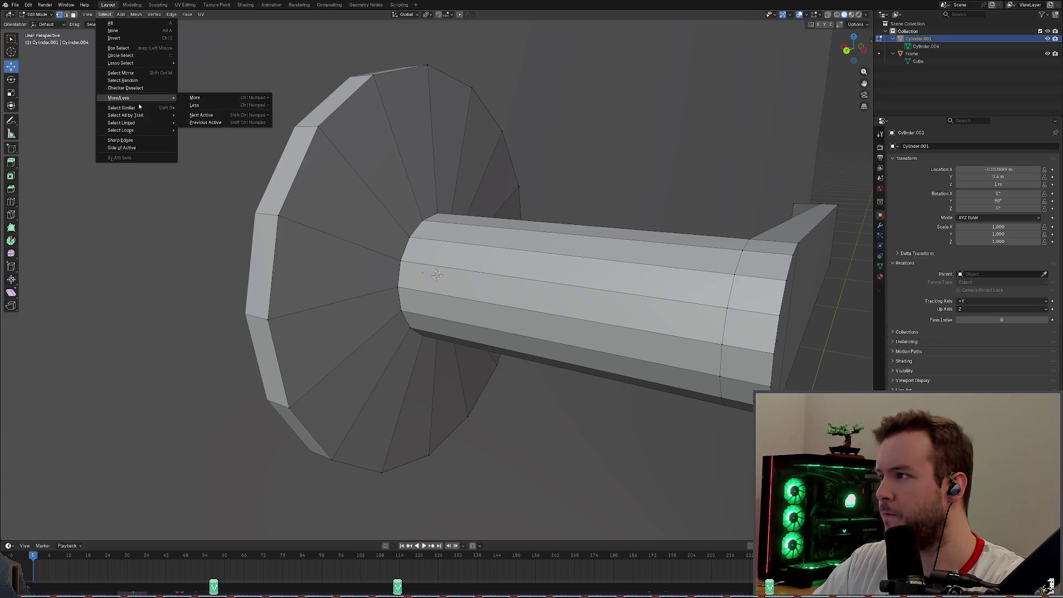
pyautogui.moveTo(122, 131)
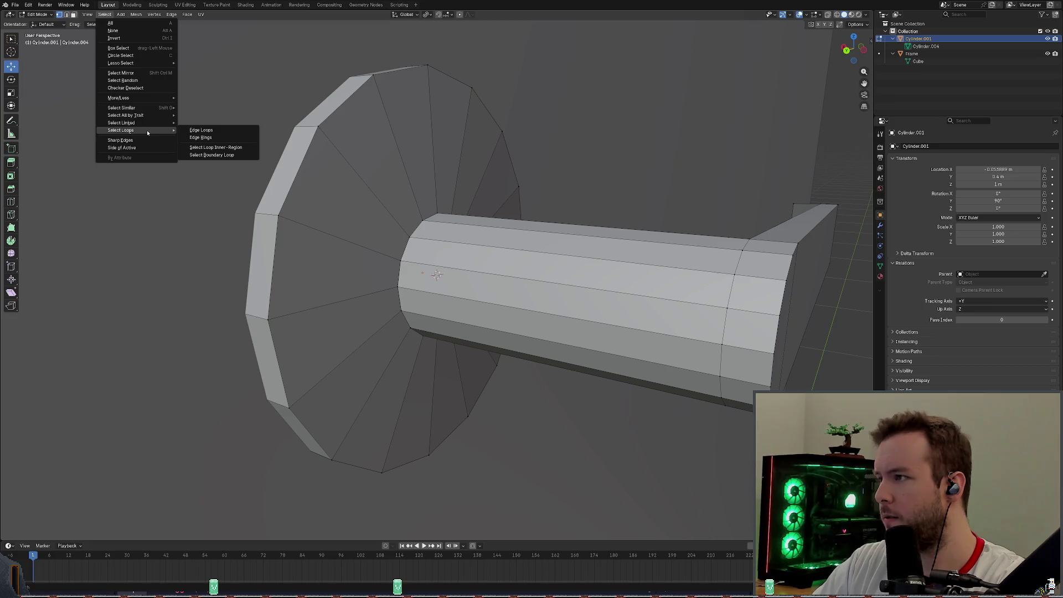
pyautogui.click(220, 154)
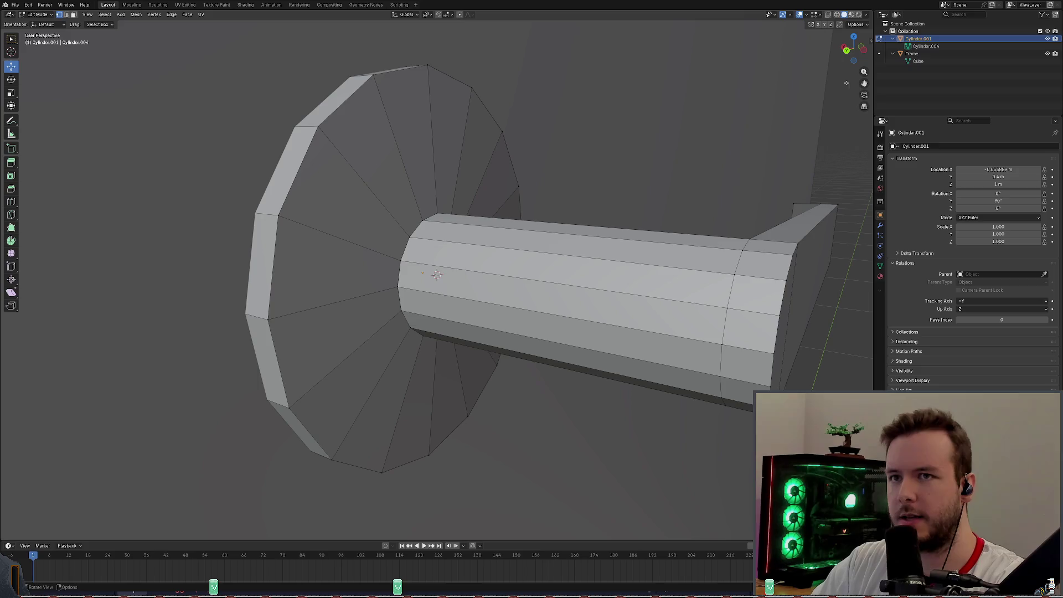
pyautogui.click(892, 31)
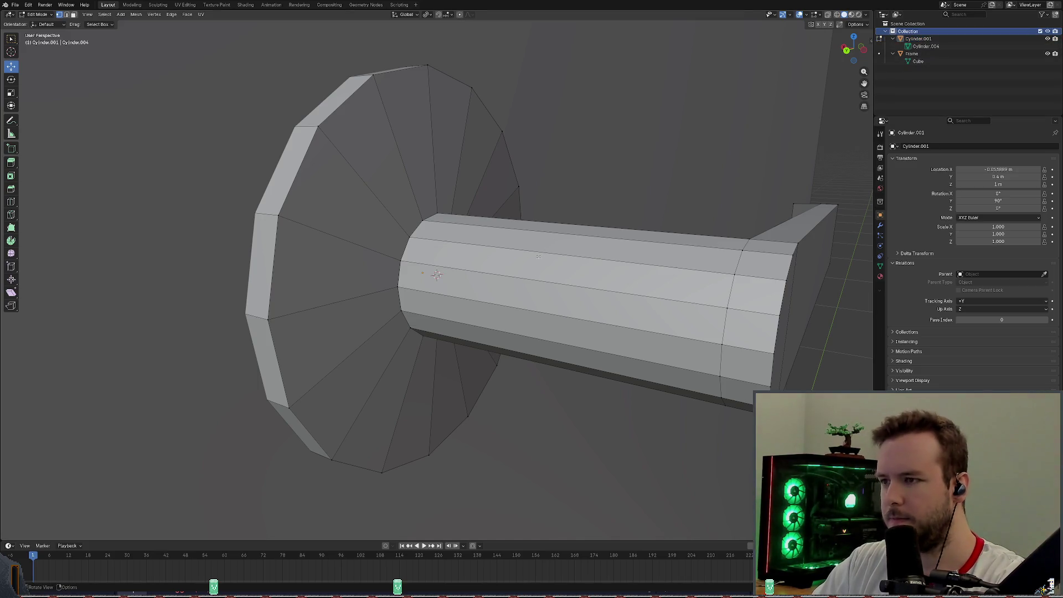
pyautogui.moveTo(541, 255); pyautogui.dragTo(543, 239, button='middle')
pyautogui.rightClick(495, 255)
pyautogui.press('Escape')
pyautogui.click(103, 14)
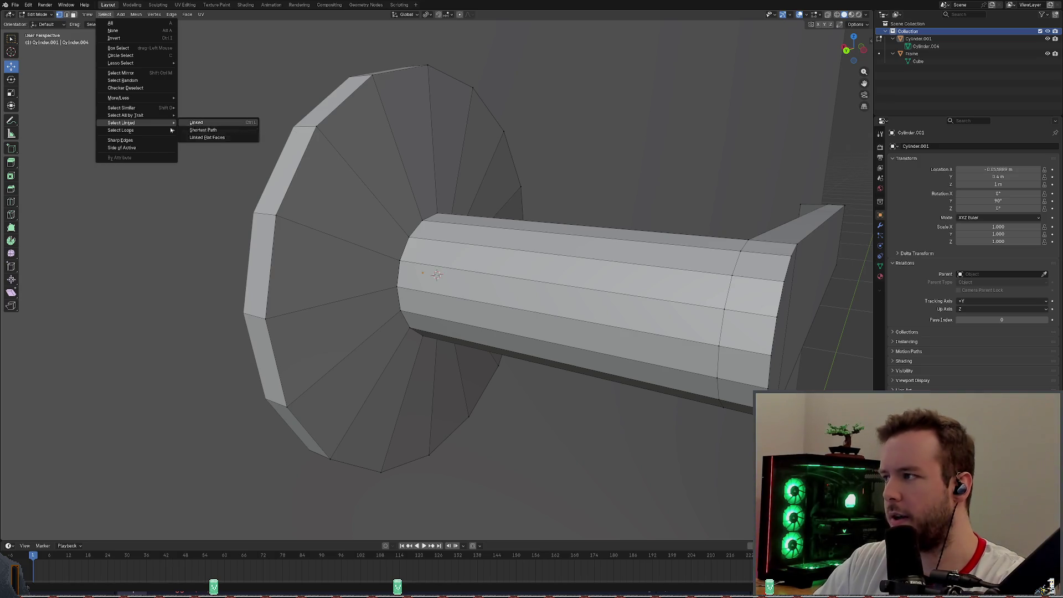
pyautogui.moveTo(124, 131)
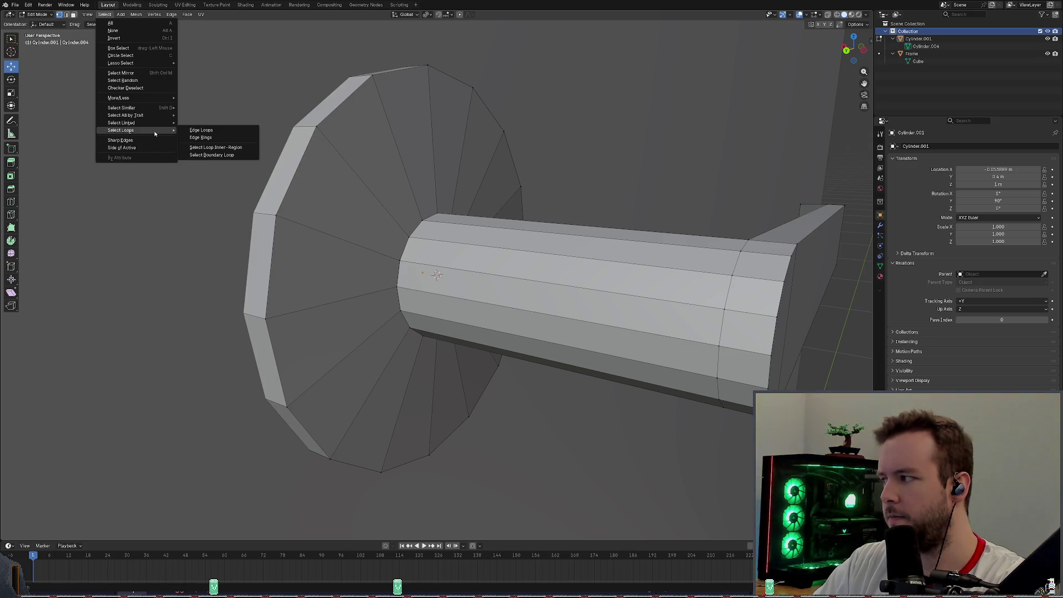
# Close the menus, pick the cylinder's top edge and clear the selection again.
pyautogui.press('Escape')
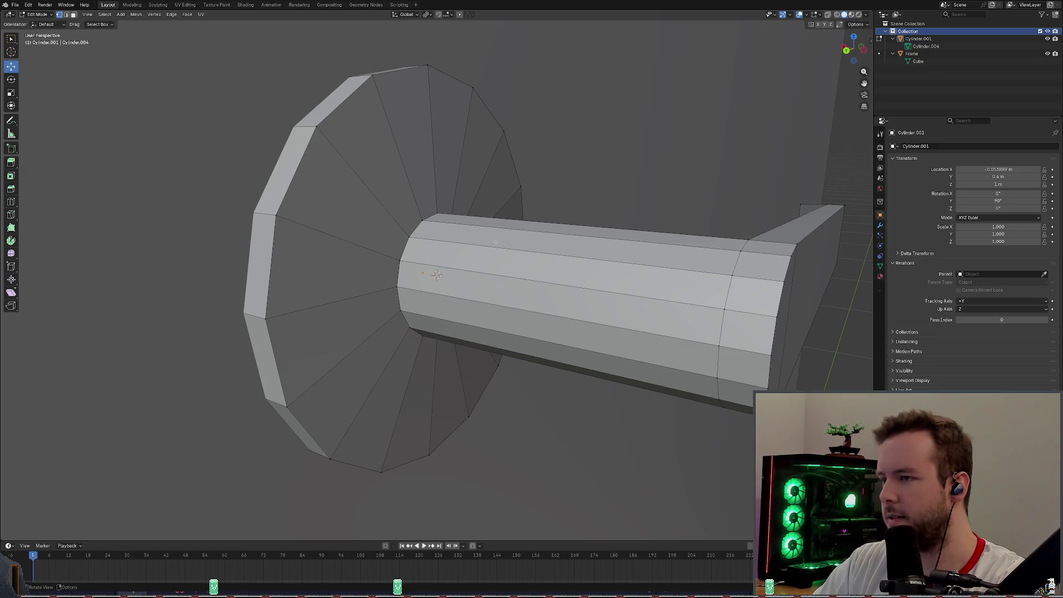
pyautogui.rightClick(496, 242)
pyautogui.press('Escape')
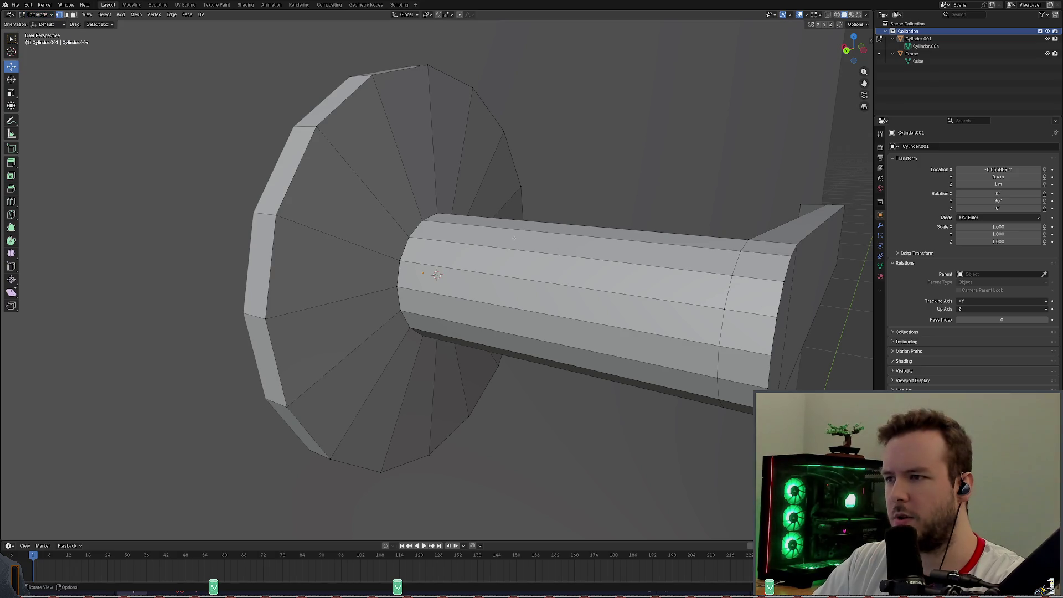
pyautogui.click(739, 251)
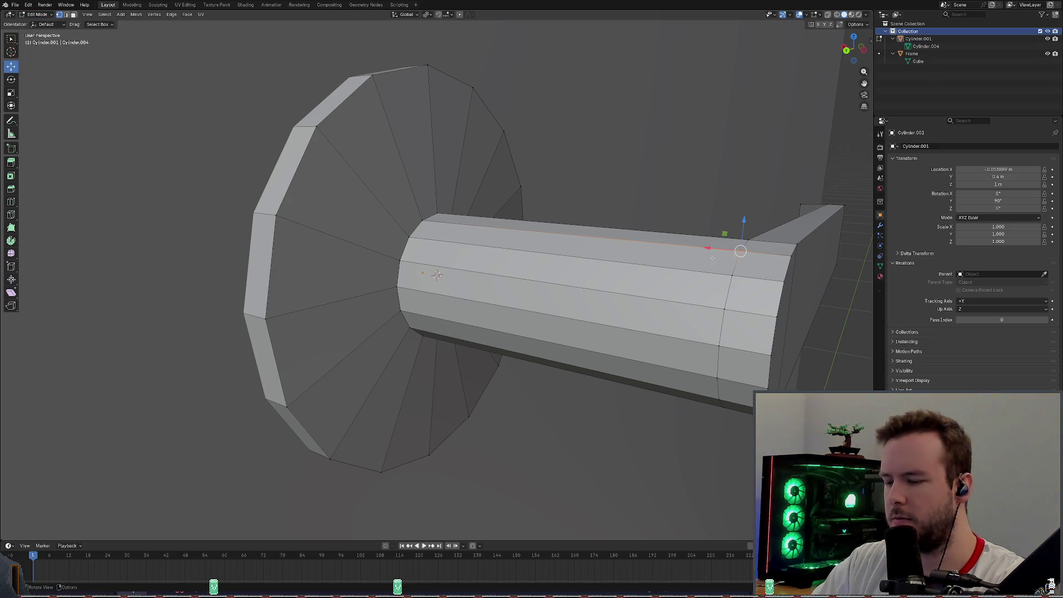
pyautogui.hotkey('alt', 'a')
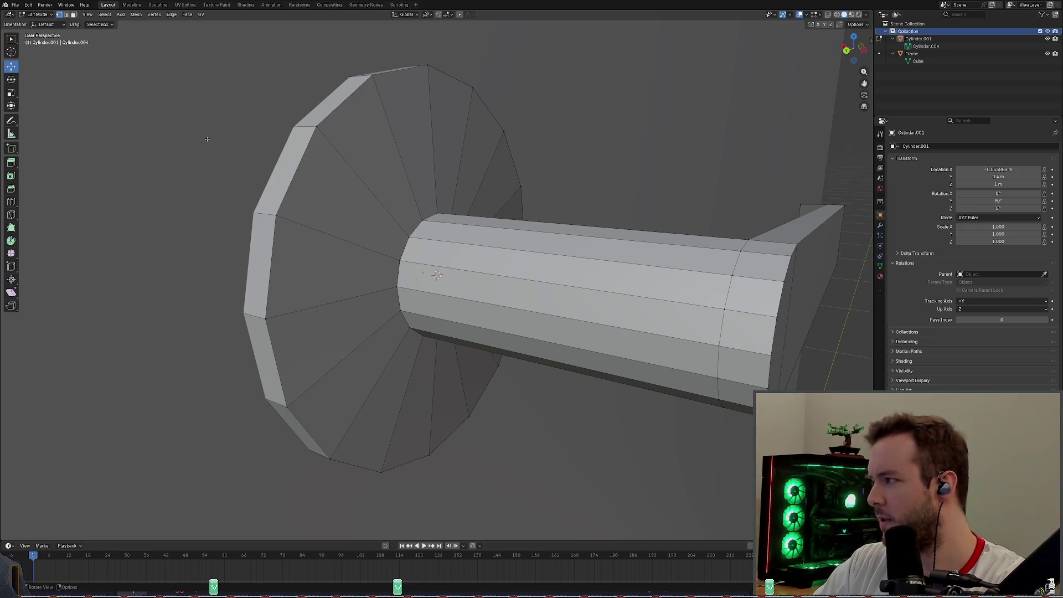
# Change the element selection type and select all linked lever geometry, shaft and bent end, leaving the base plate out.
pyautogui.click(73, 15)
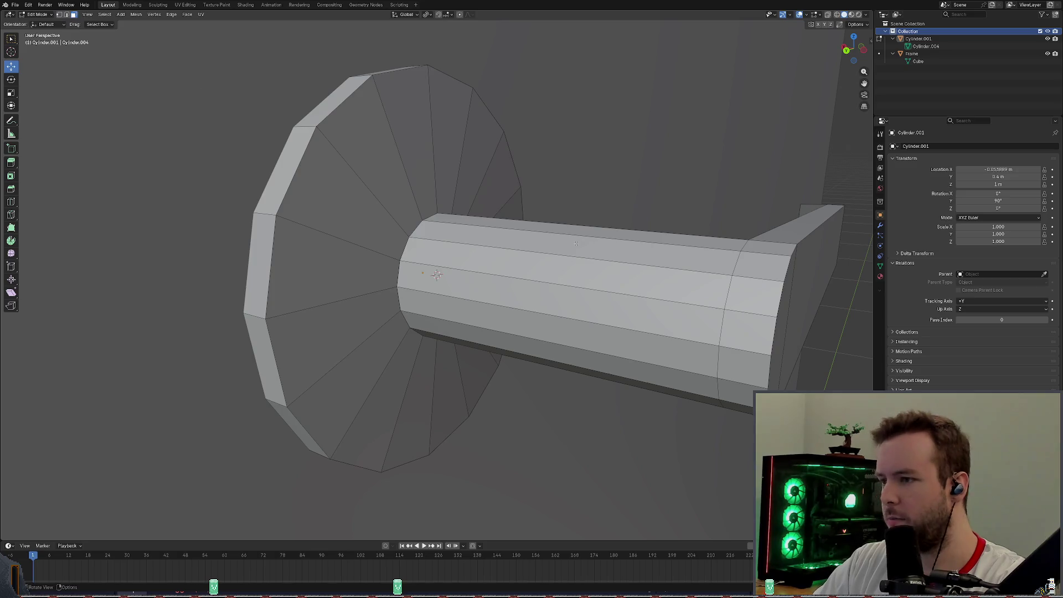
pyautogui.press('l')
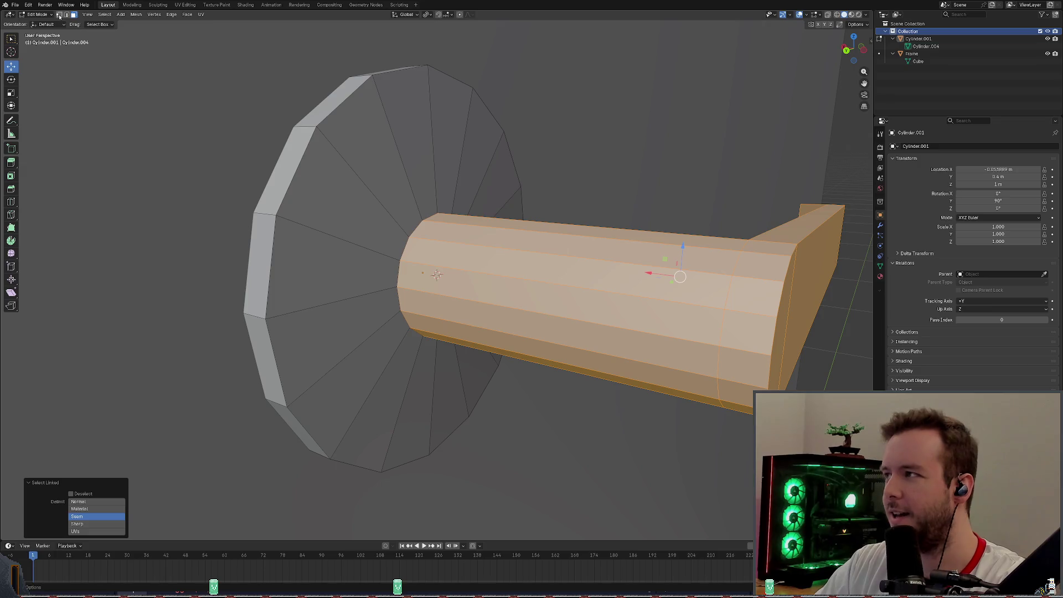
pyautogui.moveTo(531, 249); pyautogui.dragTo(437, 274, button='middle')
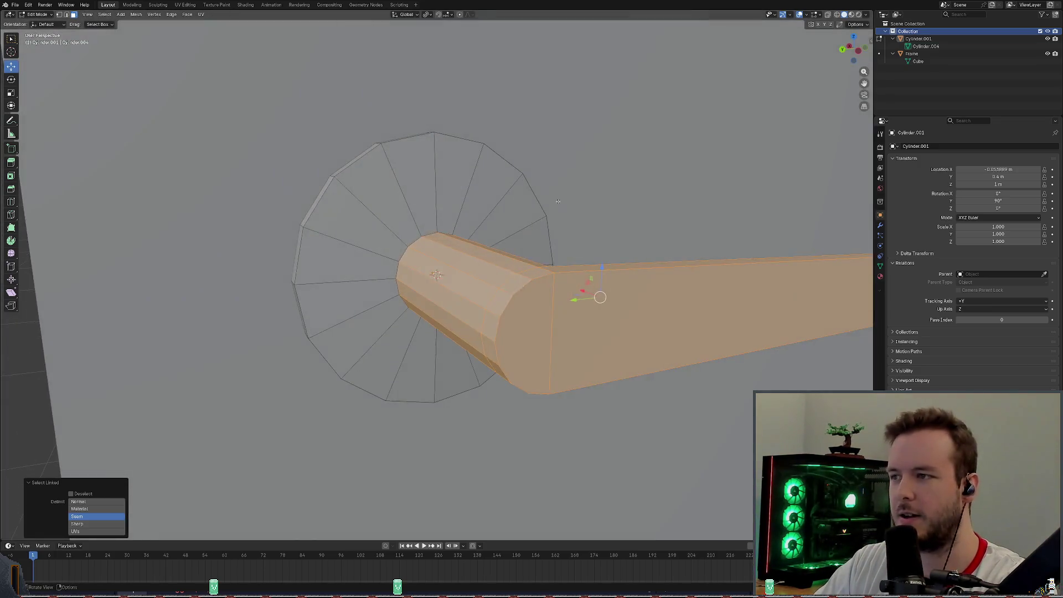
pyautogui.moveTo(557, 202)
pyautogui.mouseDown(button='middle')
pyautogui.moveTo(602, 200)
pyautogui.moveTo(560, 202)
pyautogui.moveTo(569, 190)
pyautogui.mouseUp(button='middle')
pyautogui.scroll(2, 601, 200)
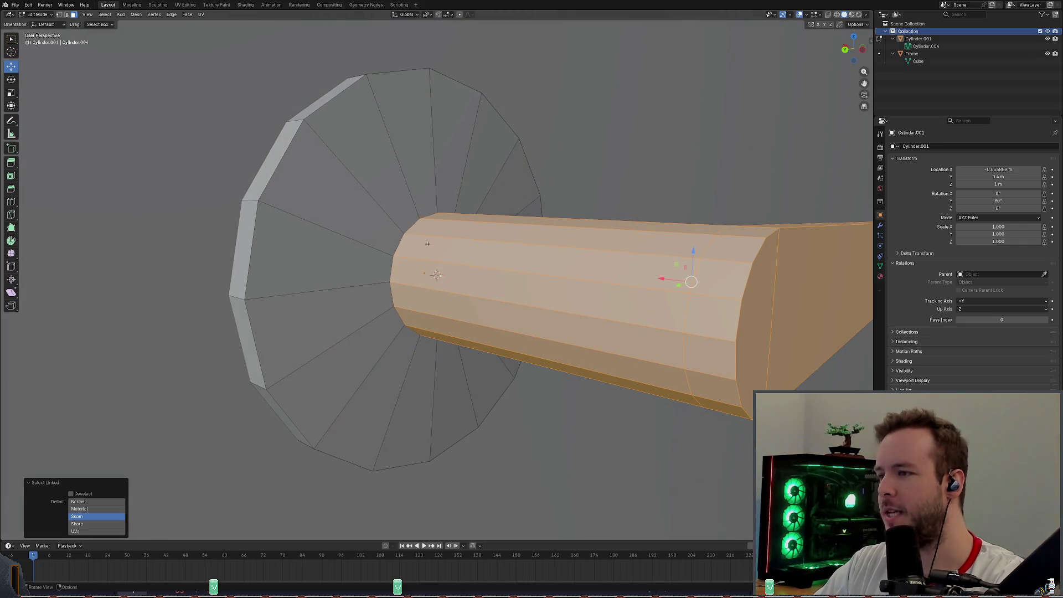
pyautogui.moveTo(427, 243); pyautogui.dragTo(475, 238, button='middle')
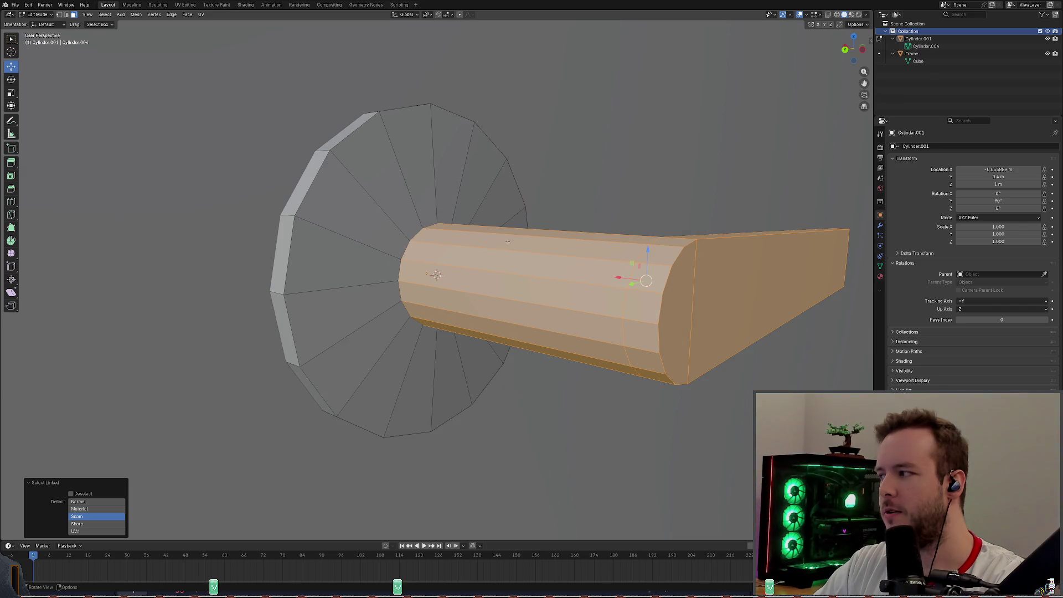
pyautogui.hotkey('alt', 'z')
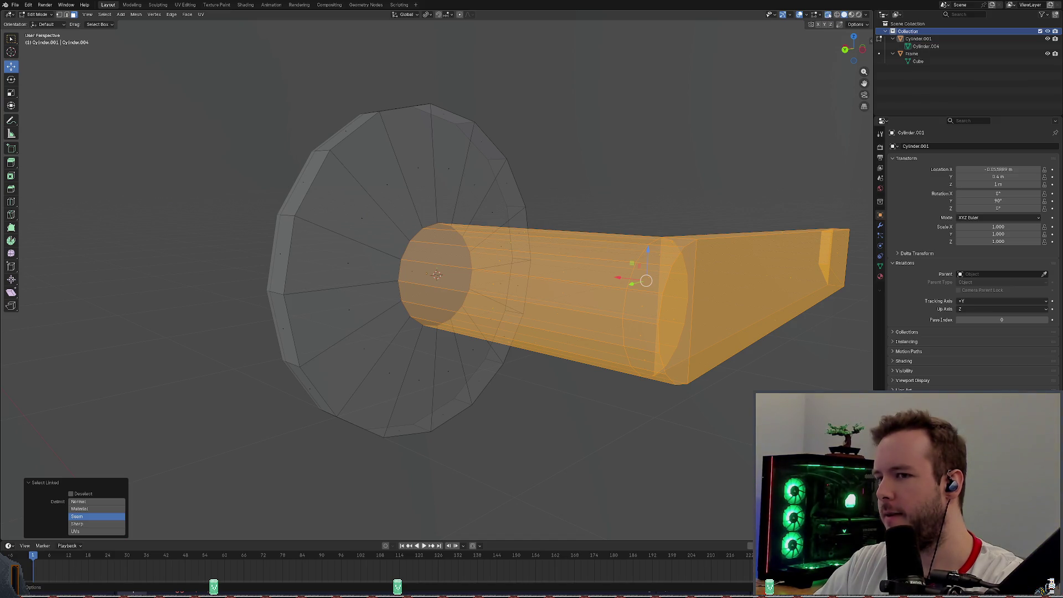
pyautogui.hotkey('alt', 'z')
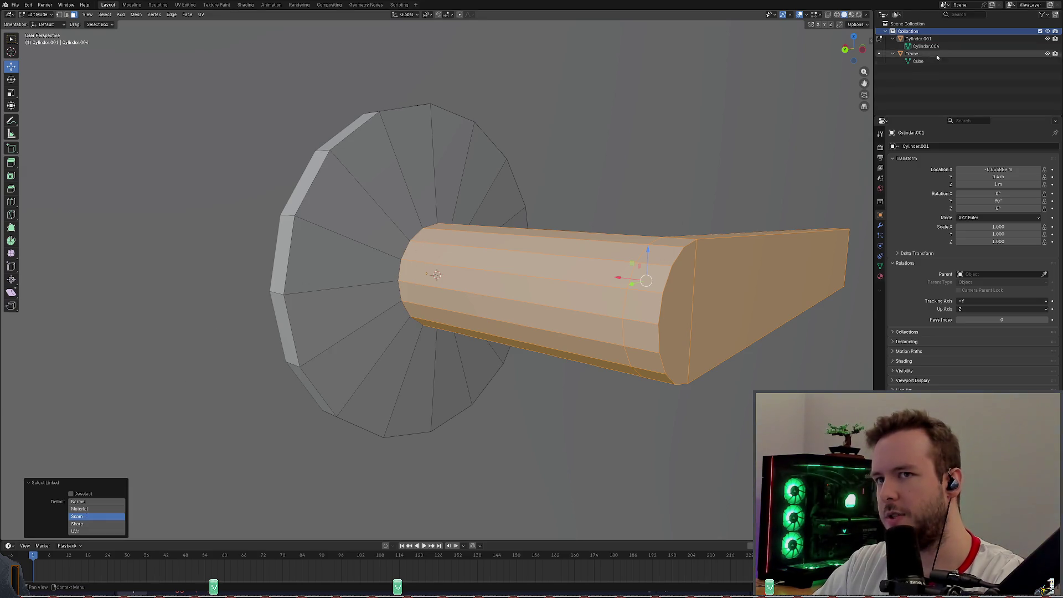
pyautogui.click(1045, 39)
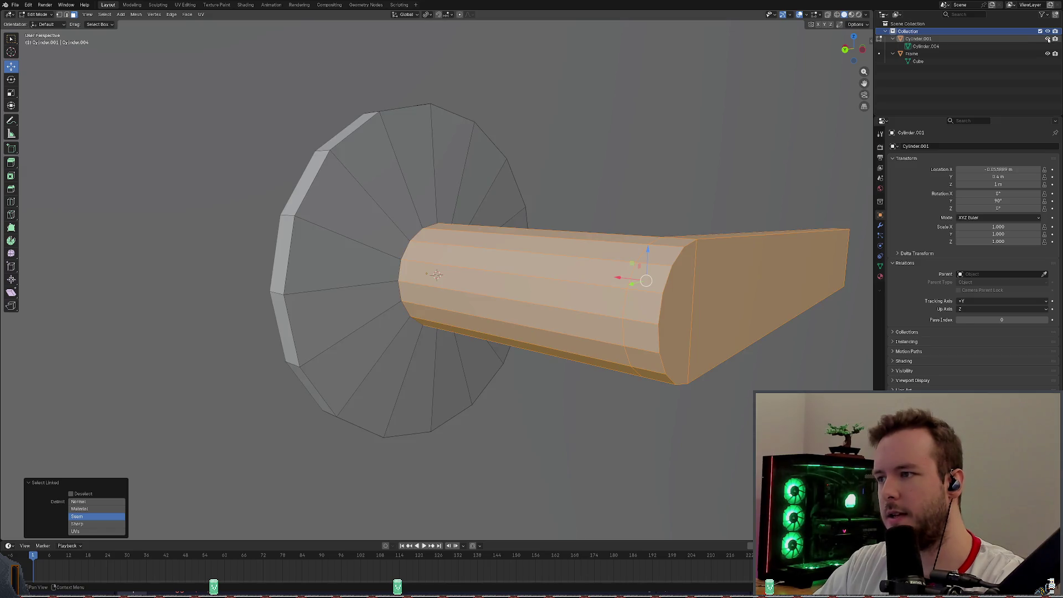
pyautogui.click(1022, 39)
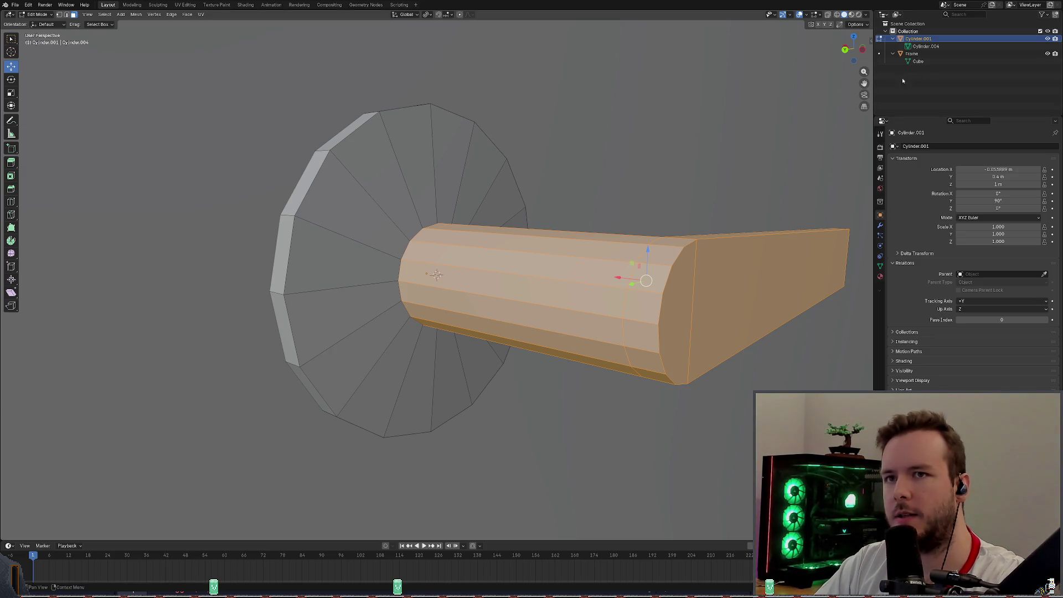
pyautogui.moveTo(637, 159); pyautogui.dragTo(640, 170, button='middle')
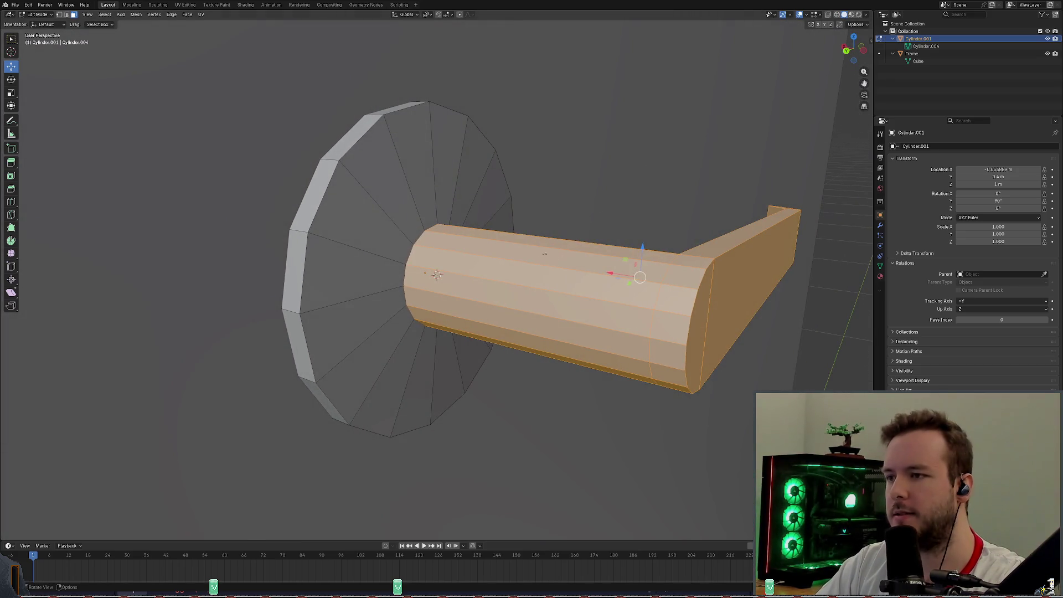
# Subdivide the selected handle faces and browse the Vertex menu toward Vertex Groups.
pyautogui.rightClick(509, 249)
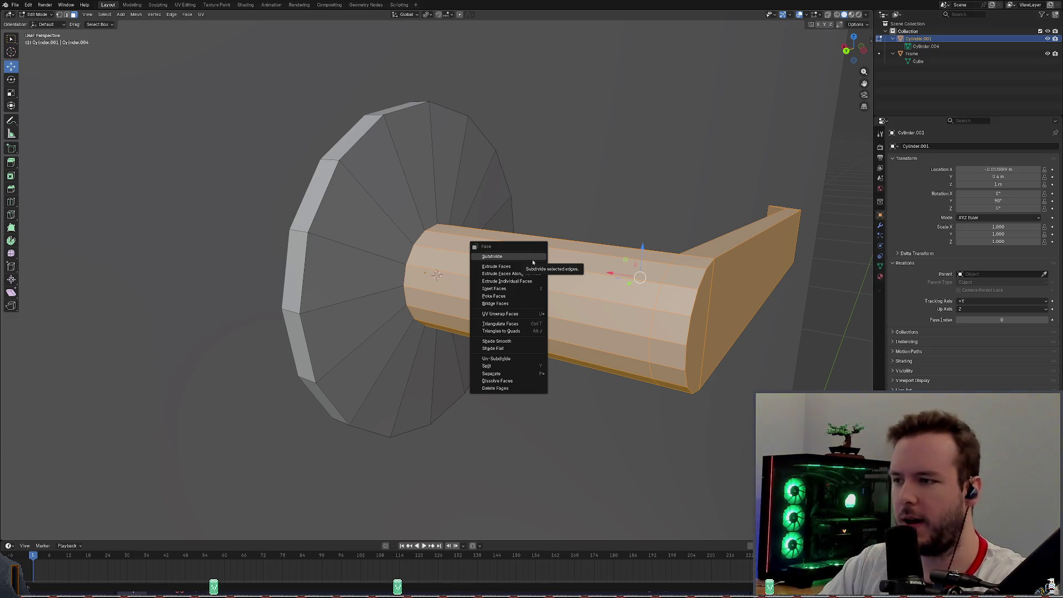
pyautogui.click(533, 262)
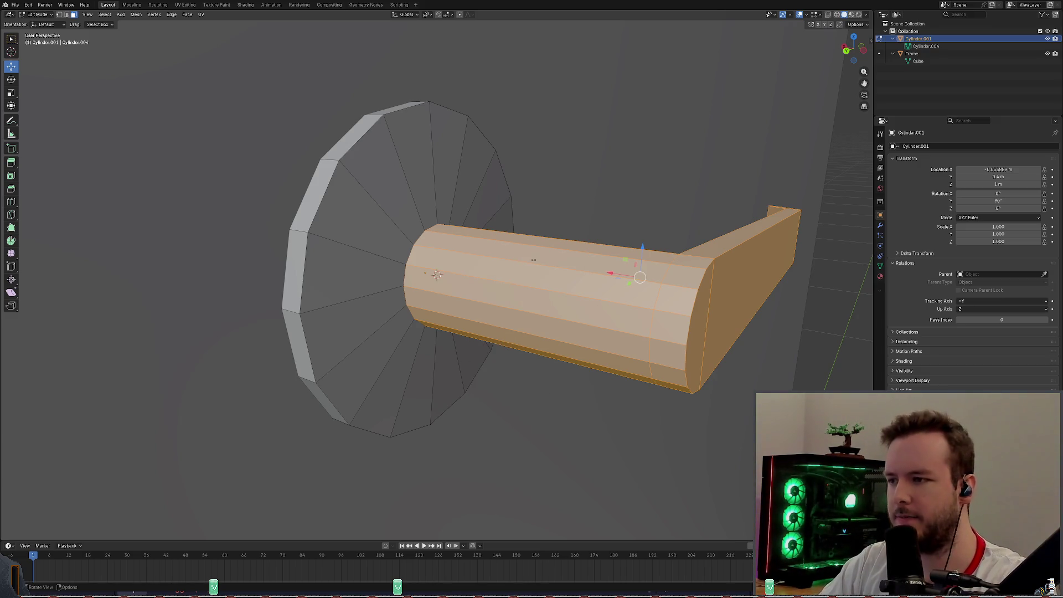
pyautogui.click(137, 16)
pyautogui.moveTo(154, 15)
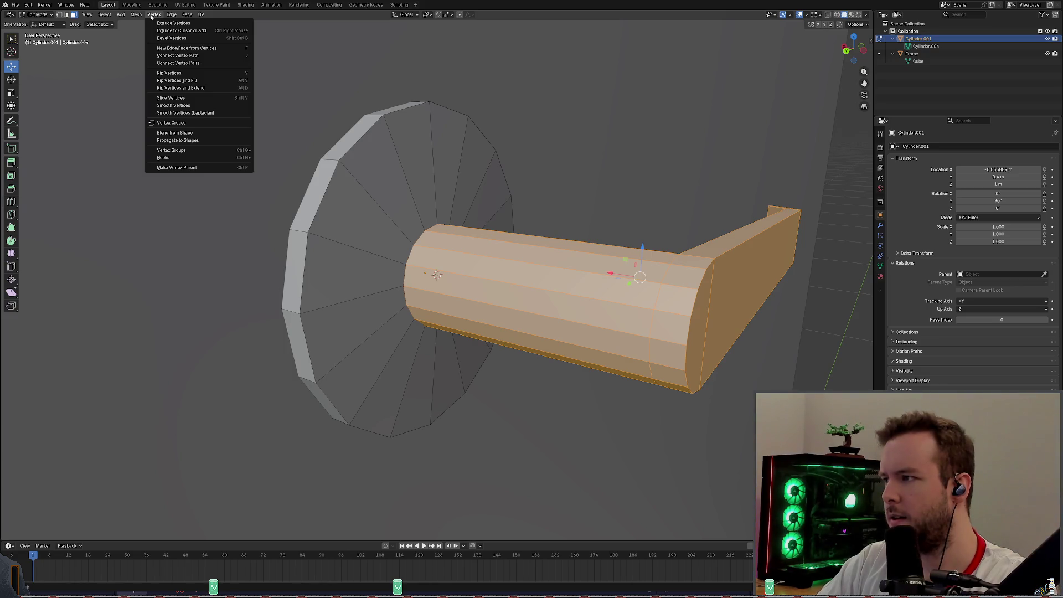
pyautogui.moveTo(172, 150)
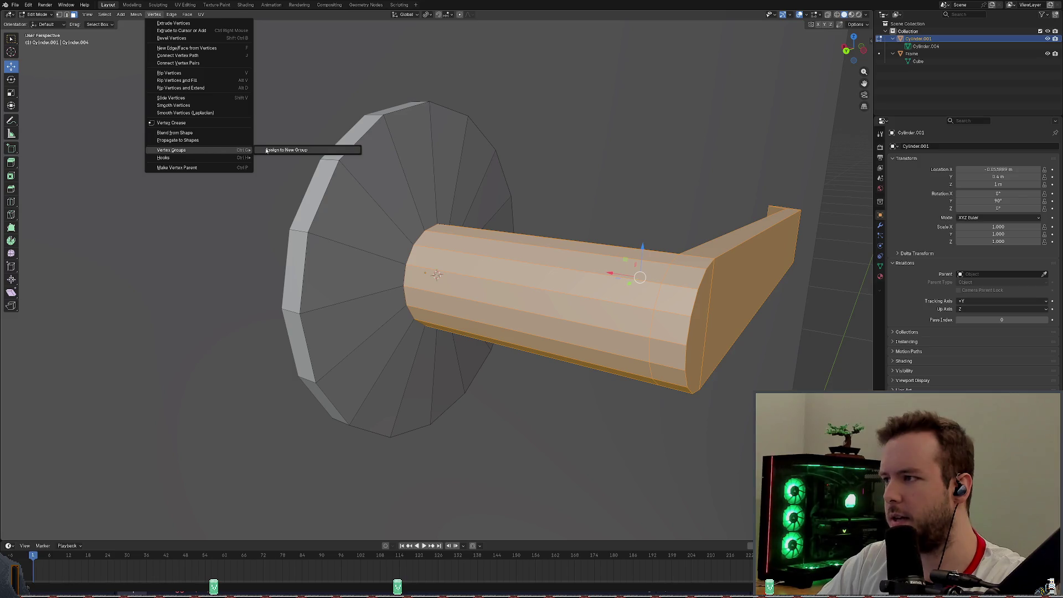
# Close the vertex group options, browse the Mesh menu and save the door file.
pyautogui.press('Escape')
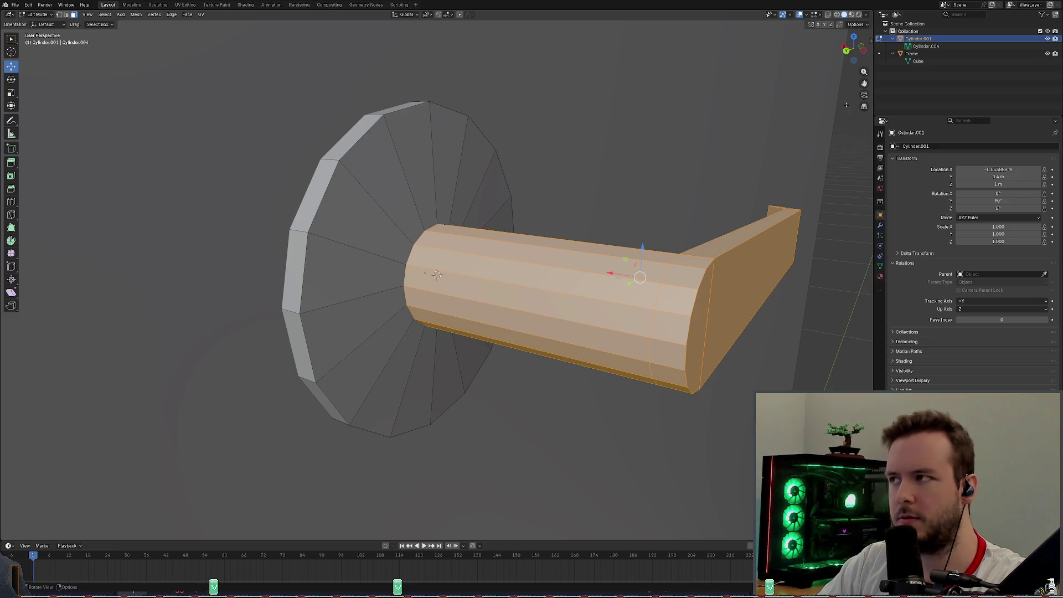
pyautogui.click(128, 16)
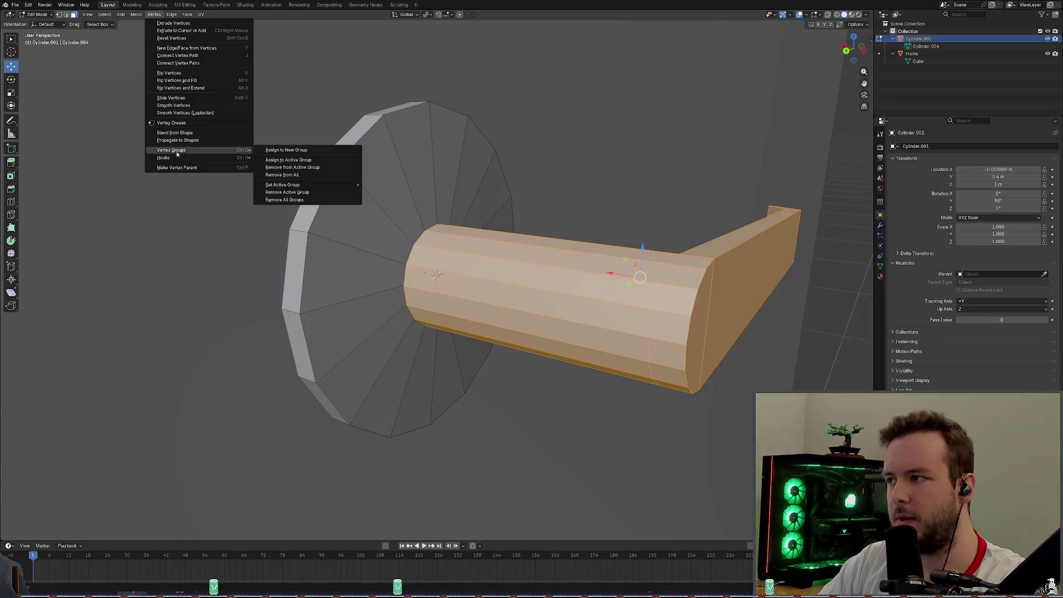
pyautogui.moveTo(173, 150)
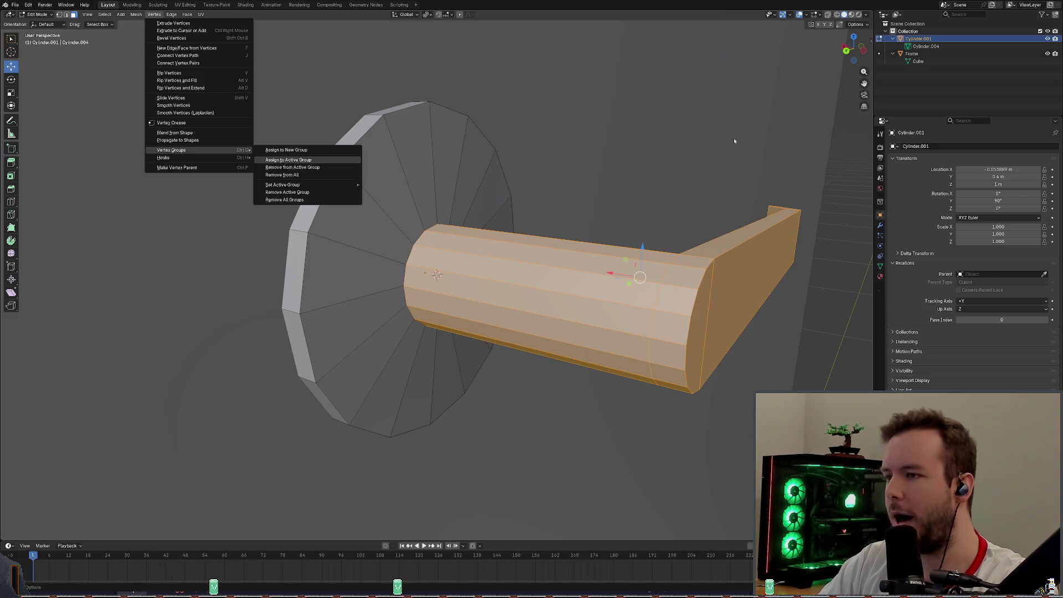
pyautogui.click(285, 160)
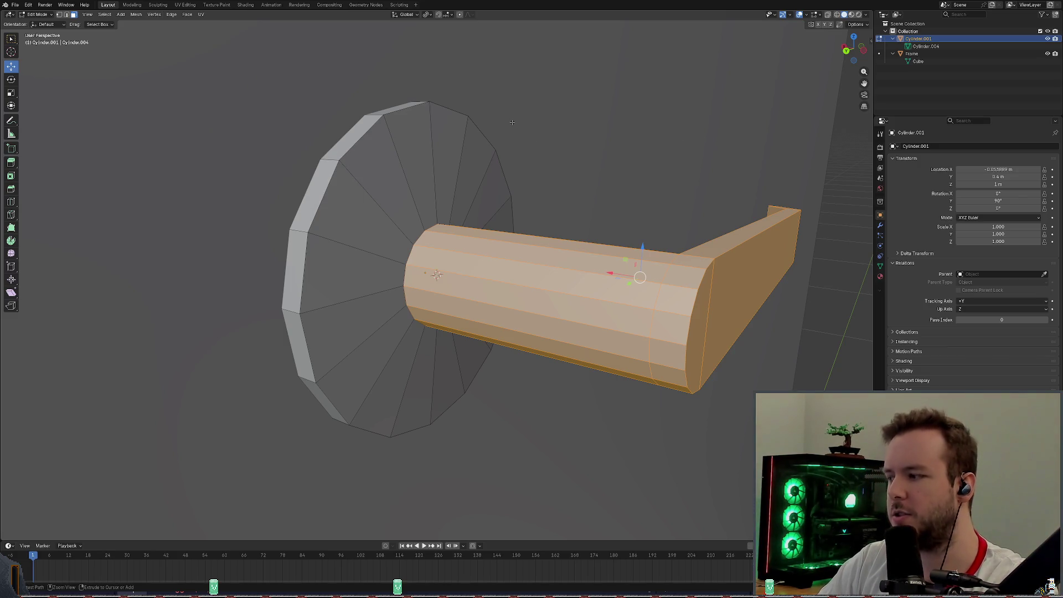
pyautogui.hotkey('ctrl', 's')
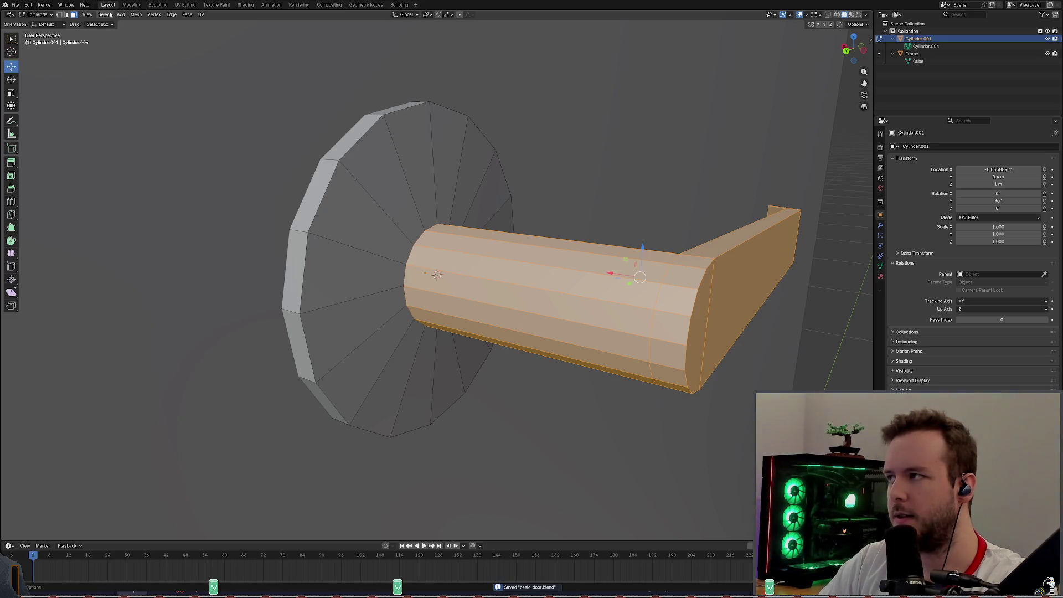
# Browse the Select and Vertex menus, including hooks options, without changing the mesh.
pyautogui.click(110, 15)
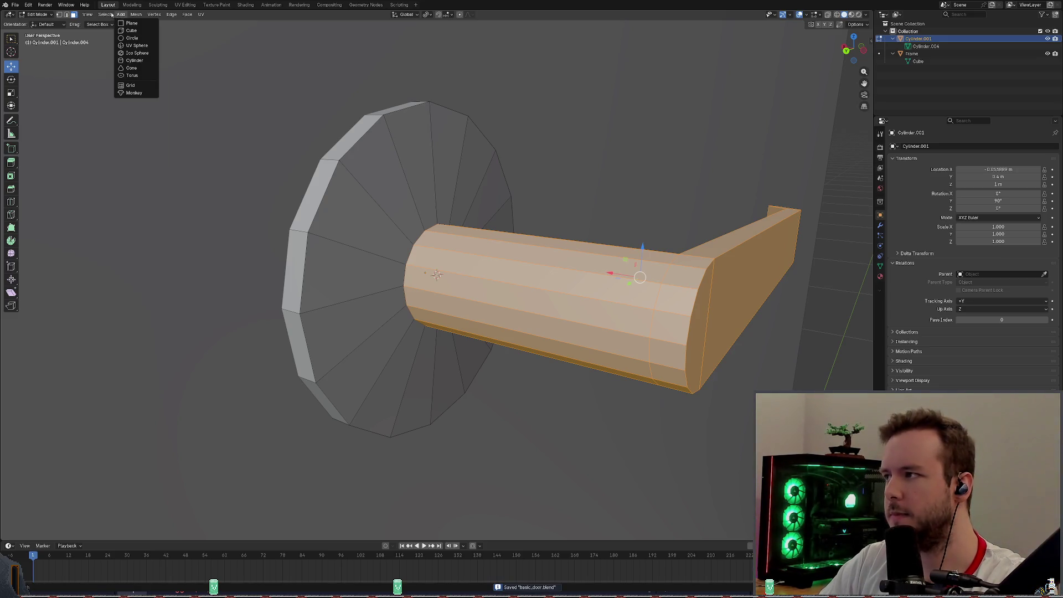
pyautogui.moveTo(122, 108)
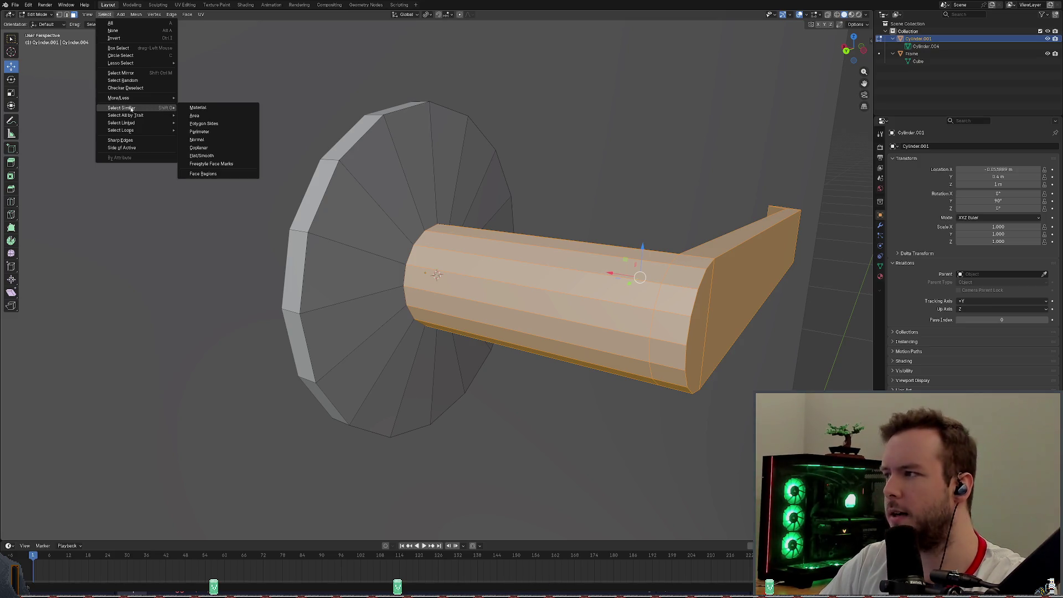
pyautogui.click(135, 15)
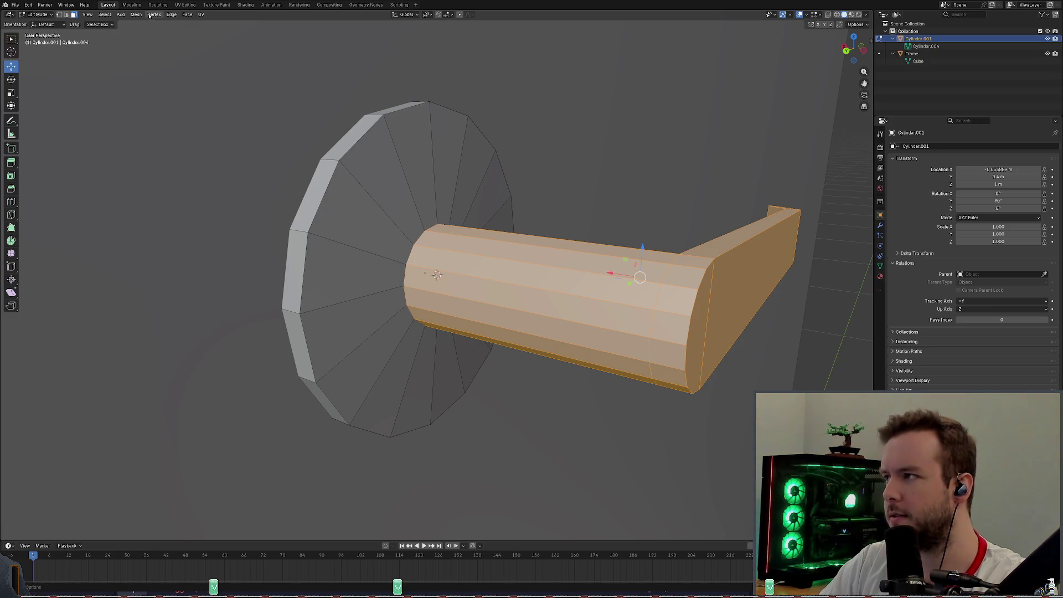
pyautogui.click(446, 185)
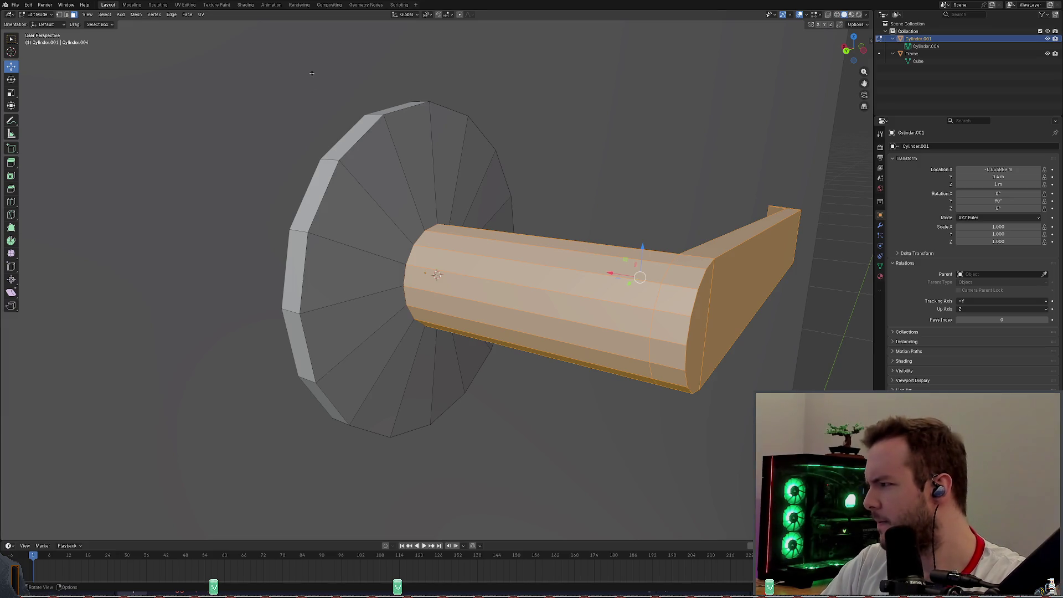
pyautogui.click(153, 15)
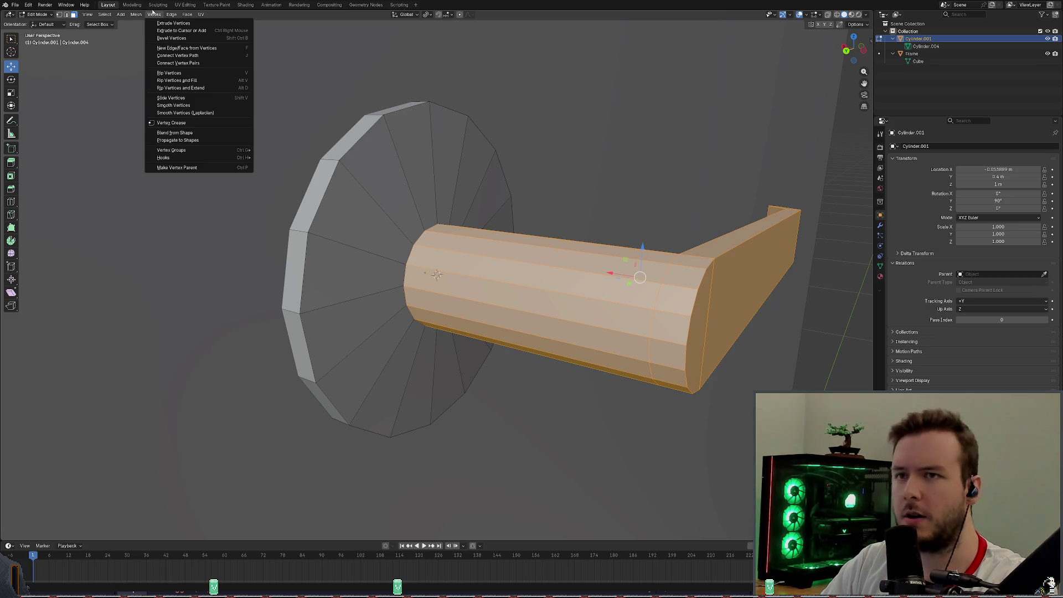
pyautogui.press('Escape')
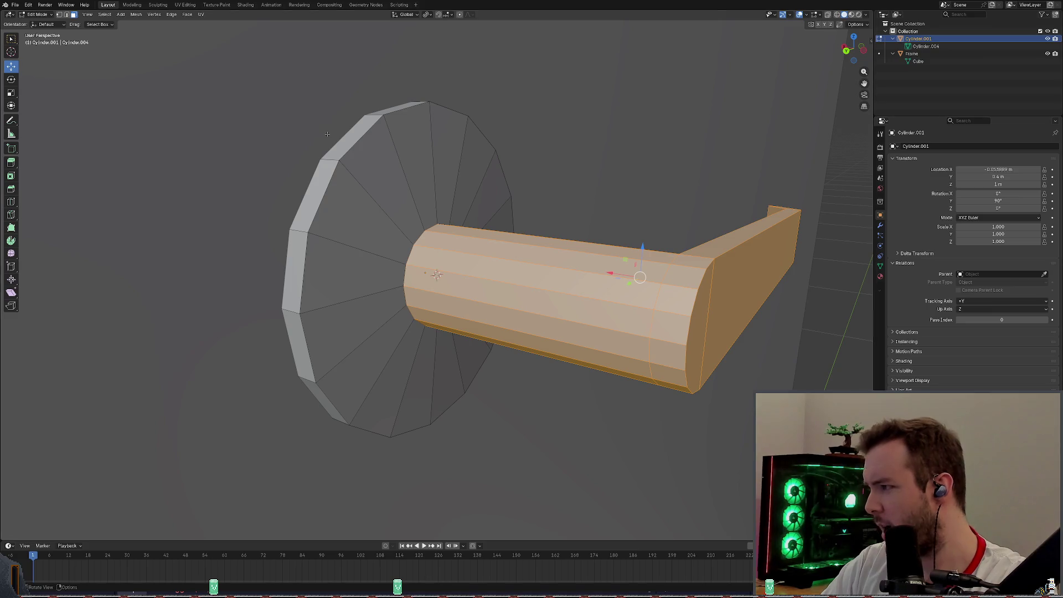
# Return to Object Mode and bring up the object options for the handle.
pyautogui.click(38, 14)
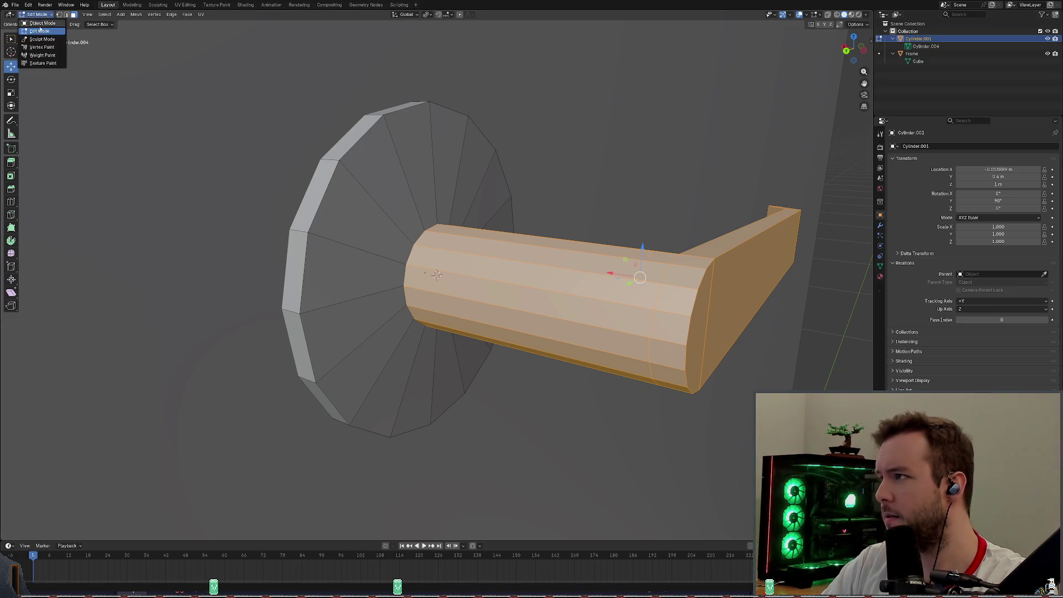
pyautogui.click(40, 23)
pyautogui.rightClick(555, 299)
# Apply Shade Smooth to the door handle and deselect it.
pyautogui.click(554, 299)
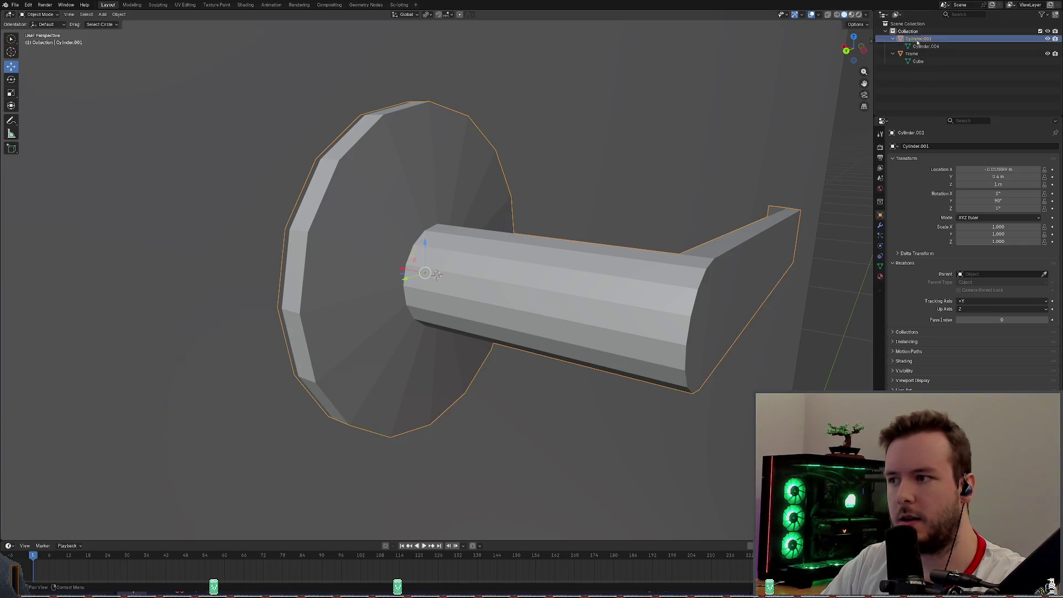
pyautogui.moveTo(499, 274); pyautogui.dragTo(482, 270, button='middle')
pyautogui.rightClick(478, 267)
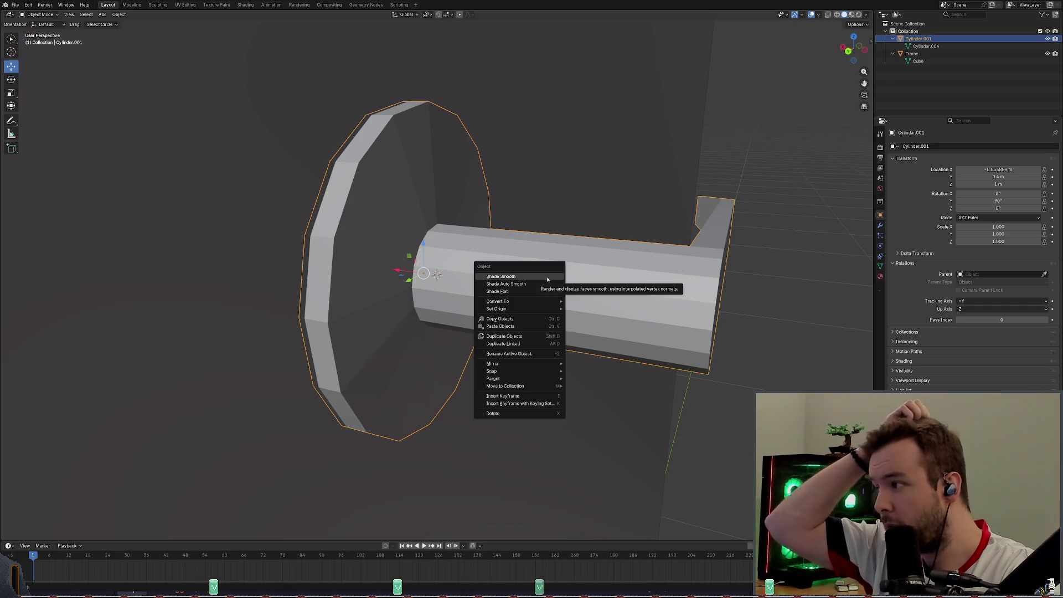
pyautogui.click(548, 279)
pyautogui.click(920, 93)
# Save the door file and save a backup copy via File > Save Copy.
pyautogui.hotkey('ctrl', 's')
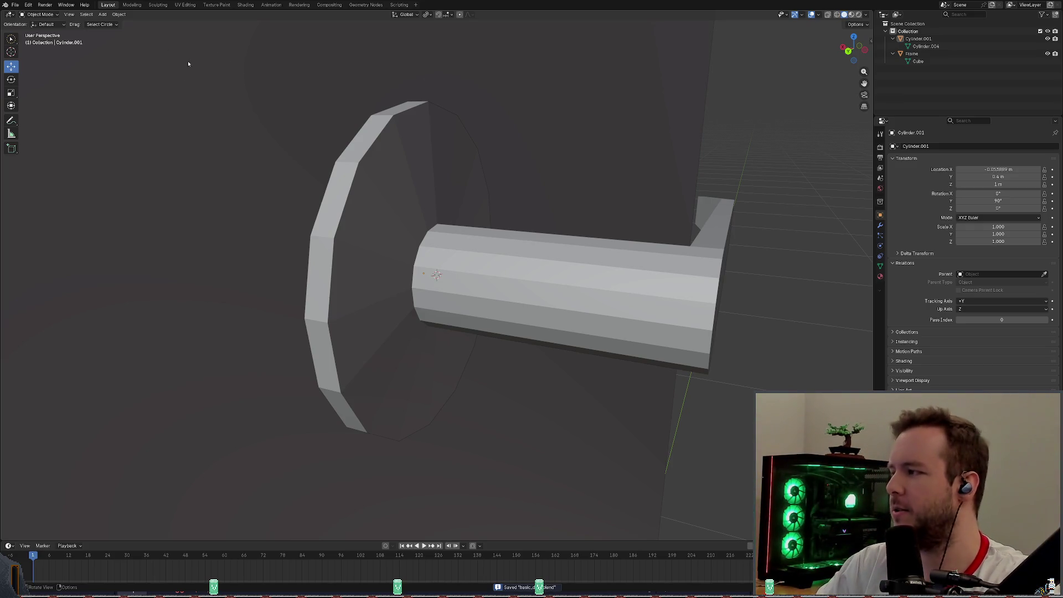
pyautogui.click(16, 4)
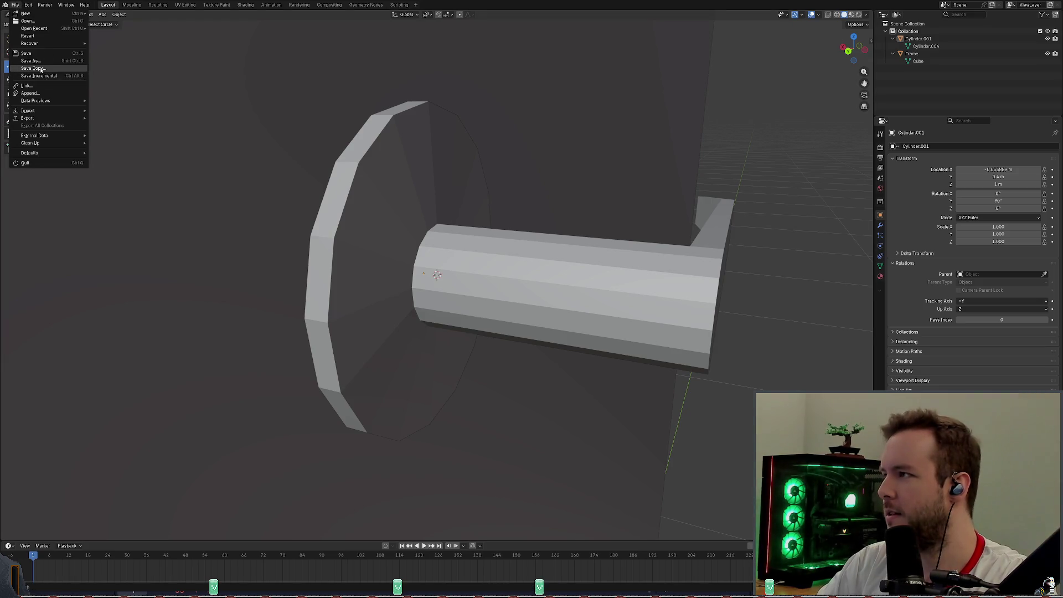
pyautogui.click(28, 53)
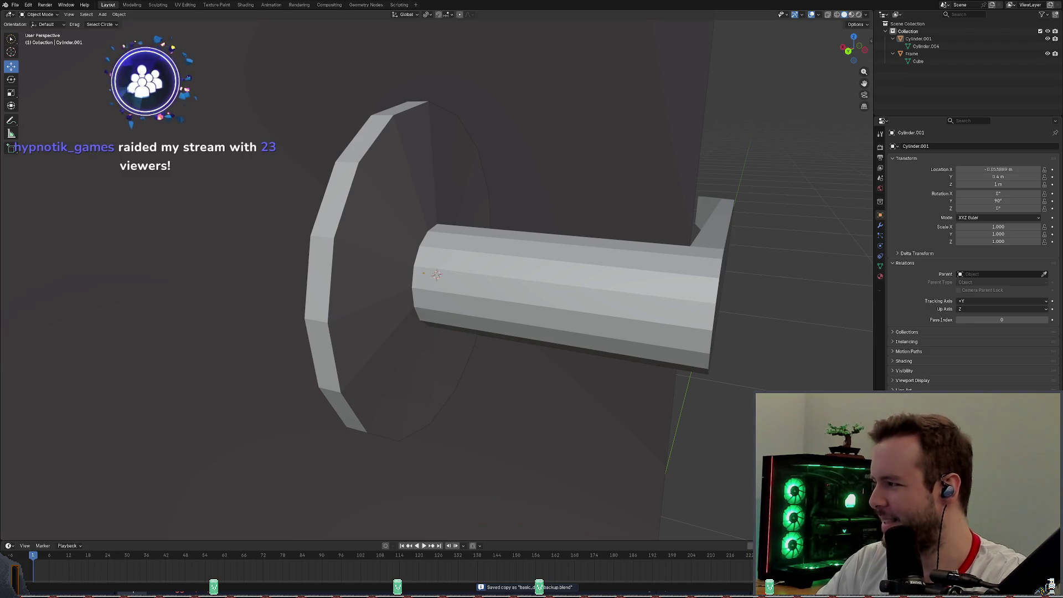
pyautogui.moveTo(436, 274)
pyautogui.mouseDown(button='middle')
pyautogui.moveTo(499, 249)
pyautogui.moveTo(544, 205)
pyautogui.mouseUp(button='middle')
pyautogui.scroll(4, 504, 220)
pyautogui.scroll(-5, 505, 219)
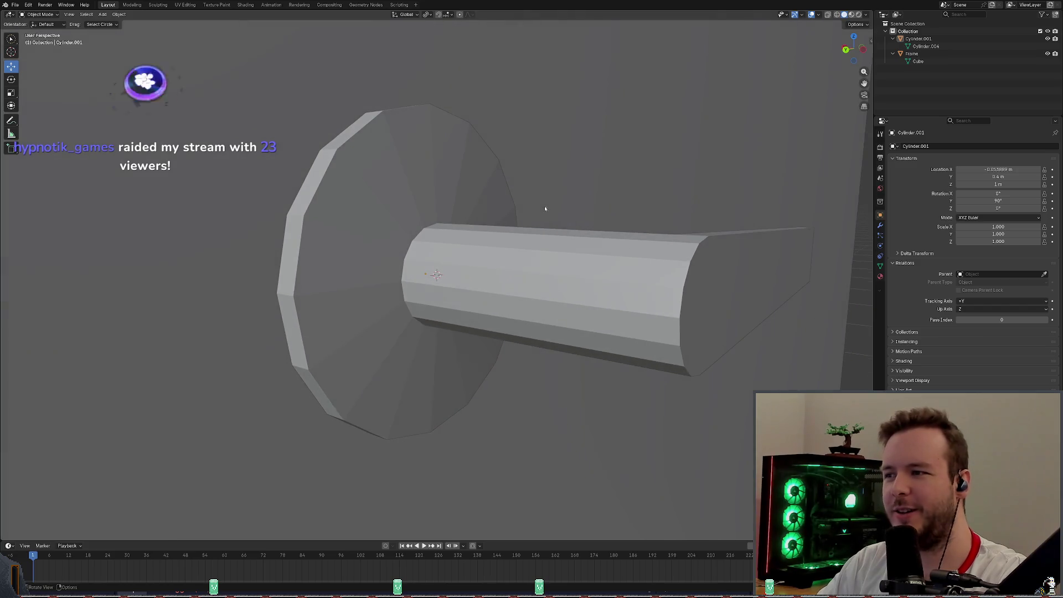
pyautogui.scroll(2, 544, 205)
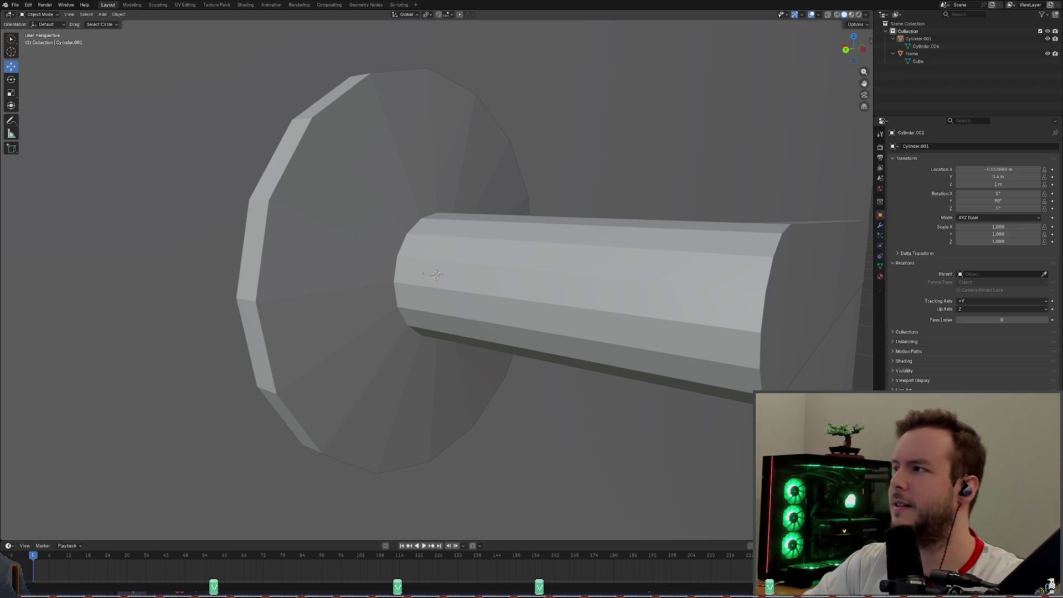
# Stay in Object Mode, select the door handle and bring up the Shift+A Add menu.
pyautogui.hotkey('ctrl', 'Tab')
pyautogui.click(142, 51)
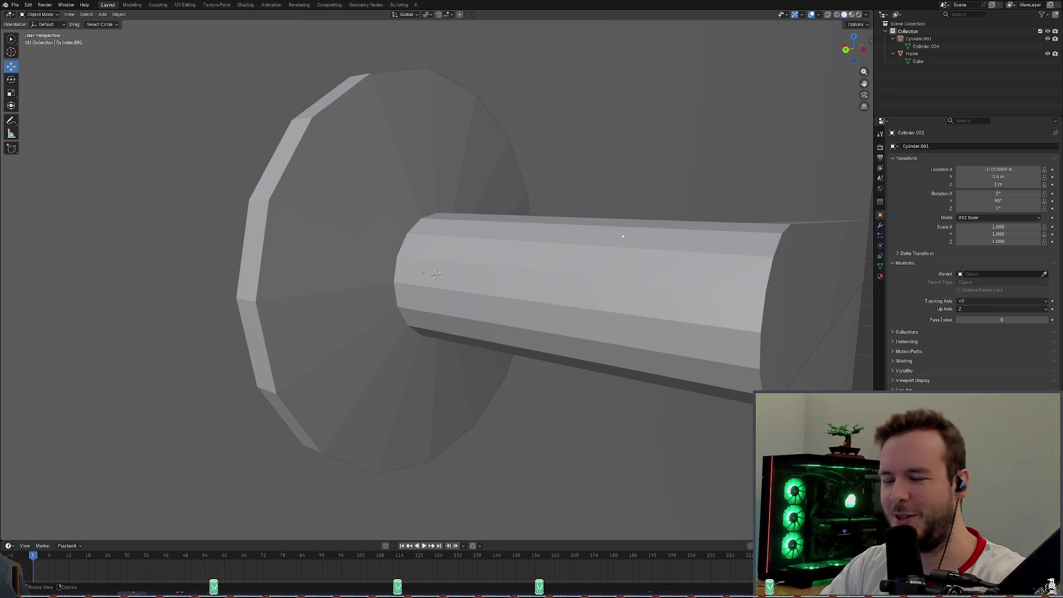
pyautogui.click(573, 263)
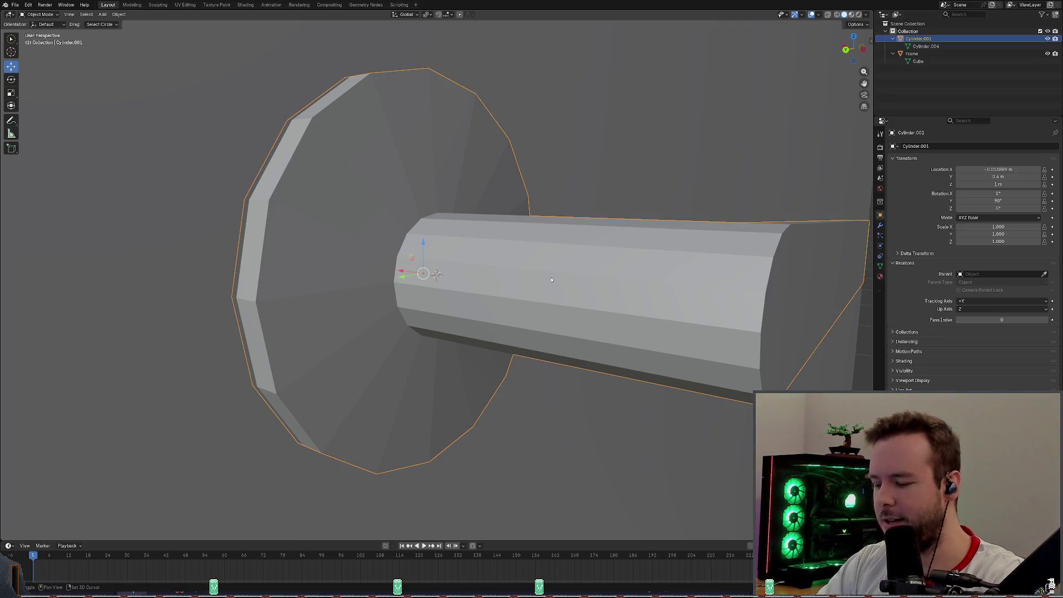
pyautogui.hotkey('shift', 'a')
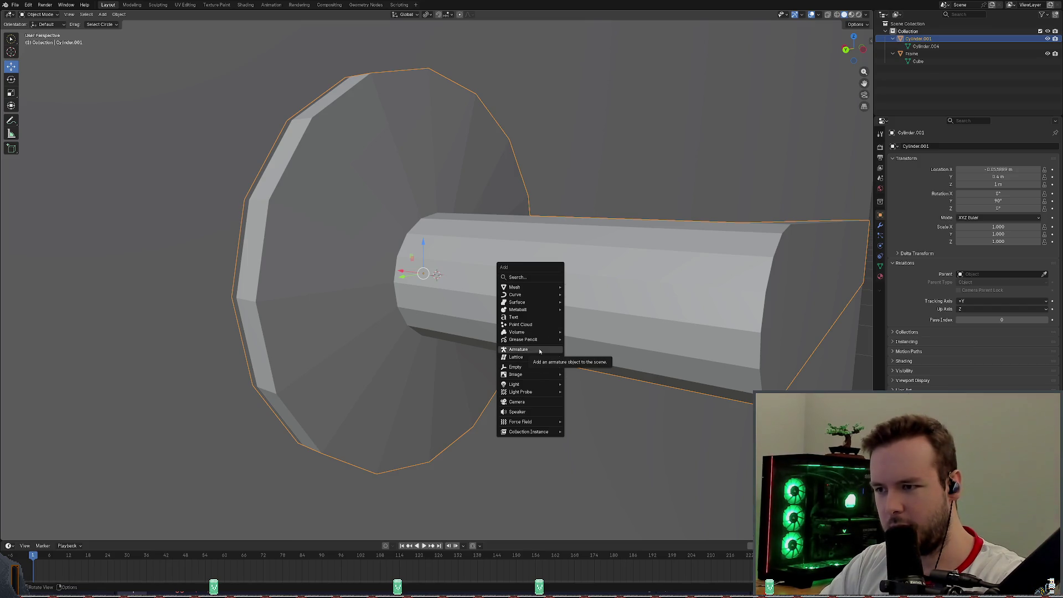
# Add an armature with a single upright bone beside the door and bring up the mode list.
pyautogui.click(539, 349)
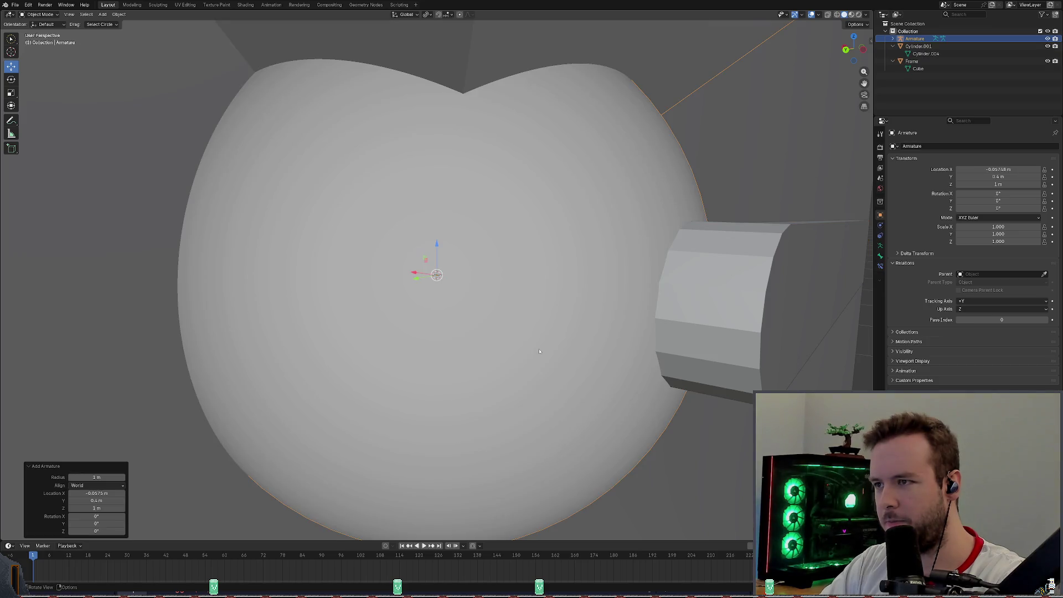
pyautogui.scroll(-8, 540, 351)
pyautogui.moveTo(541, 351); pyautogui.dragTo(526, 341, button='middle')
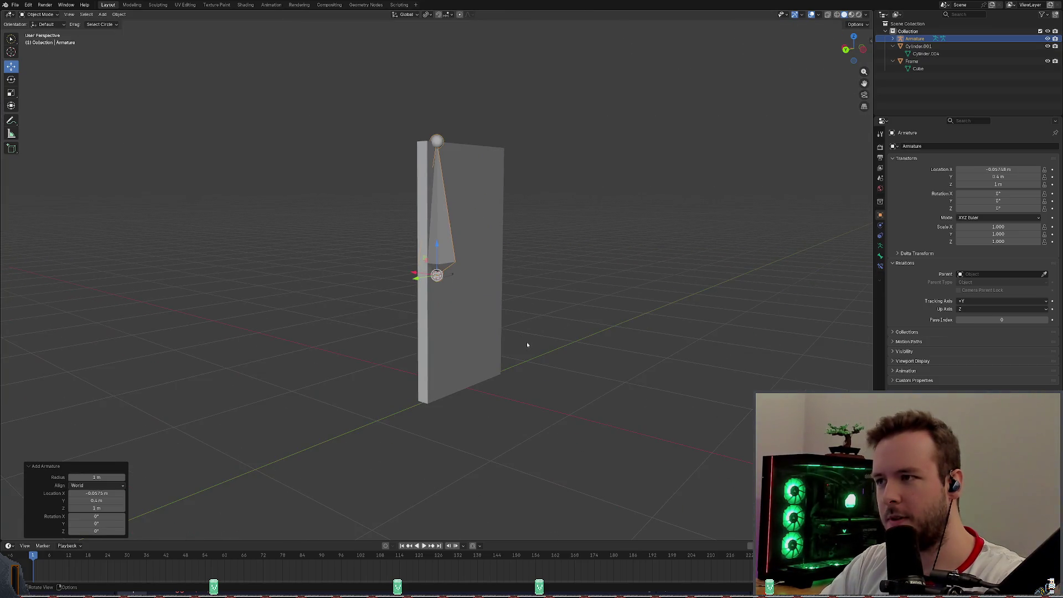
pyautogui.scroll(8, 527, 342)
pyautogui.scroll(-5, 527, 339)
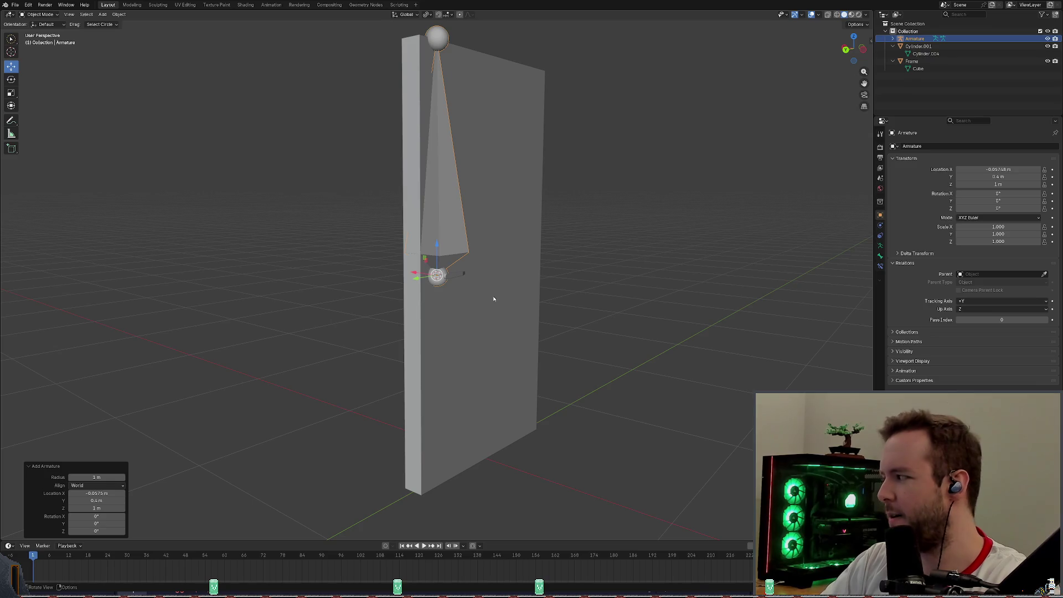
pyautogui.scroll(4, 494, 299)
pyautogui.scroll(-4, 493, 299)
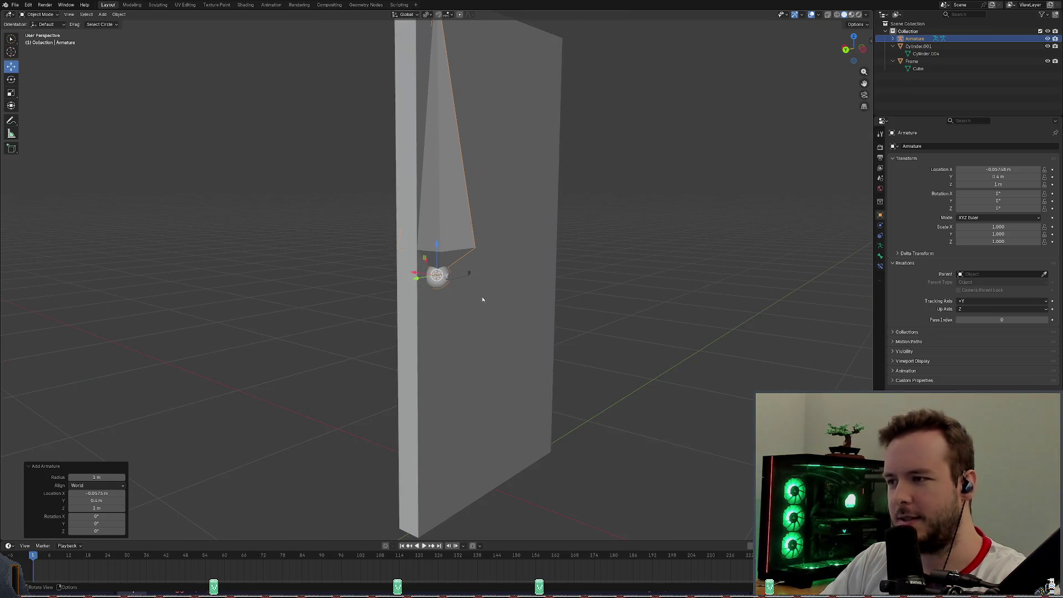
pyautogui.scroll(-1, 491, 297)
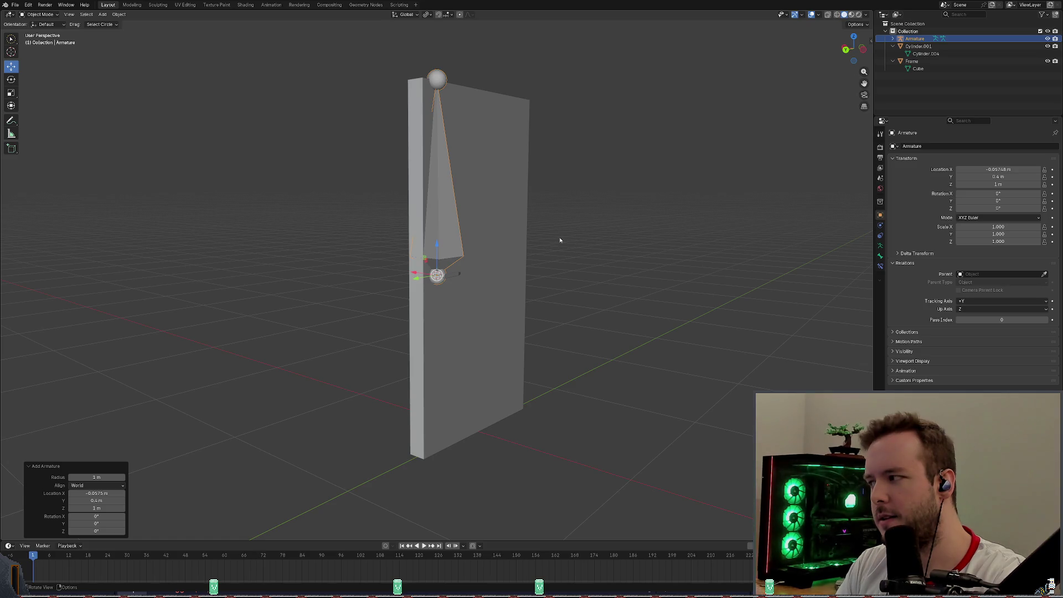
pyautogui.scroll(4, 560, 240)
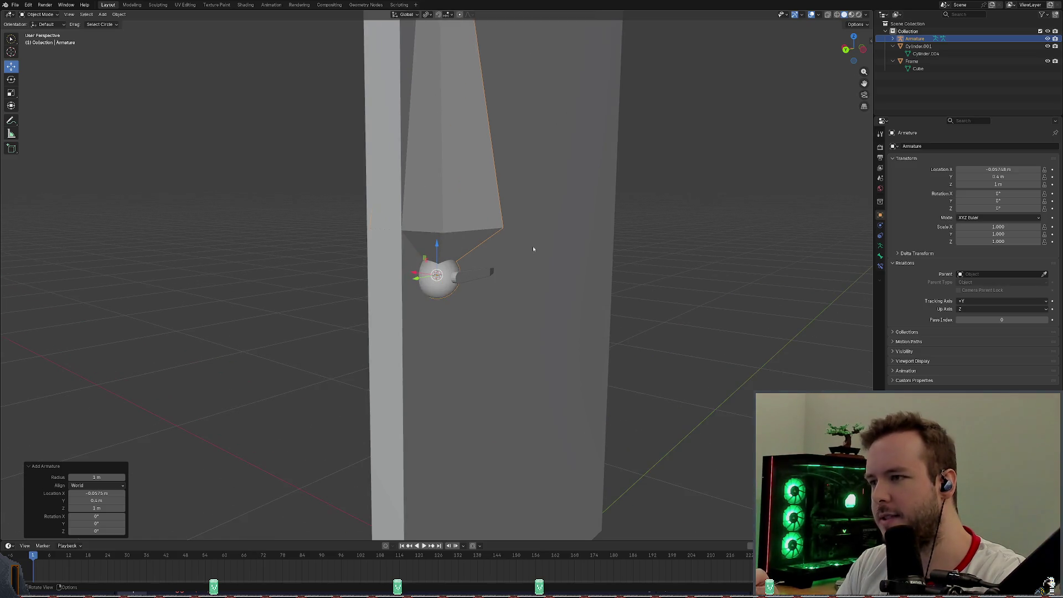
pyautogui.click(40, 24)
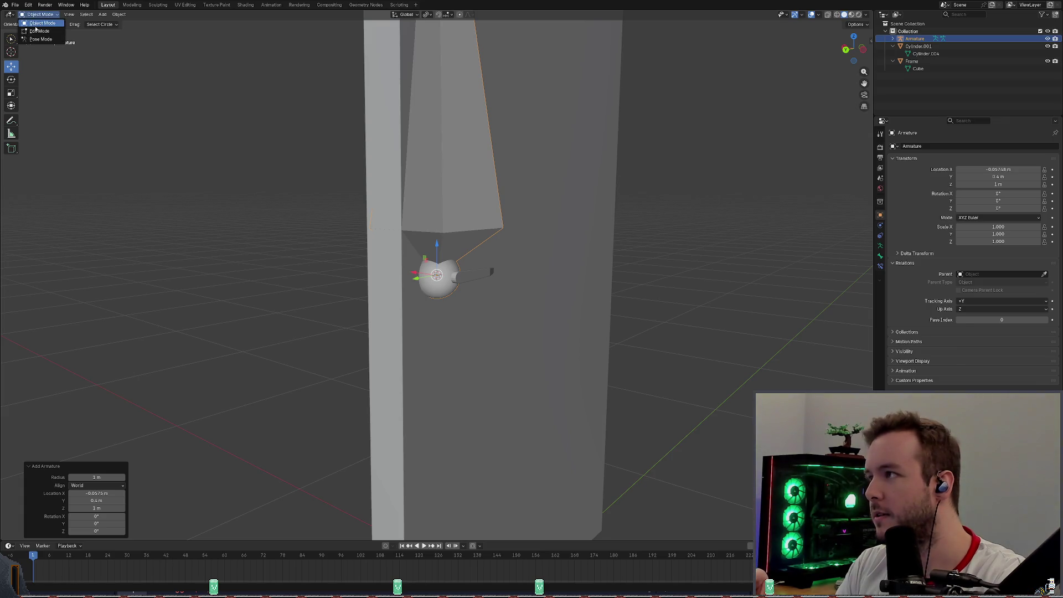
# Toggle the armature through Edit Mode and back, then cancel a trial shrink.
pyautogui.click(38, 30)
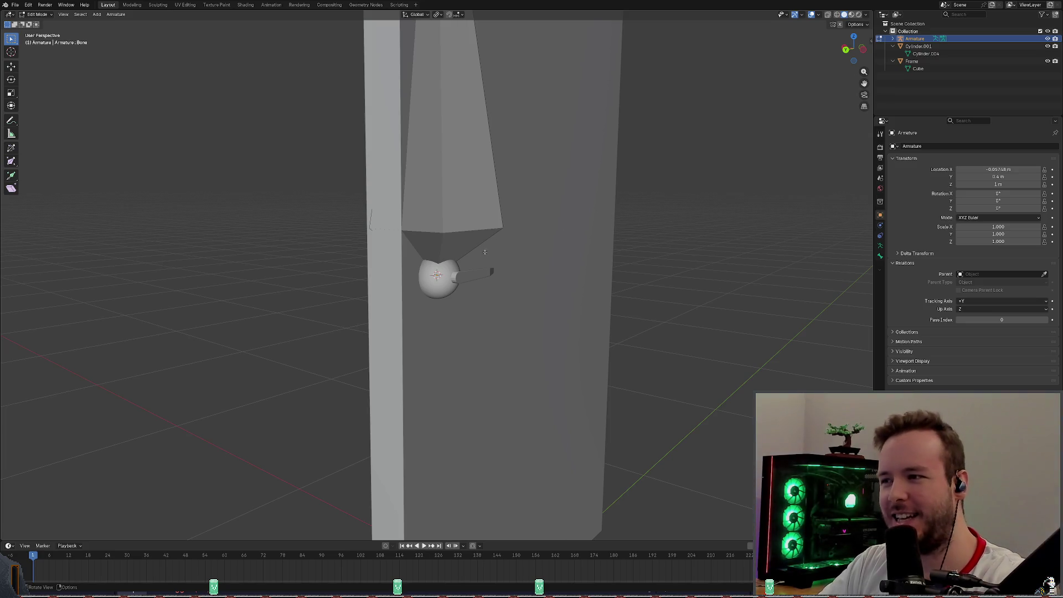
pyautogui.scroll(1, 525, 238)
pyautogui.scroll(1, 531, 240)
pyautogui.scroll(1, 539, 242)
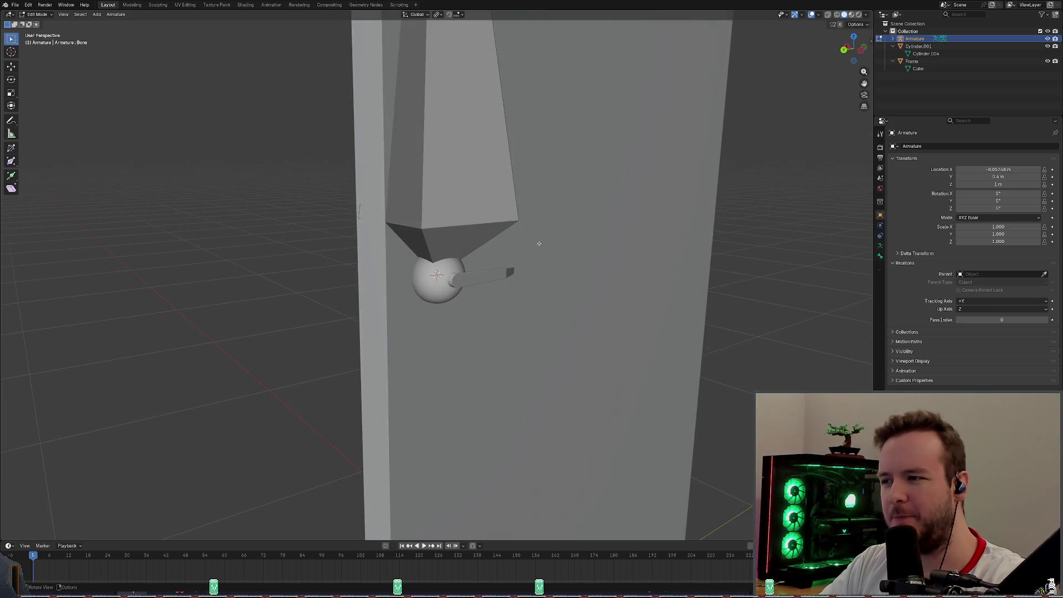
pyautogui.scroll(1, 548, 244)
pyautogui.scroll(-1, 553, 245)
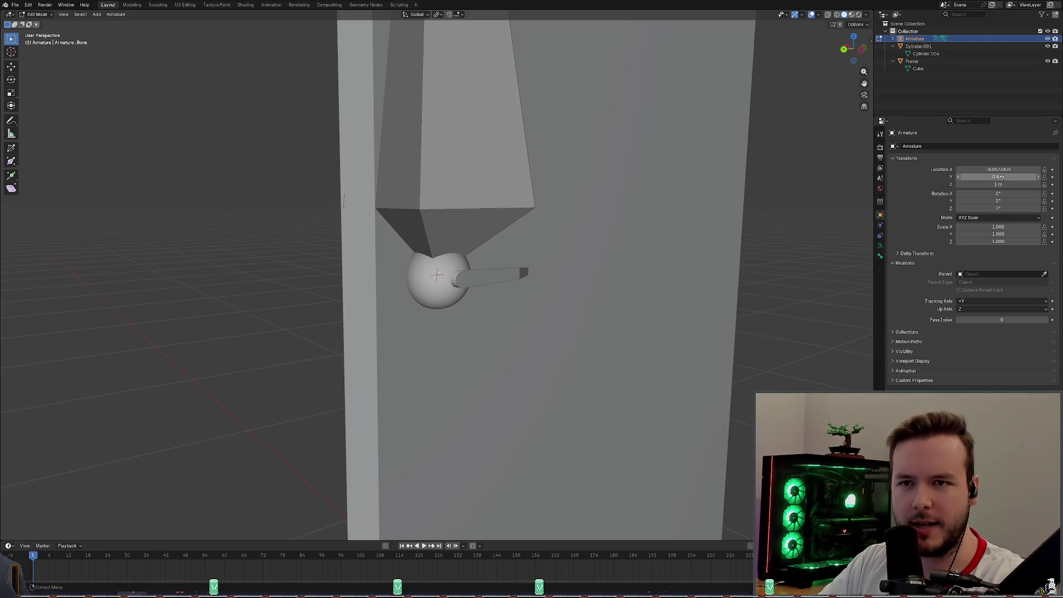
pyautogui.moveTo(1001, 227); pyautogui.dragTo(1001, 228)
pyautogui.press('Tab')
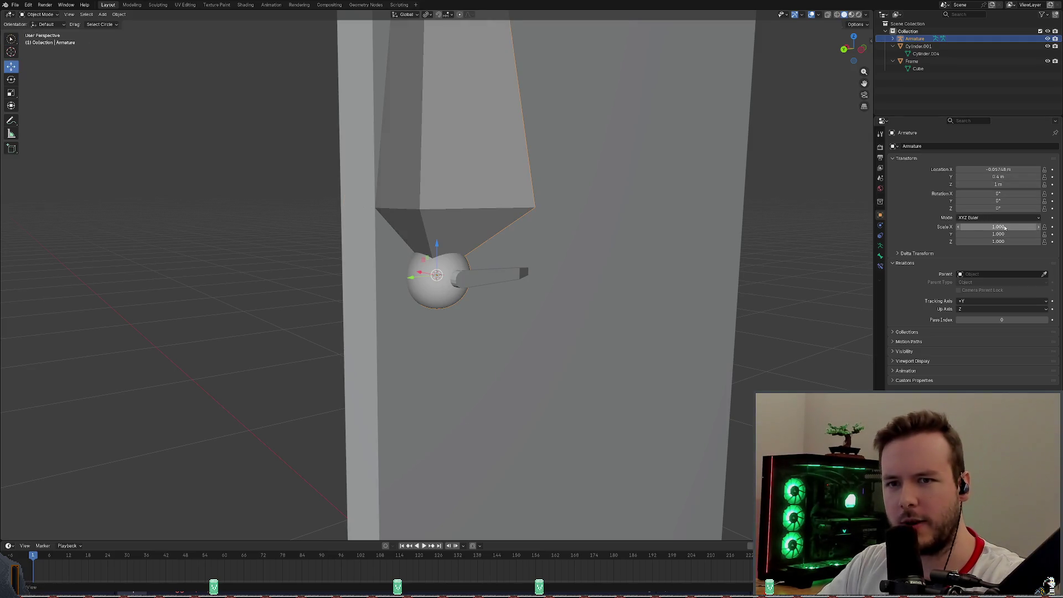
pyautogui.press('s')
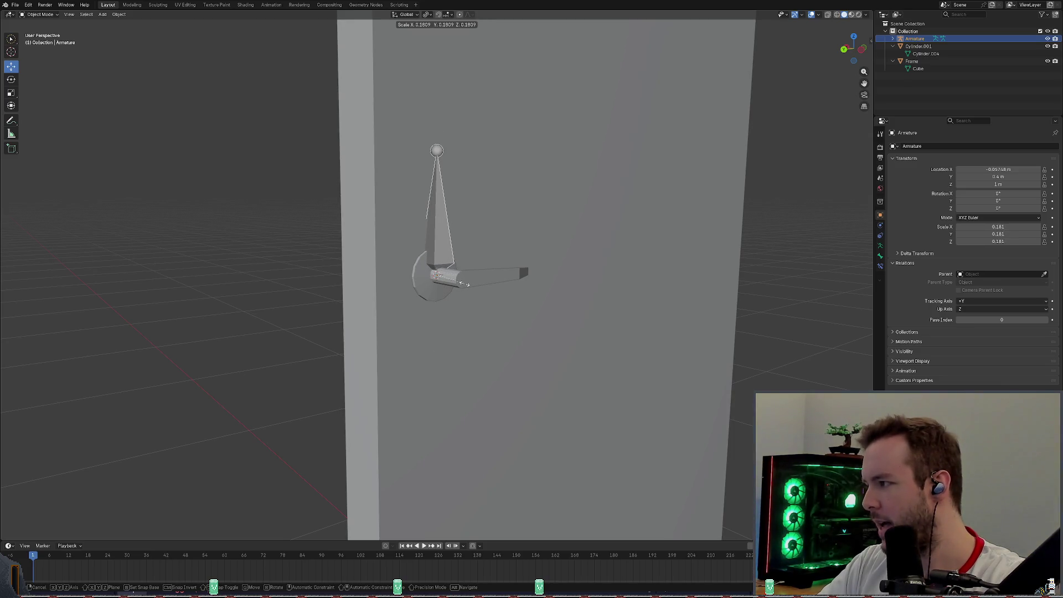
pyautogui.rightClick(486, 274)
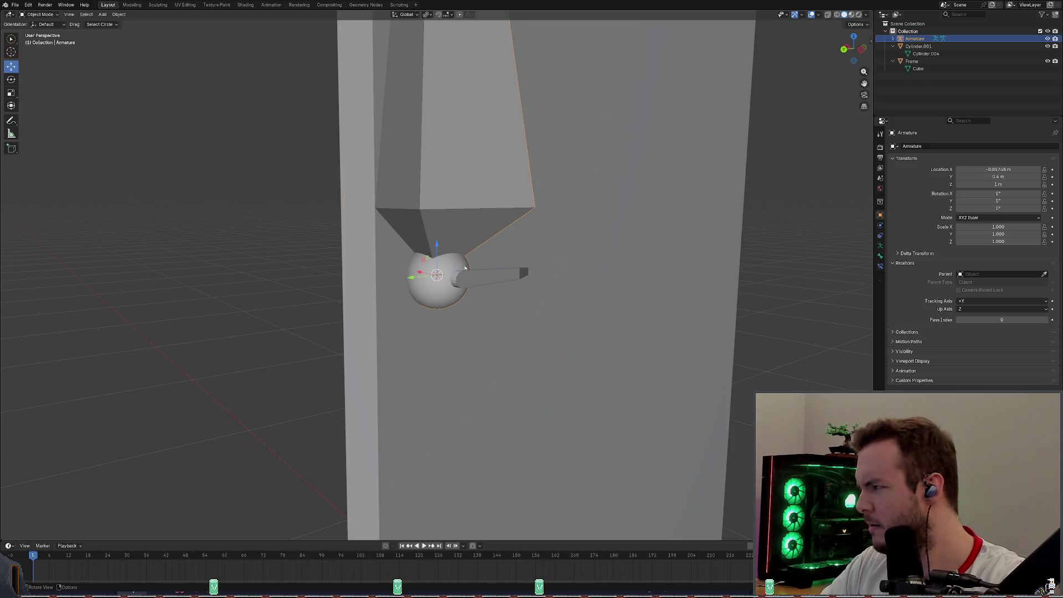
pyautogui.scroll(1, 526, 250)
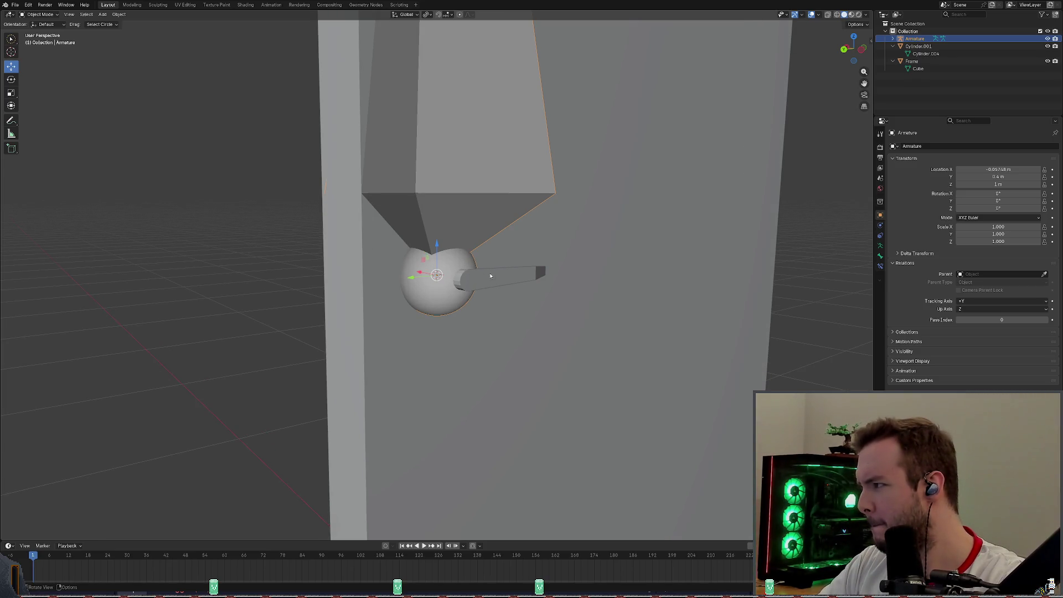
# Scale the armature down to 0.1 on every axis so the bone sits at the handle base.
pyautogui.moveTo(490, 275); pyautogui.dragTo(500, 249, button='middle')
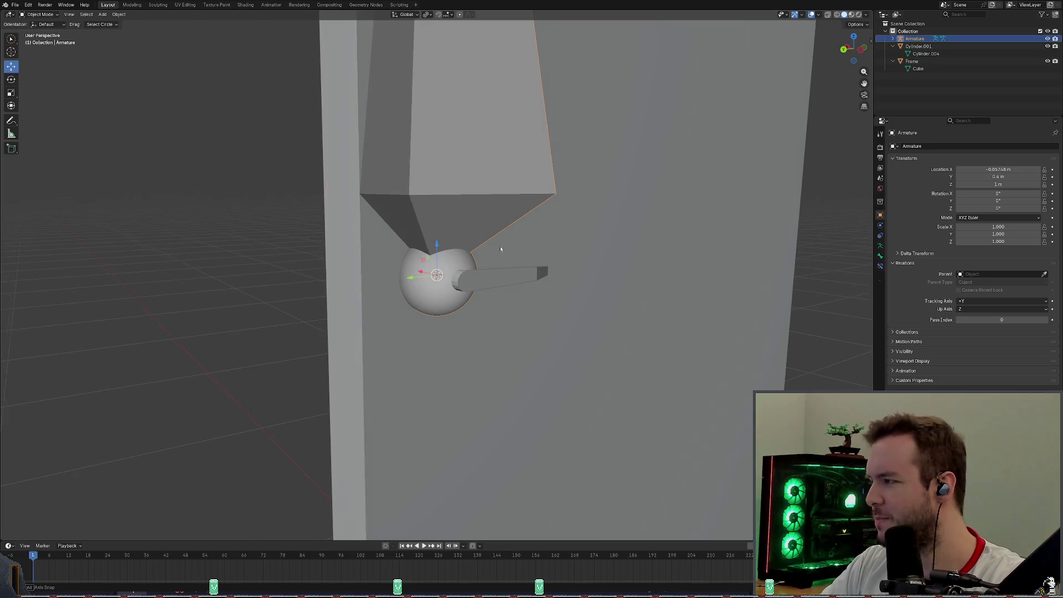
pyautogui.scroll(-3, 500, 248)
pyautogui.scroll(-2, 501, 248)
pyautogui.scroll(6, 507, 232)
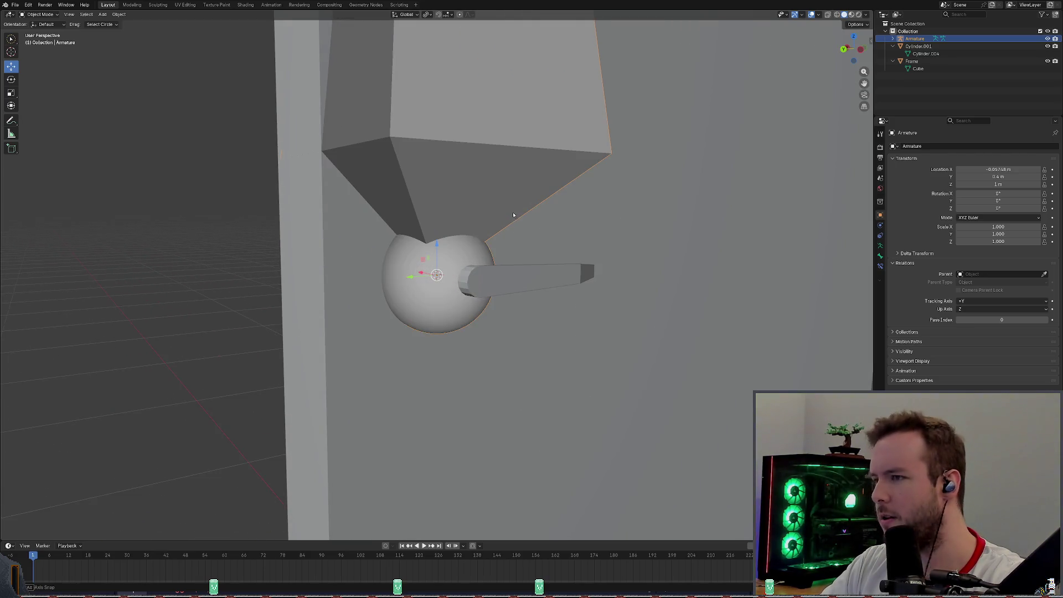
pyautogui.write('s.1')
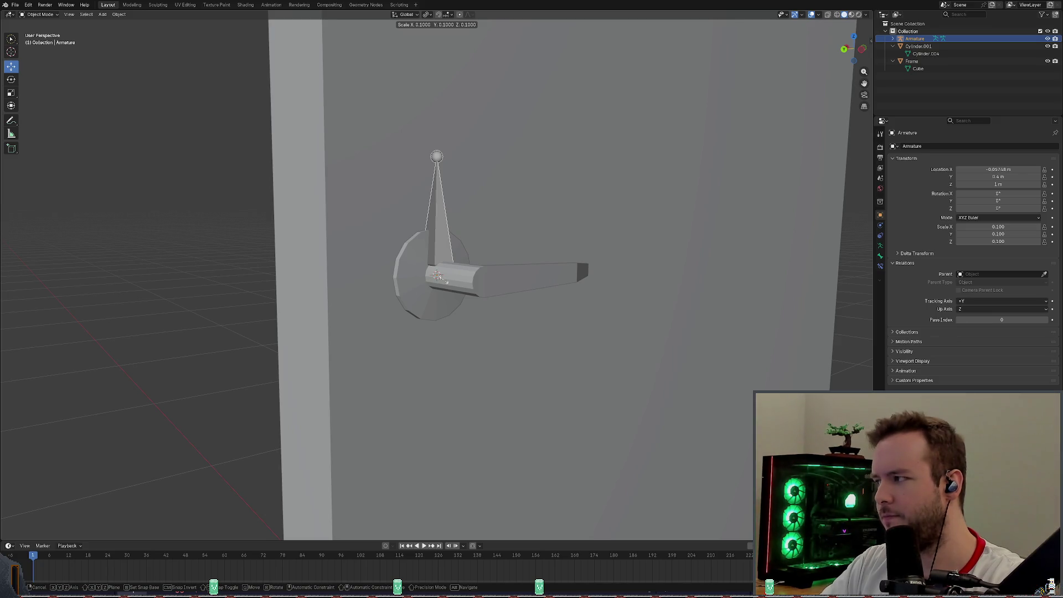
pyautogui.press('-')
pyautogui.press('-')
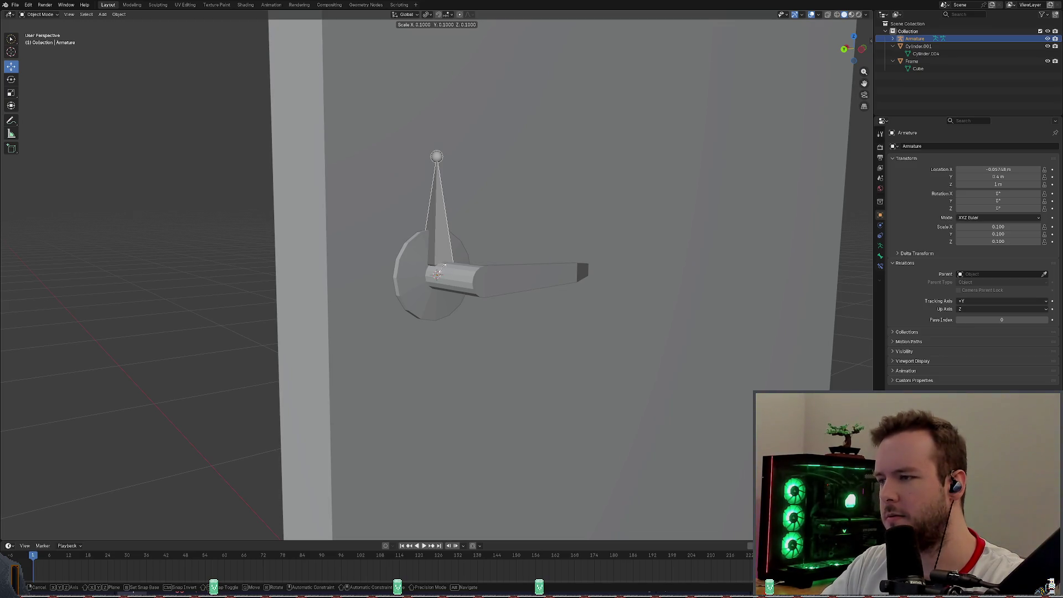
pyautogui.press('Return')
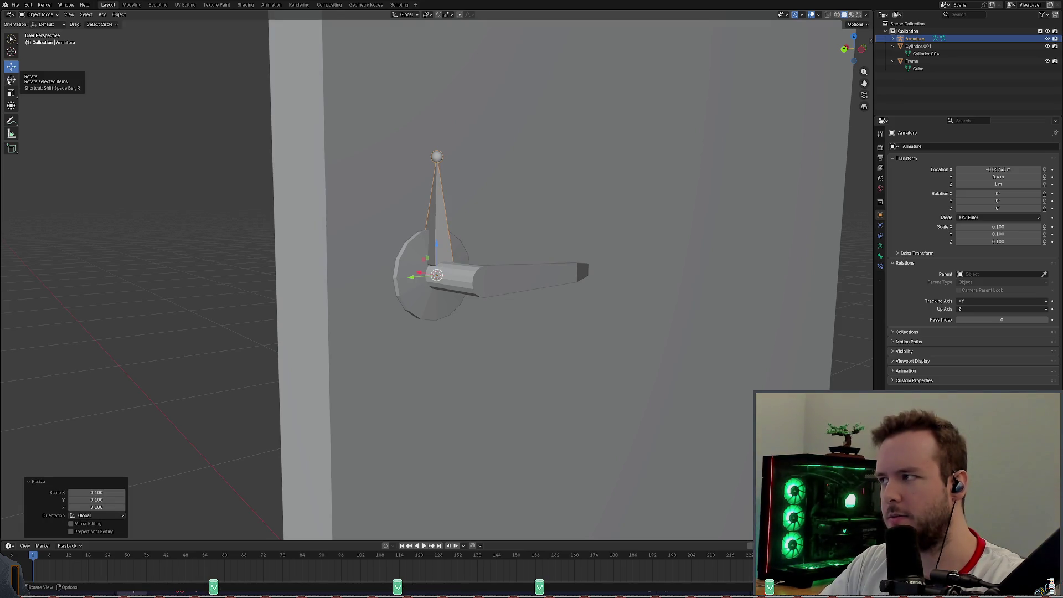
pyautogui.hotkey('shift', 'space')
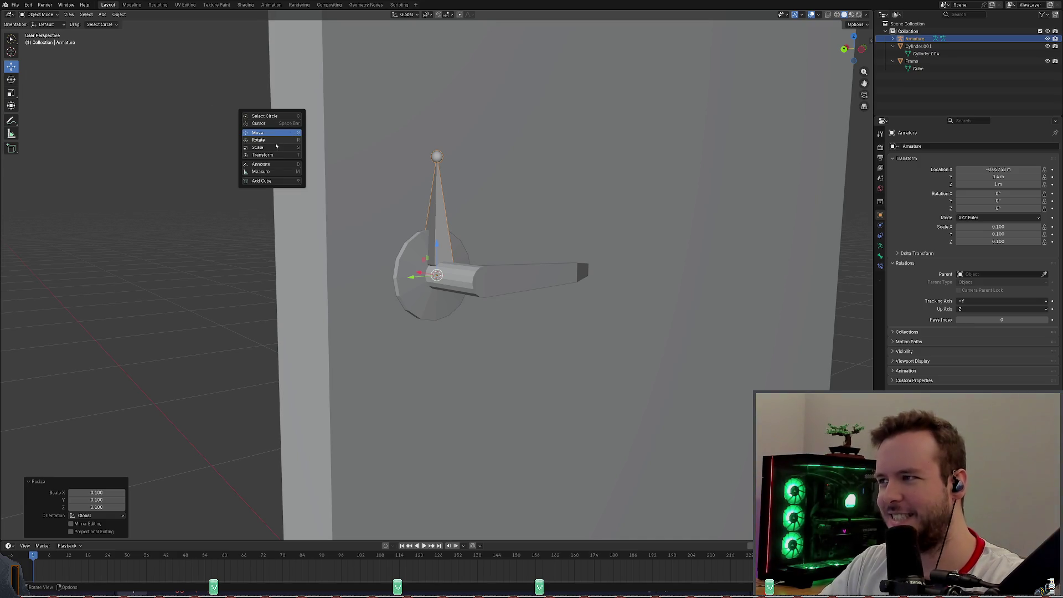
# Rotate the armature -90° about Y so the bone lies along the handle lever.
pyautogui.click(270, 140)
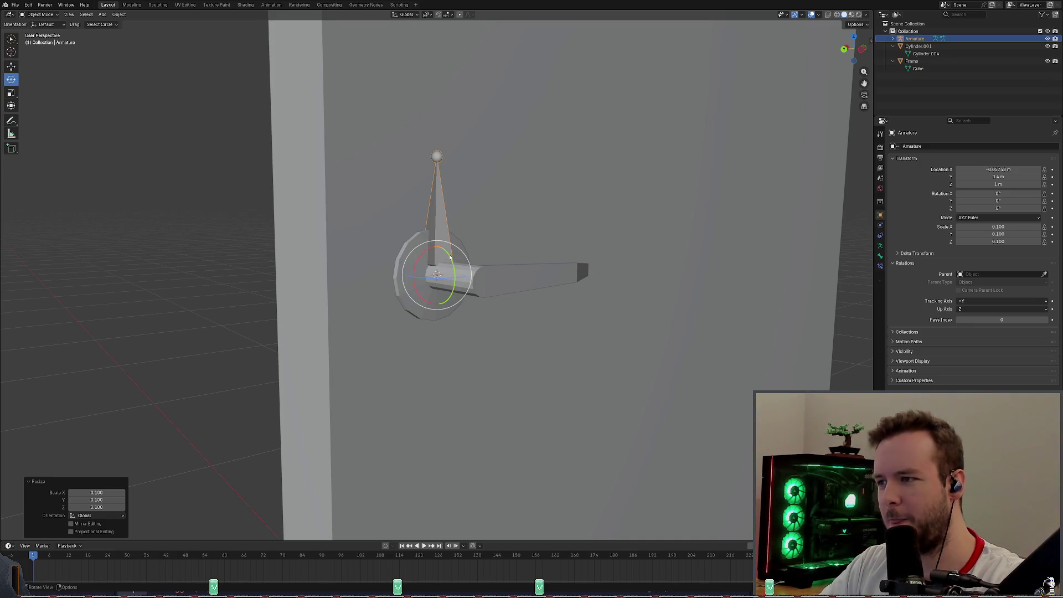
pyautogui.write('ry-90')
pyautogui.press('Return')
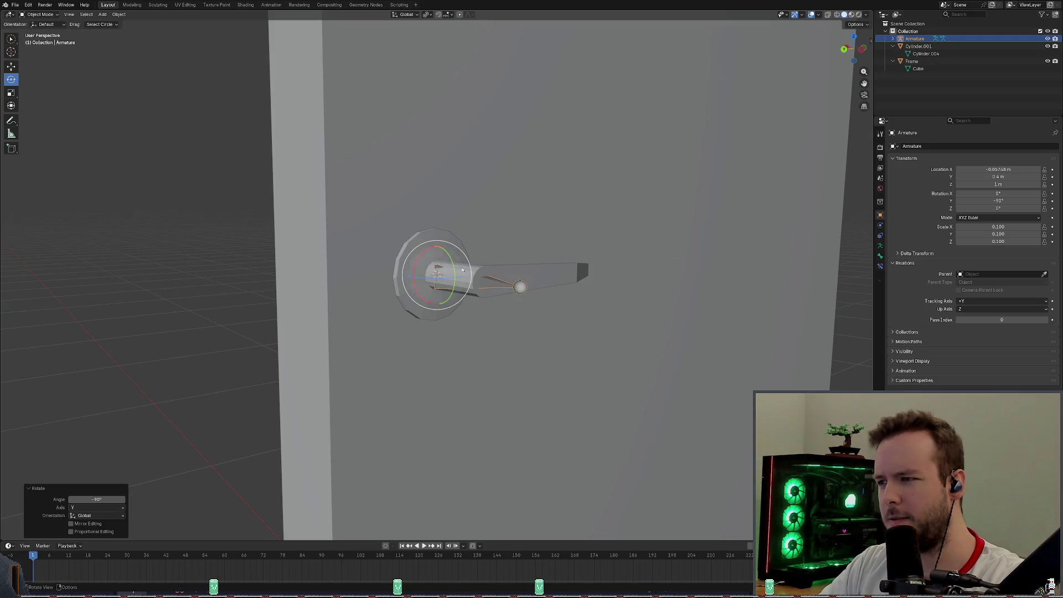
pyautogui.scroll(1, 255, 239)
pyautogui.scroll(1, 255, 240)
pyautogui.scroll(1, 255, 239)
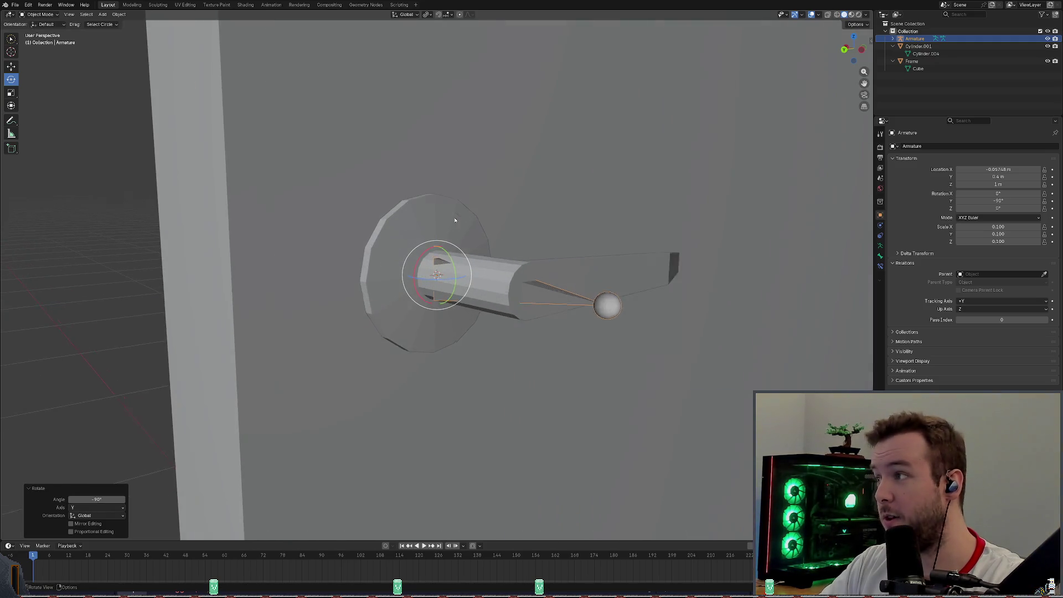
pyautogui.scroll(2, 254, 240)
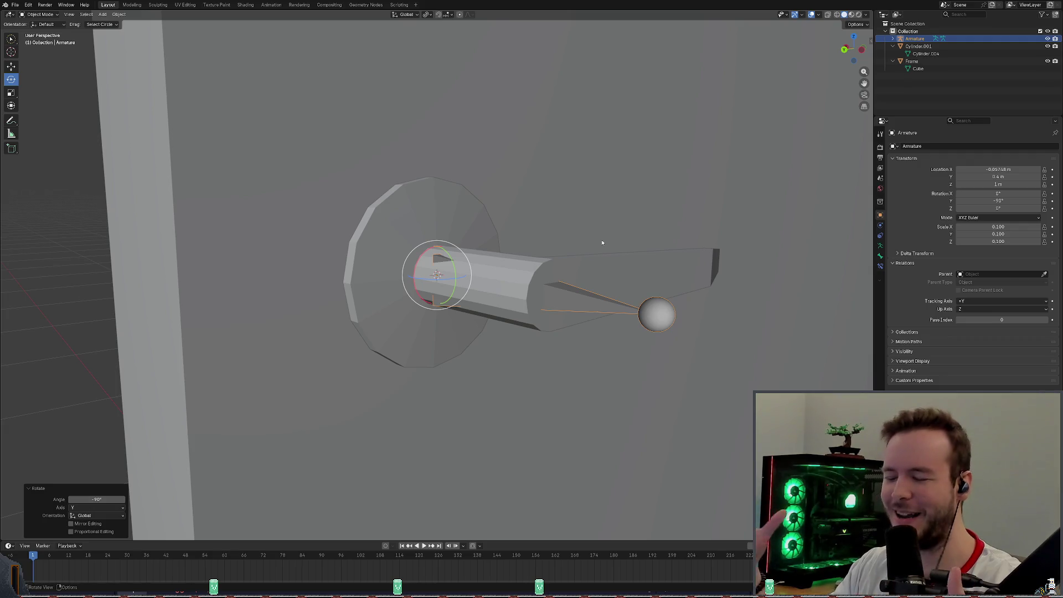
pyautogui.scroll(1, 602, 241)
pyautogui.scroll(1, 623, 239)
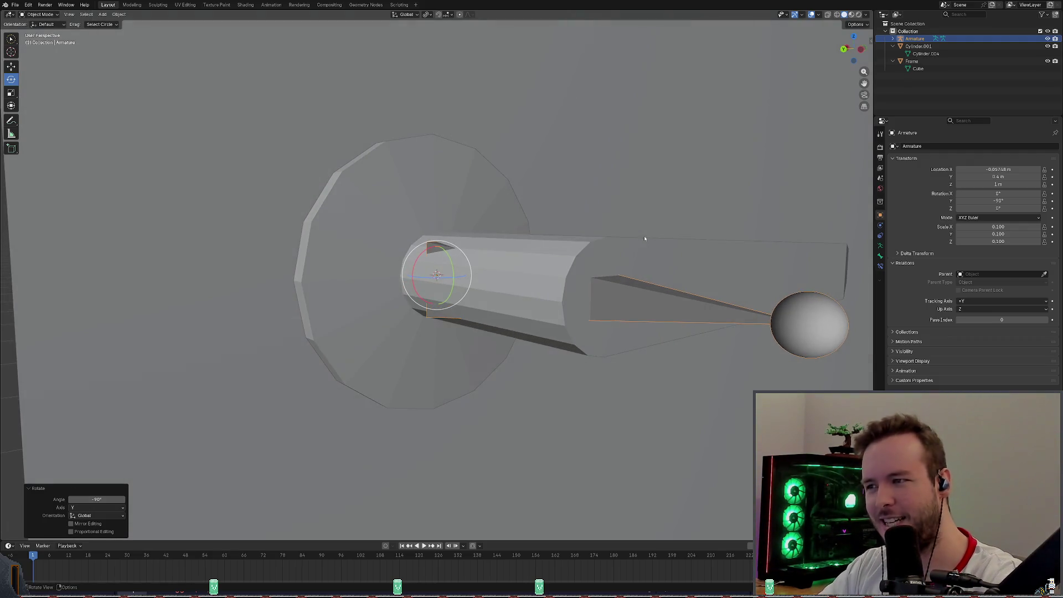
pyautogui.scroll(1, 645, 237)
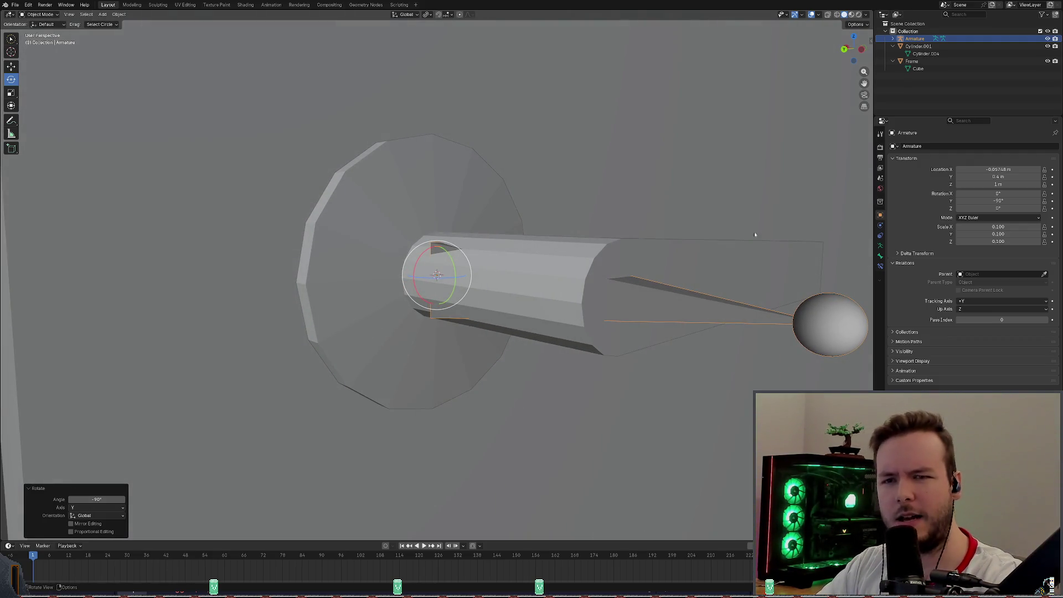
pyautogui.moveTo(997, 227); pyautogui.dragTo(956, 227)
# Restore Scale X to 0.1, set Scale Z to 0.06, and save the blend file.
pyautogui.doubleClick(999, 226)
pyautogui.write('.1')
pyautogui.press('Return')
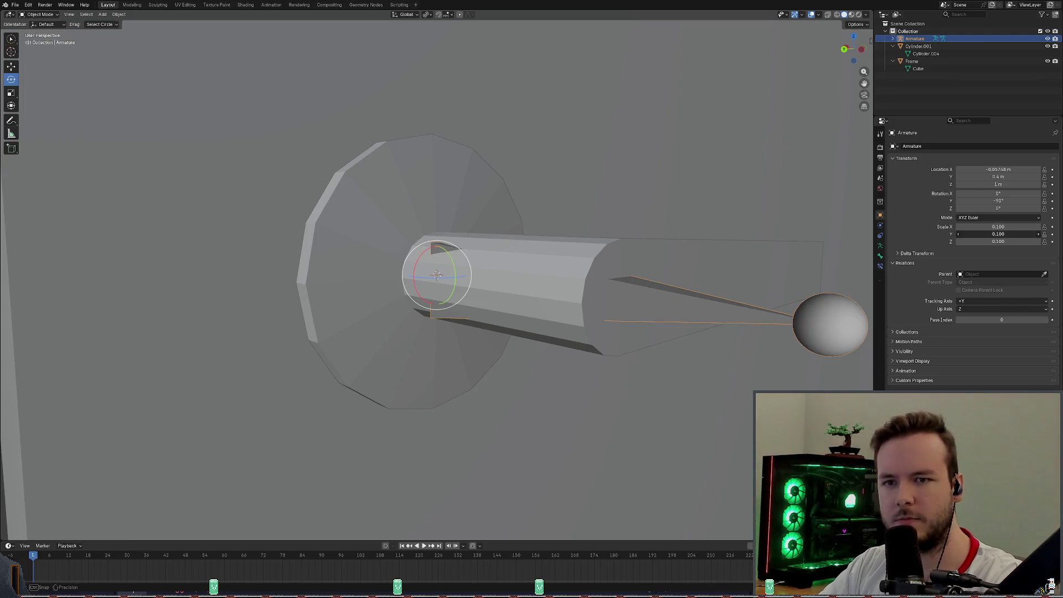
pyautogui.moveTo(1017, 241); pyautogui.dragTo(1017, 241)
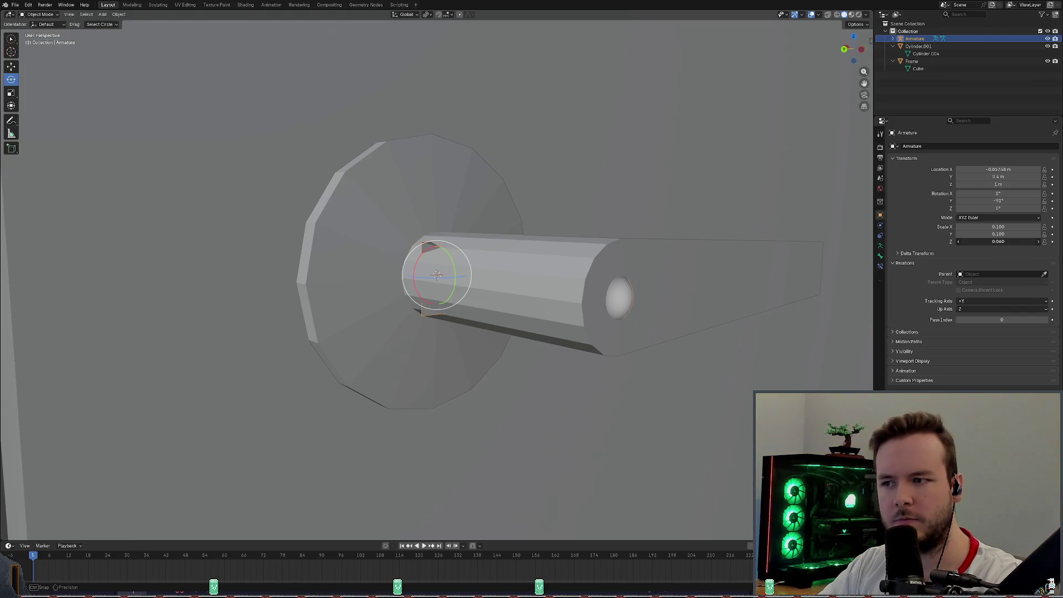
pyautogui.scroll(-1, 704, 244)
pyautogui.hotkey('ctrl', 's')
pyautogui.scroll(1, 704, 244)
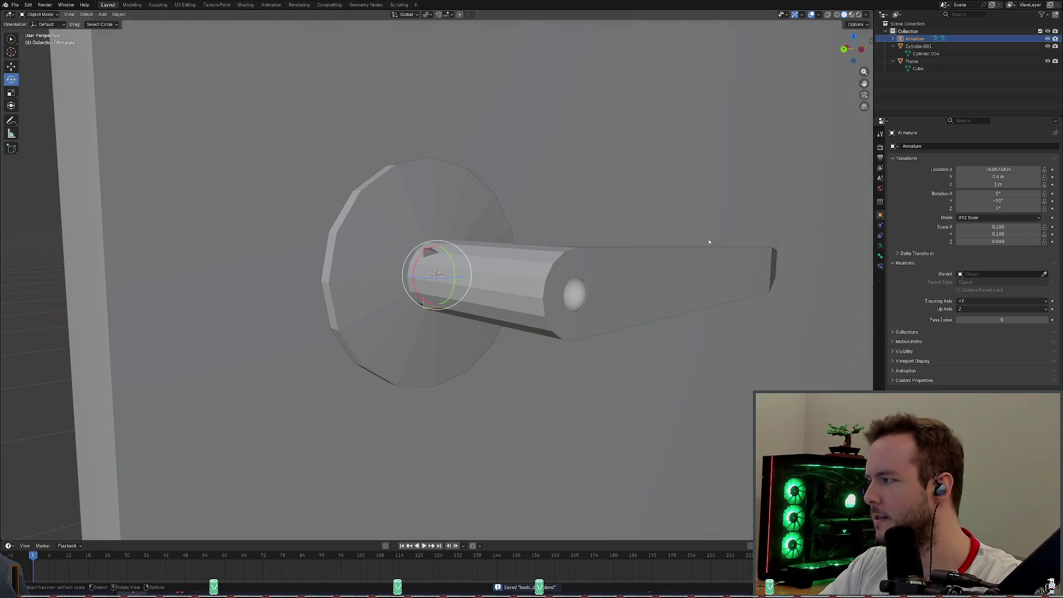
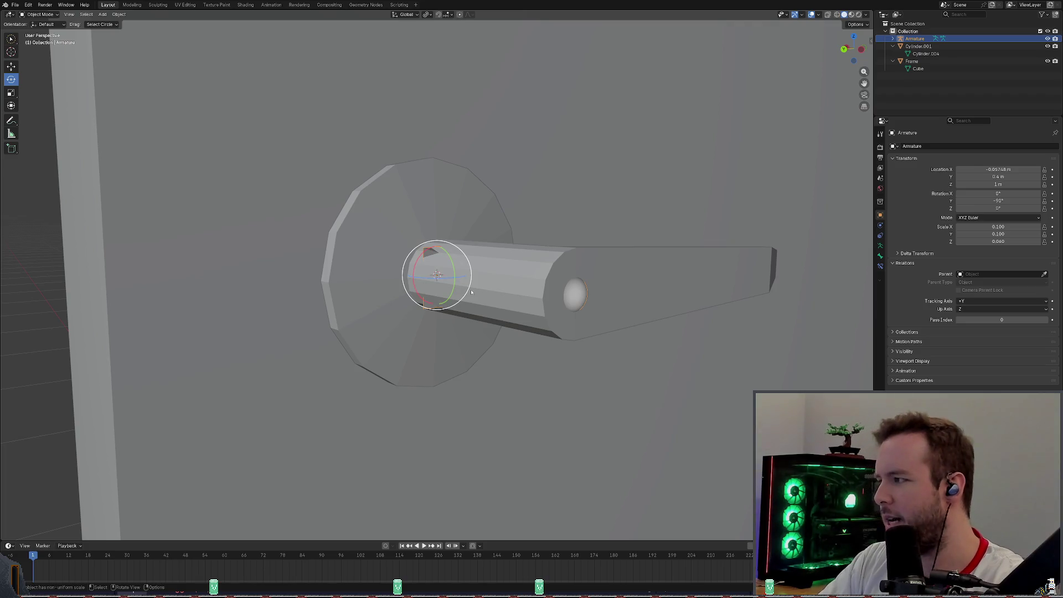
# Rotate the armature bone 90° about Z so it lies along the lever, and save the file.
pyautogui.moveTo(658, 295); pyautogui.dragTo(471, 287, button='middle')
pyautogui.write('rz90')
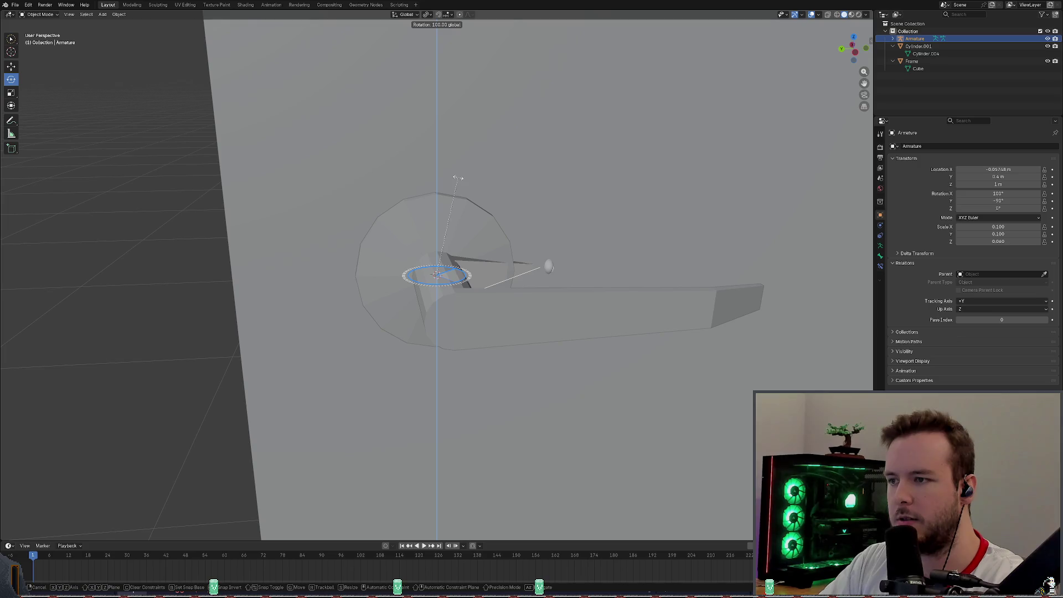
pyautogui.click(458, 176)
pyautogui.moveTo(498, 249)
pyautogui.mouseDown(button='middle')
pyautogui.moveTo(641, 245)
pyautogui.moveTo(613, 238)
pyautogui.mouseUp(button='middle')
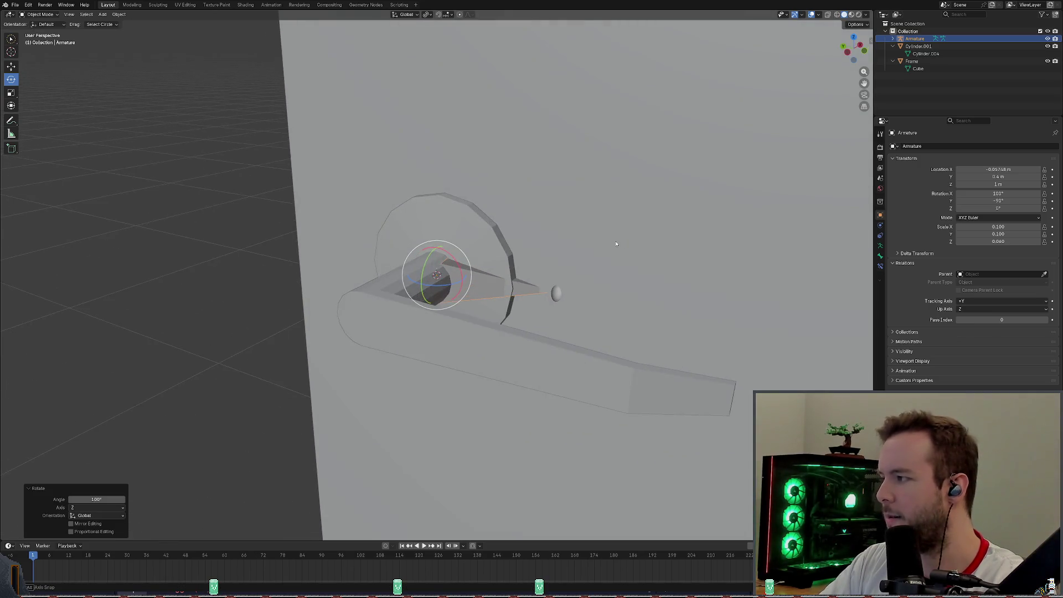
pyautogui.hotkey('ctrl', 's')
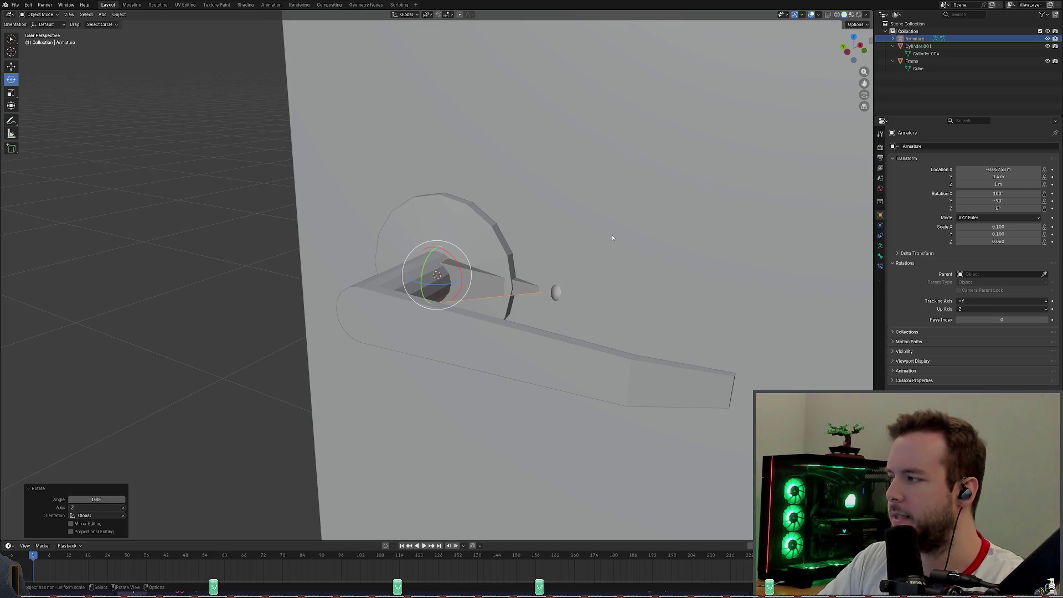
# Lengthen the bone by raising its Scale Z in Object Properties, checking it from several angles.
pyautogui.moveTo(558, 271); pyautogui.dragTo(598, 268, button='middle')
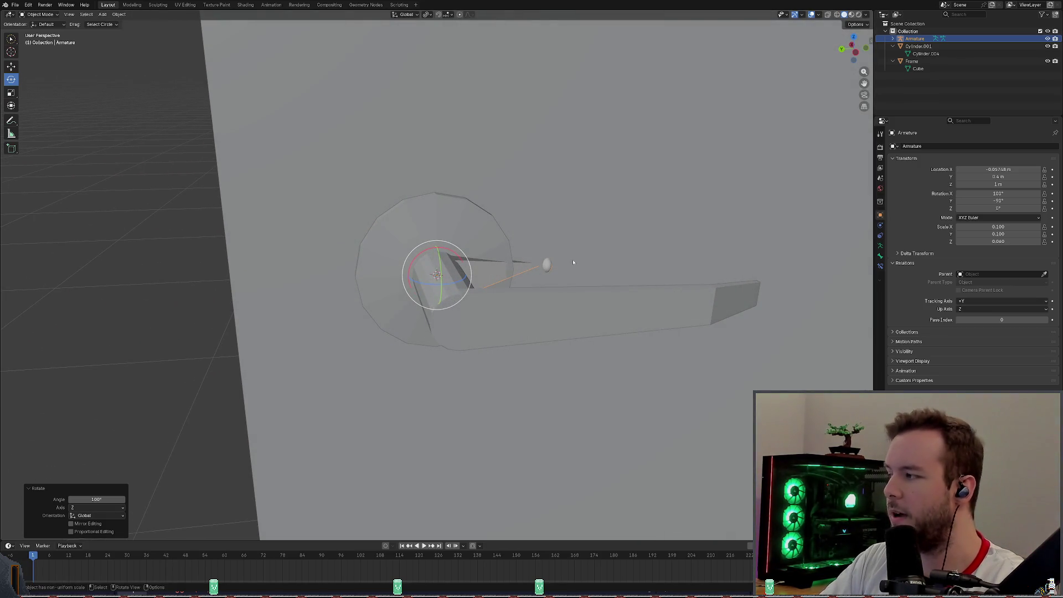
pyautogui.moveTo(581, 258); pyautogui.dragTo(540, 266, button='middle')
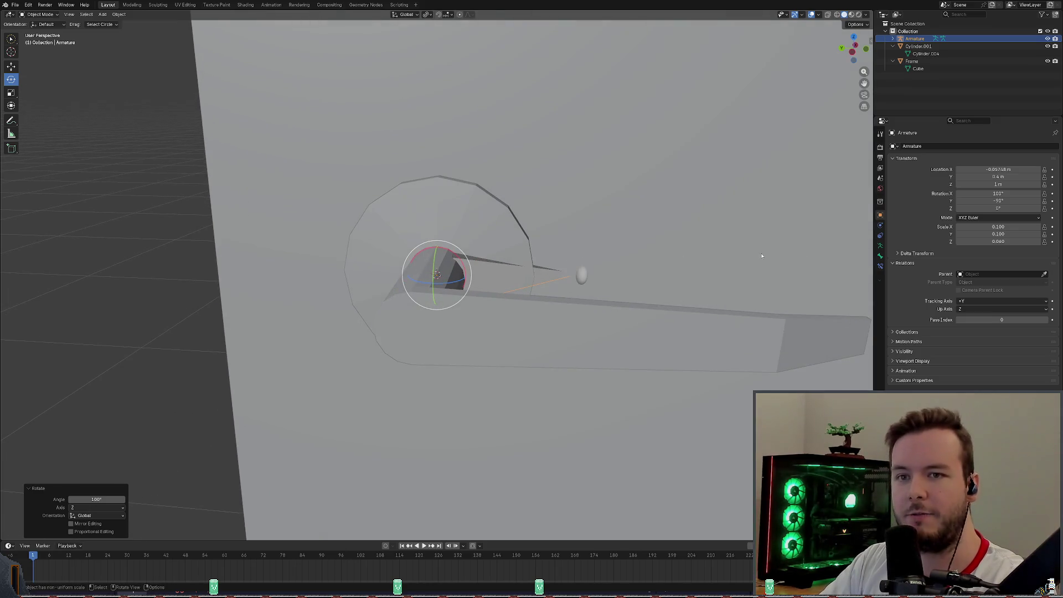
pyautogui.moveTo(997, 241); pyautogui.dragTo(957, 241)
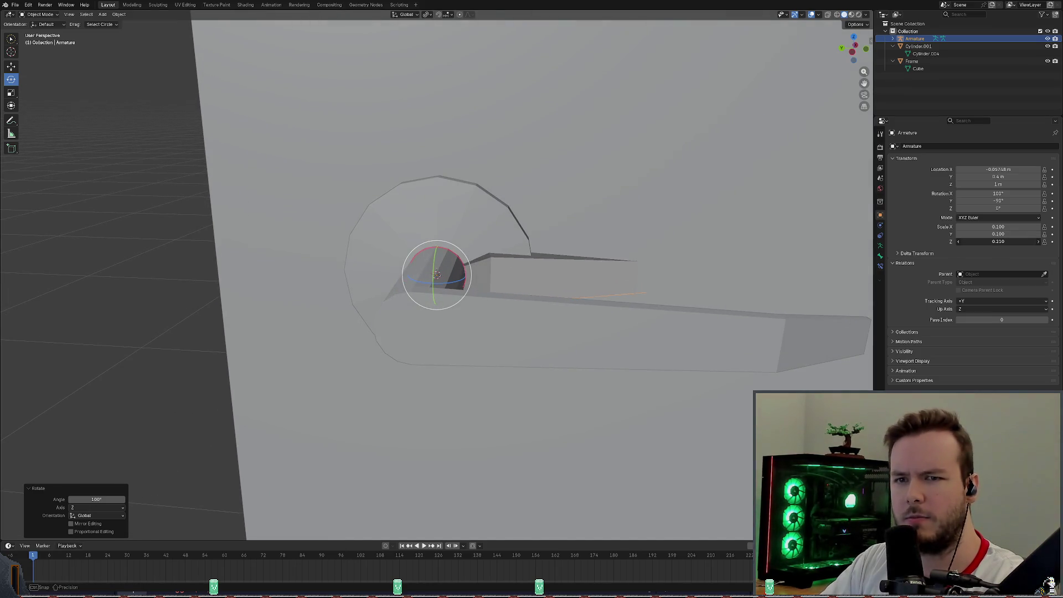
pyautogui.moveTo(647, 266); pyautogui.dragTo(742, 251, button='middle')
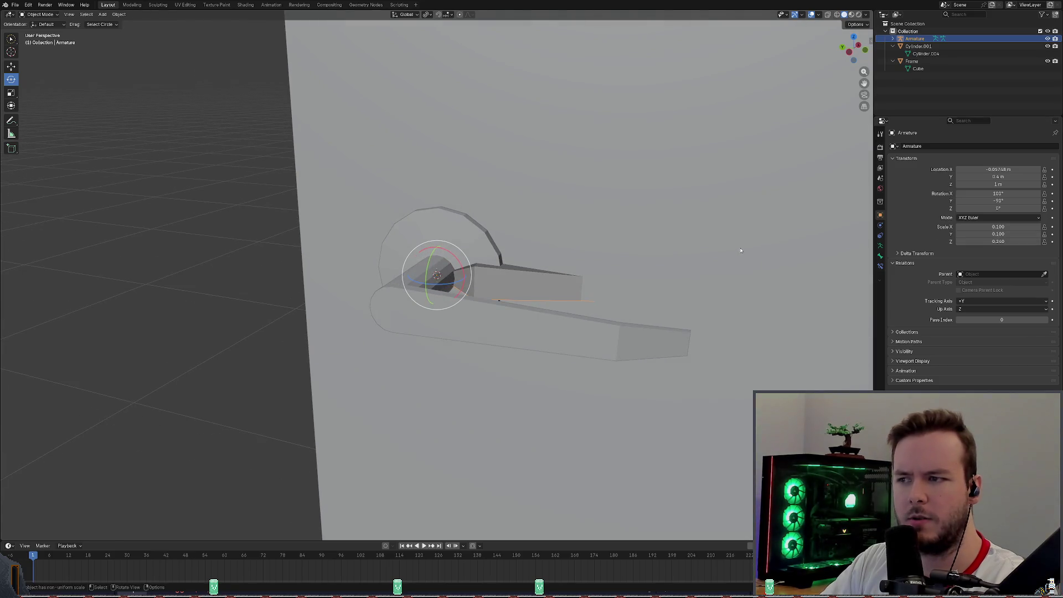
pyautogui.press('g')
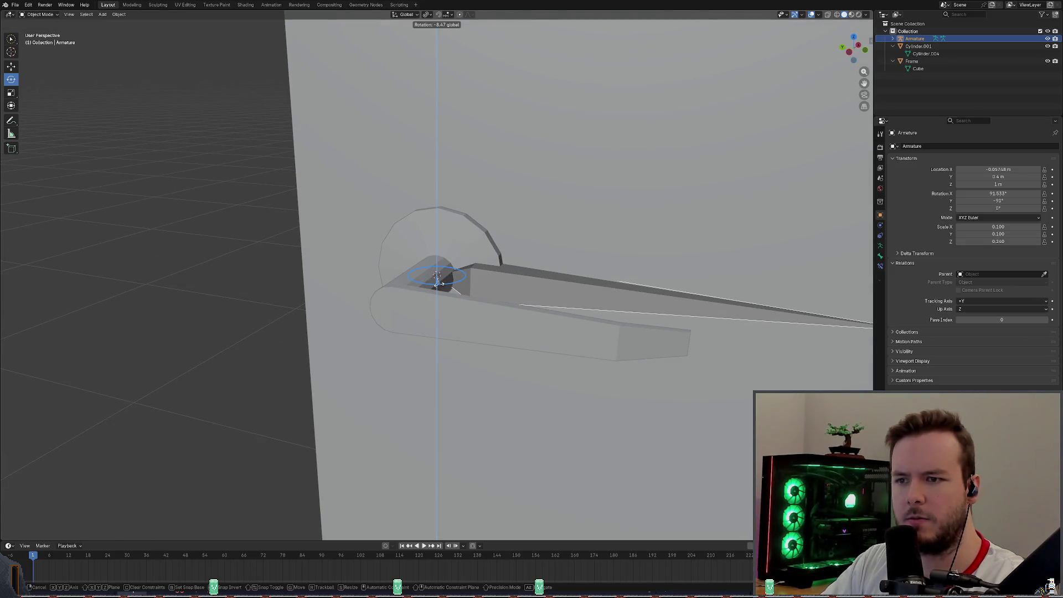
# Swing the bone along the lever and set its Scale Z to exactly 0.14.
pyautogui.moveTo(441, 282); pyautogui.dragTo(448, 285)
pyautogui.moveTo(581, 250); pyautogui.dragTo(574, 253, button='middle')
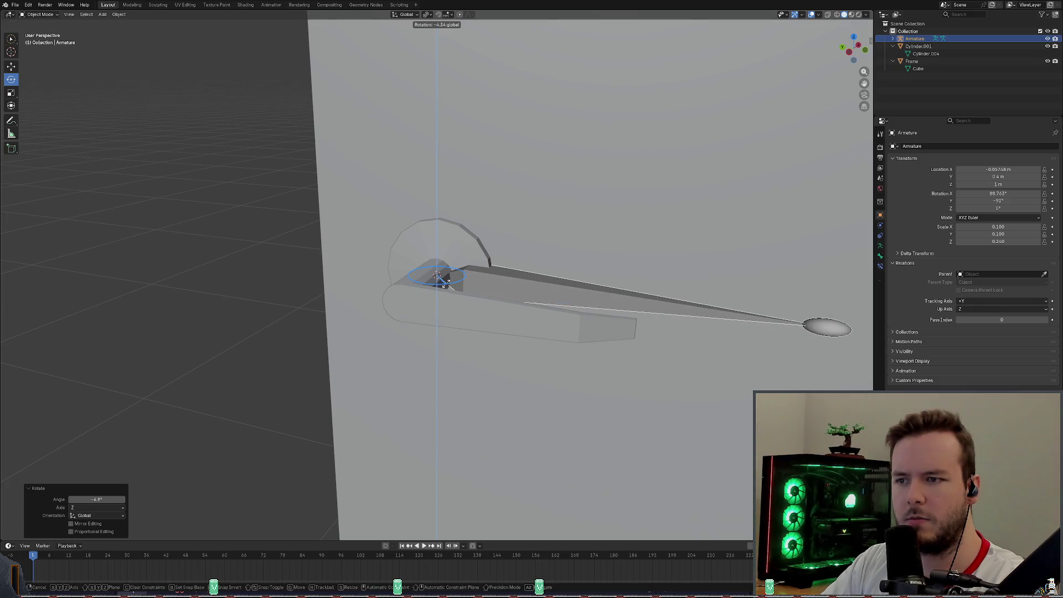
pyautogui.moveTo(996, 241)
pyautogui.mouseDown()
pyautogui.moveTo(955, 241)
pyautogui.moveTo(1005, 241)
pyautogui.mouseUp()
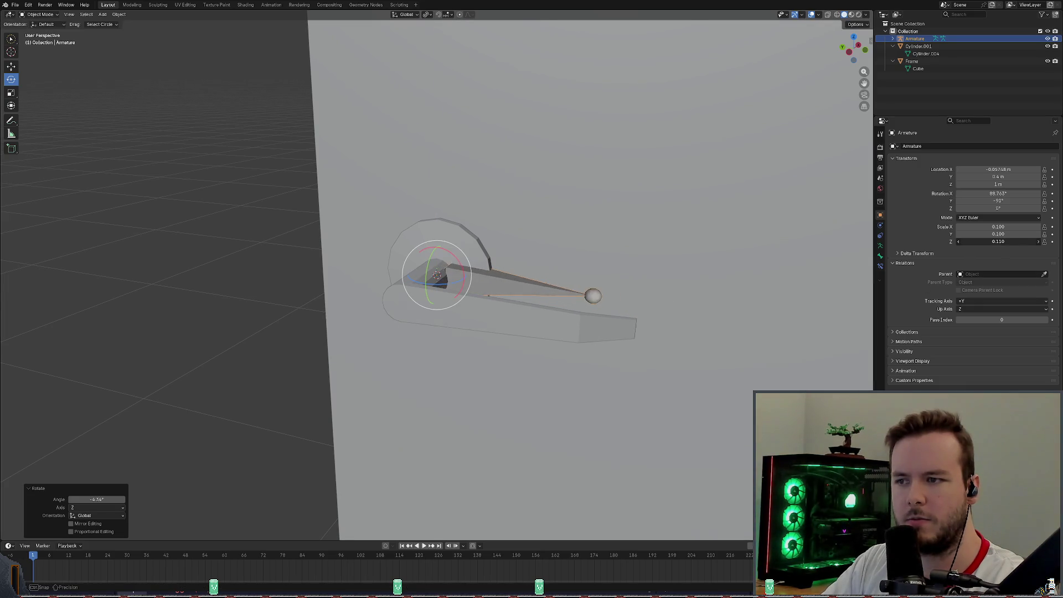
pyautogui.doubleClick(1004, 241)
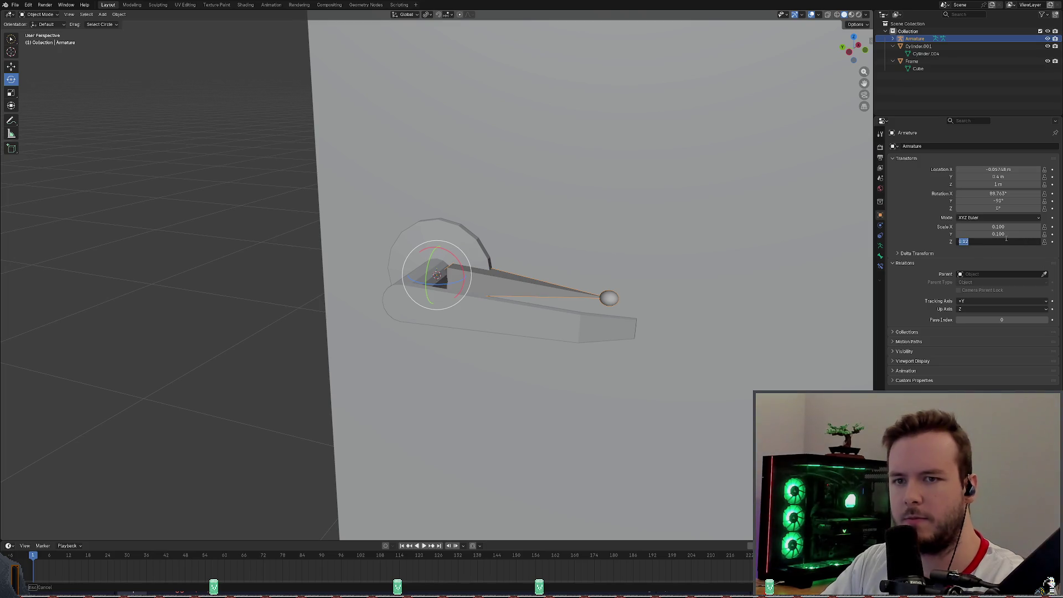
pyautogui.write('0.12')
pyautogui.press('Return')
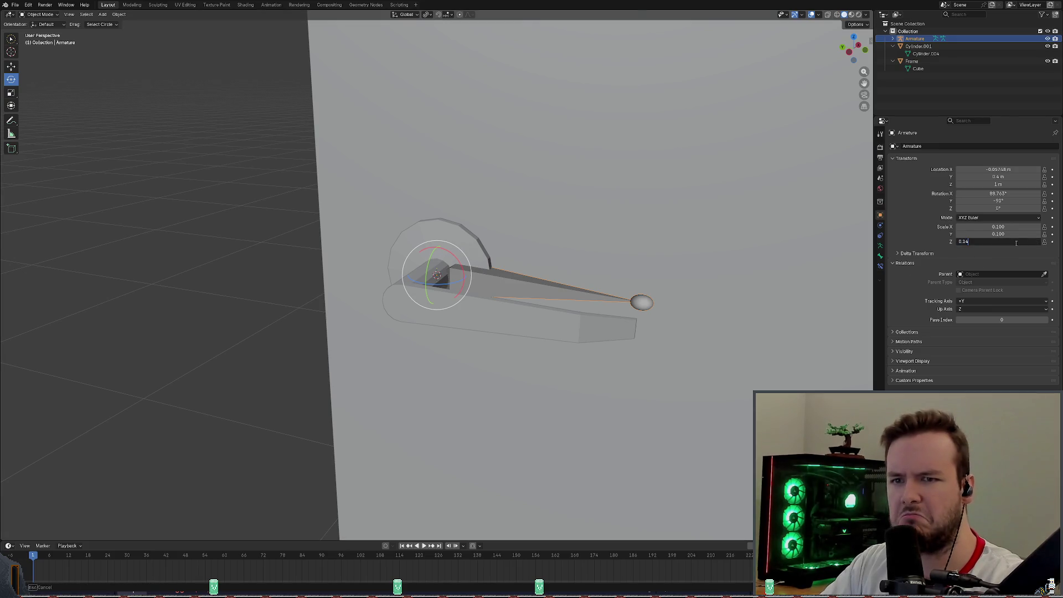
pyautogui.moveTo(1016, 241); pyautogui.dragTo(997, 240)
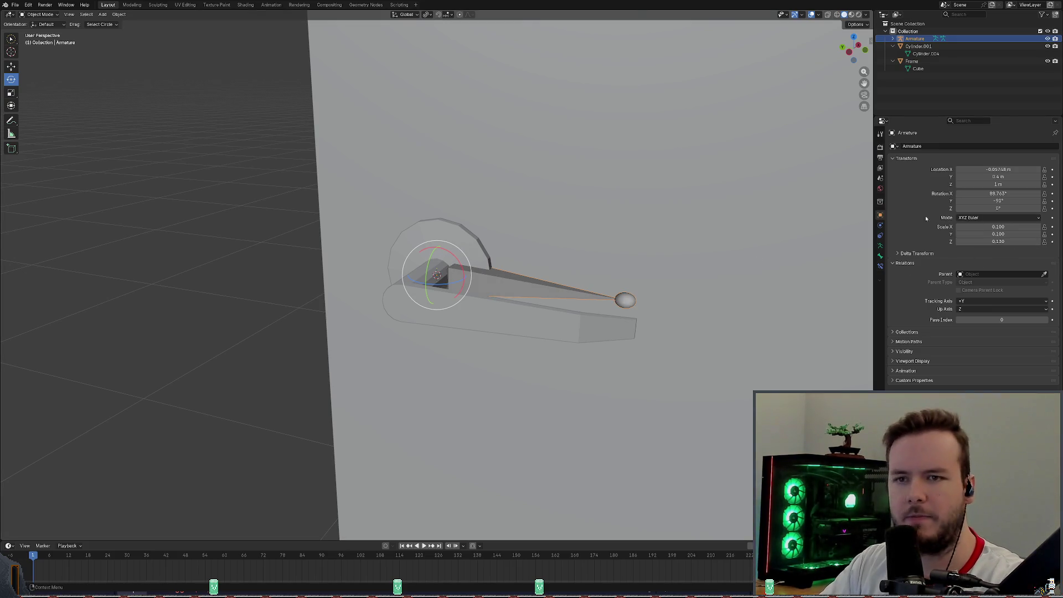
pyautogui.click(1011, 242)
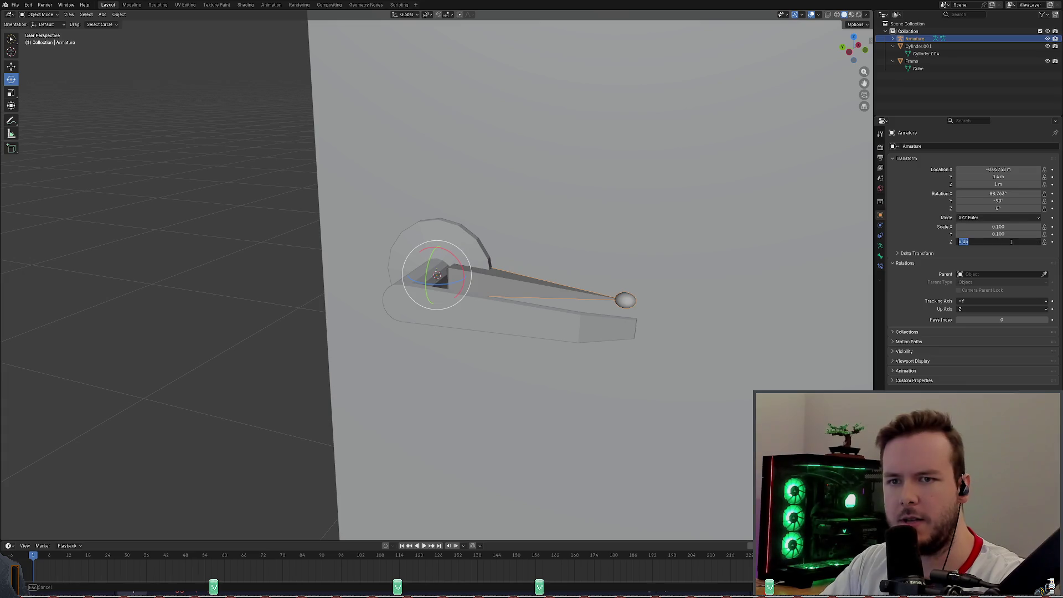
pyautogui.write('0.34')
pyautogui.press('Return')
# Set the armature's X rotation to exactly 90° and check the alignment.
pyautogui.click(1024, 193)
pyautogui.write('90')
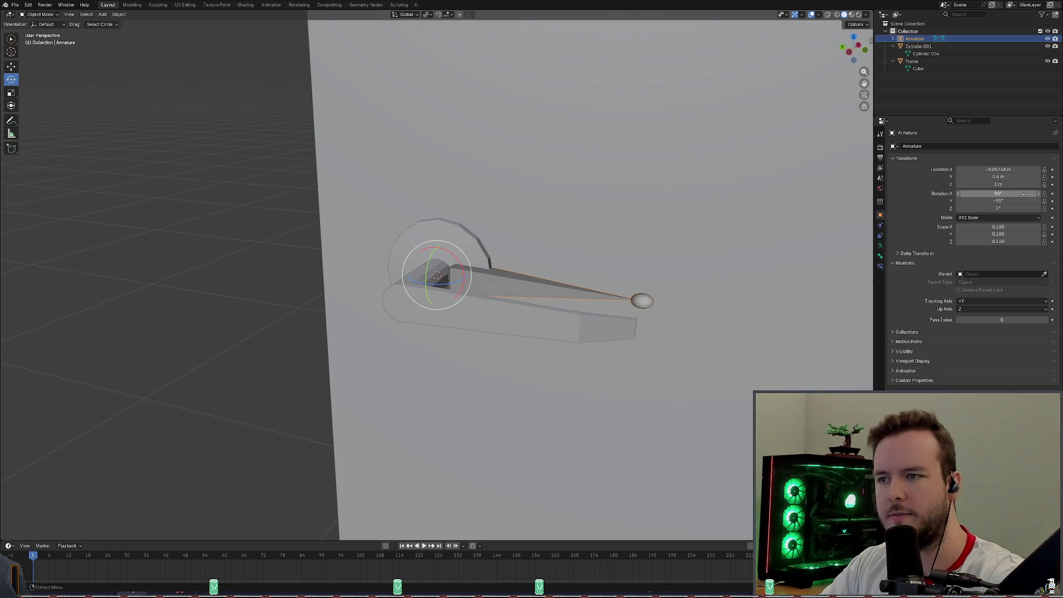
pyautogui.press('Return')
pyautogui.moveTo(646, 243)
pyautogui.mouseDown(button='middle')
pyautogui.moveTo(580, 278)
pyautogui.moveTo(630, 231)
pyautogui.mouseUp(button='middle')
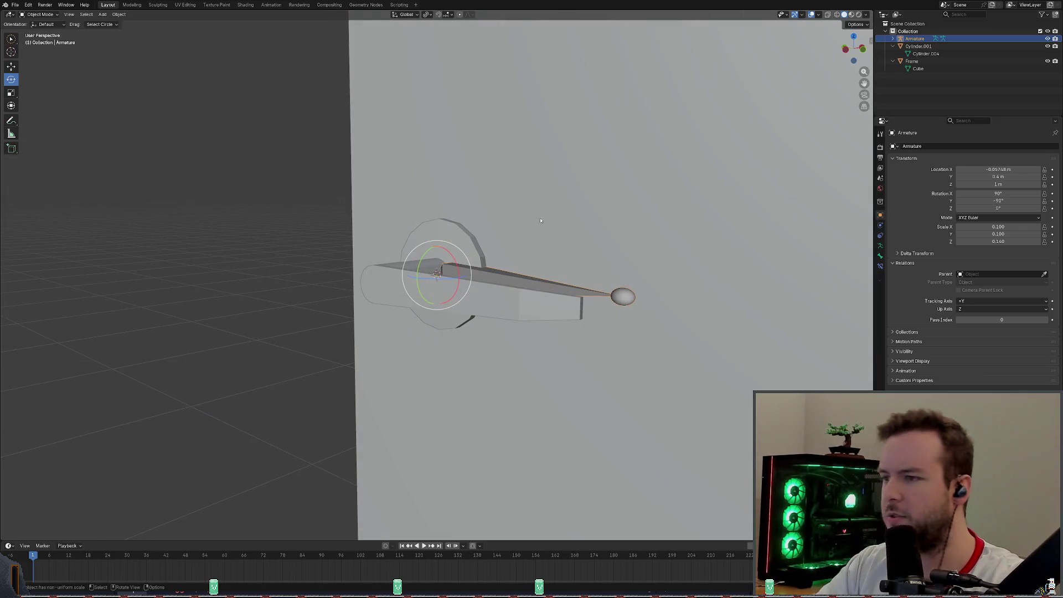
# Move the armature along Z then X so the bone's root sits at the lever base.
pyautogui.moveTo(629, 232); pyautogui.dragTo(590, 243, button='middle')
pyautogui.press('g')
pyautogui.press('z')
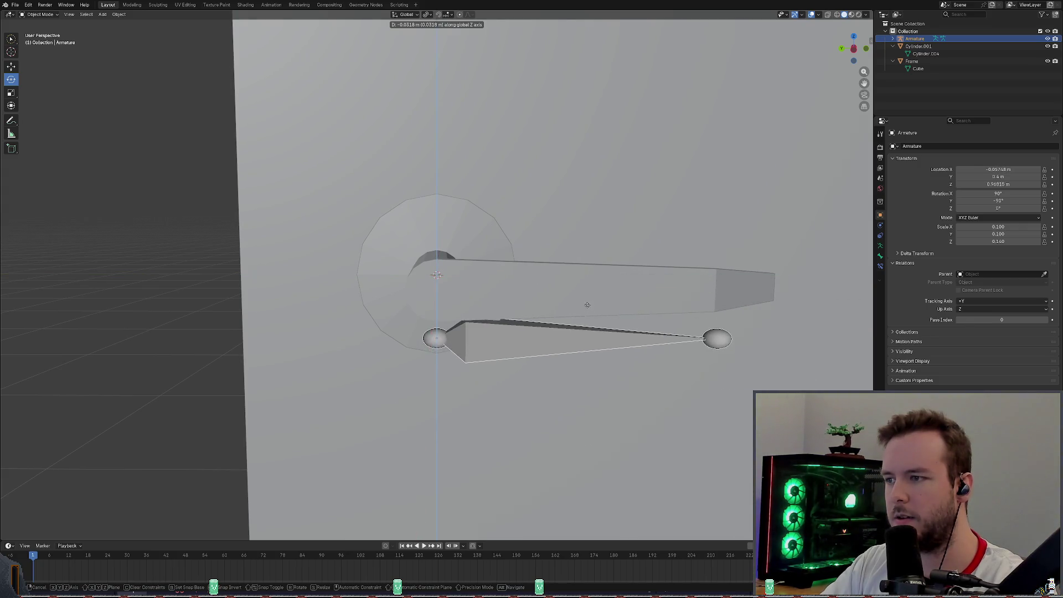
pyautogui.press('x')
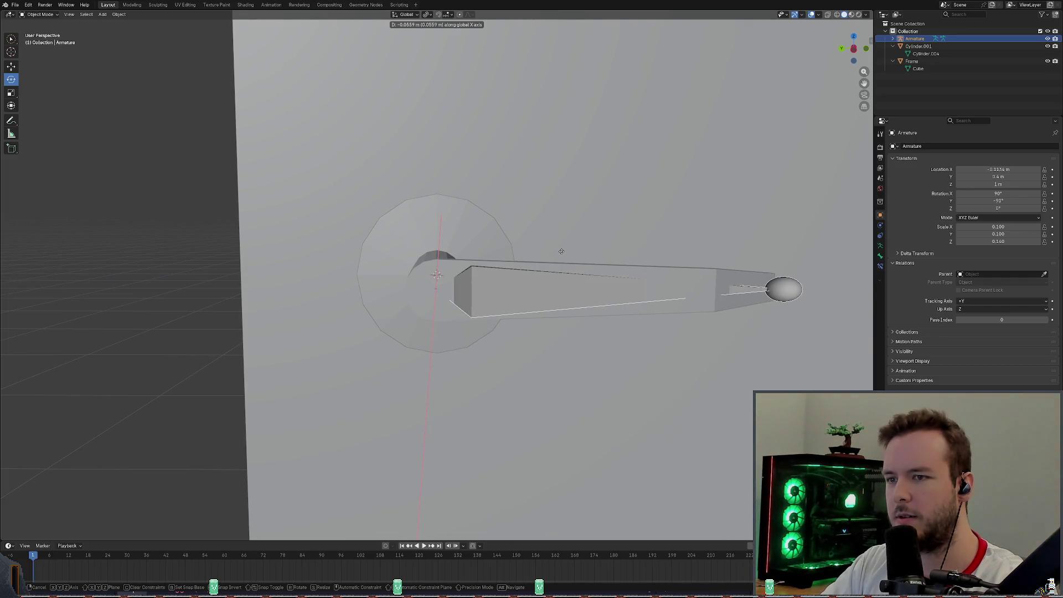
pyautogui.click(561, 253)
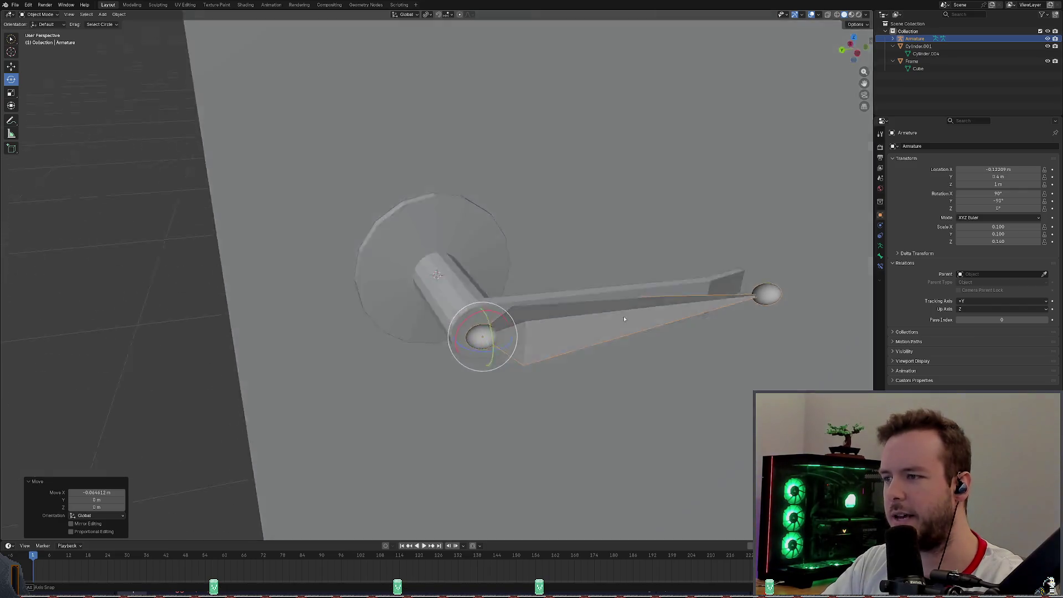
pyautogui.moveTo(560, 254); pyautogui.dragTo(673, 319, button='middle')
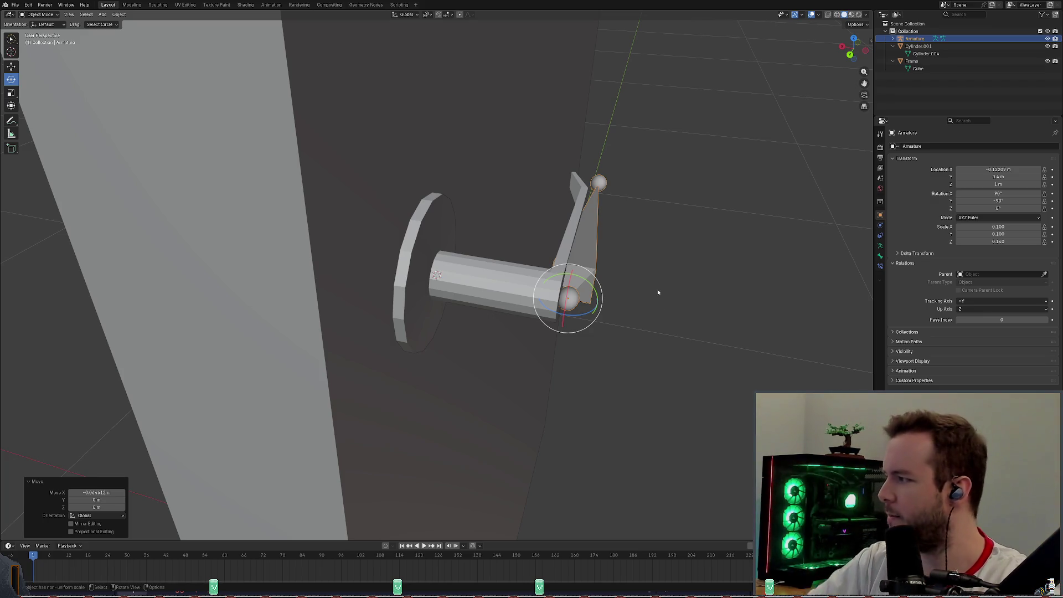
pyautogui.moveTo(684, 269); pyautogui.dragTo(663, 256, button='middle')
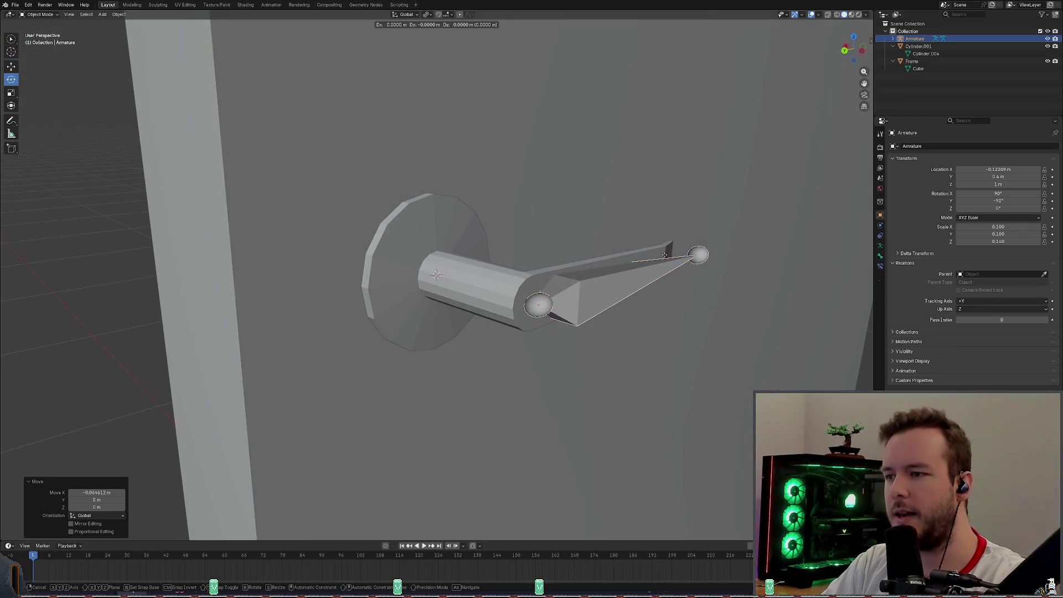
# Try another X-axis move, cycling global and local constraints, then cancel it.
pyautogui.press('g')
pyautogui.press('x')
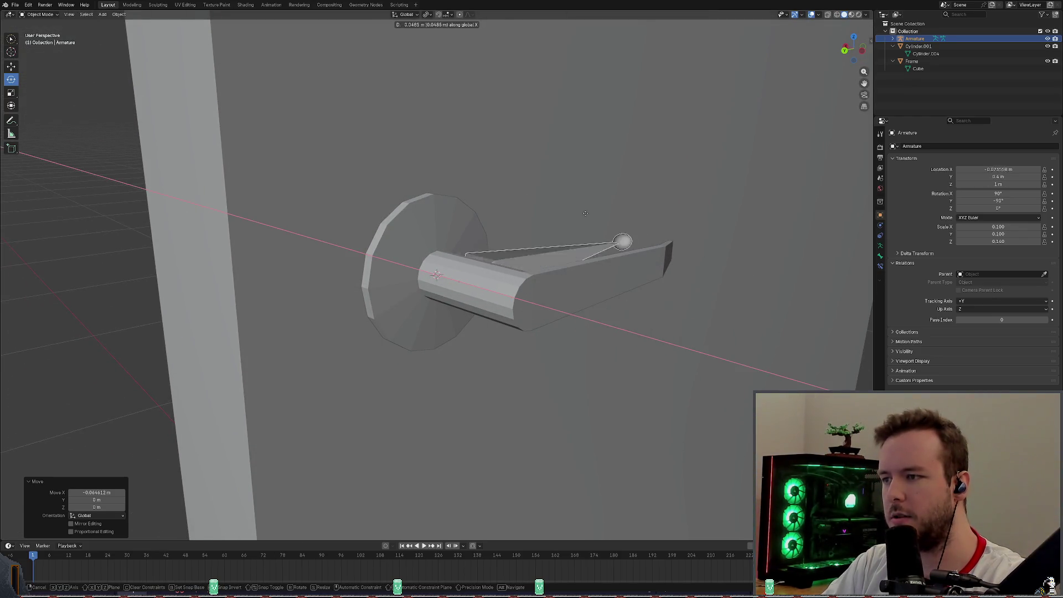
pyautogui.press('x')
pyautogui.press('x')
pyautogui.press('x')
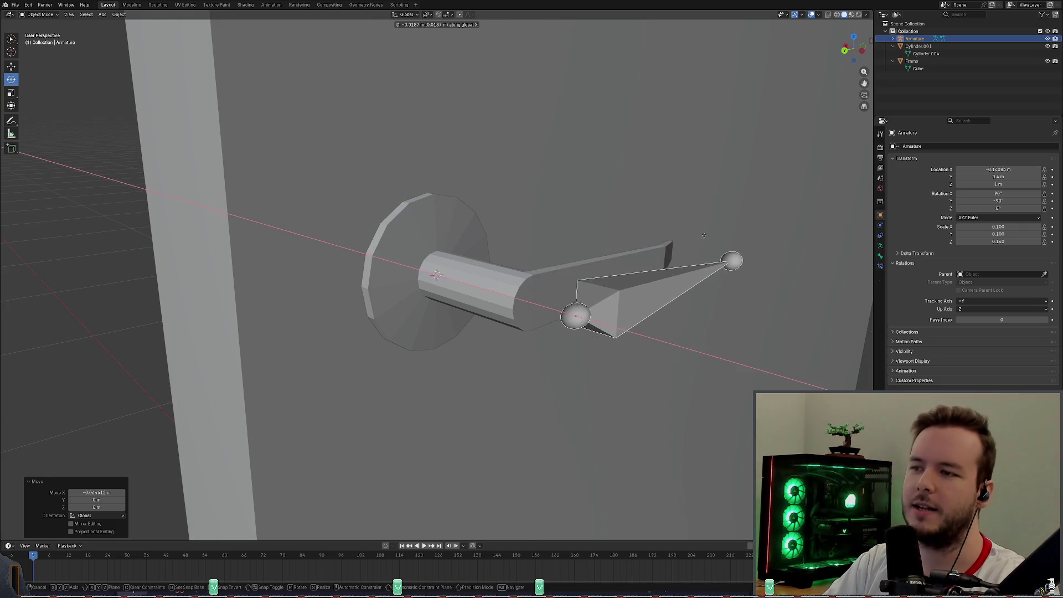
pyautogui.press('x')
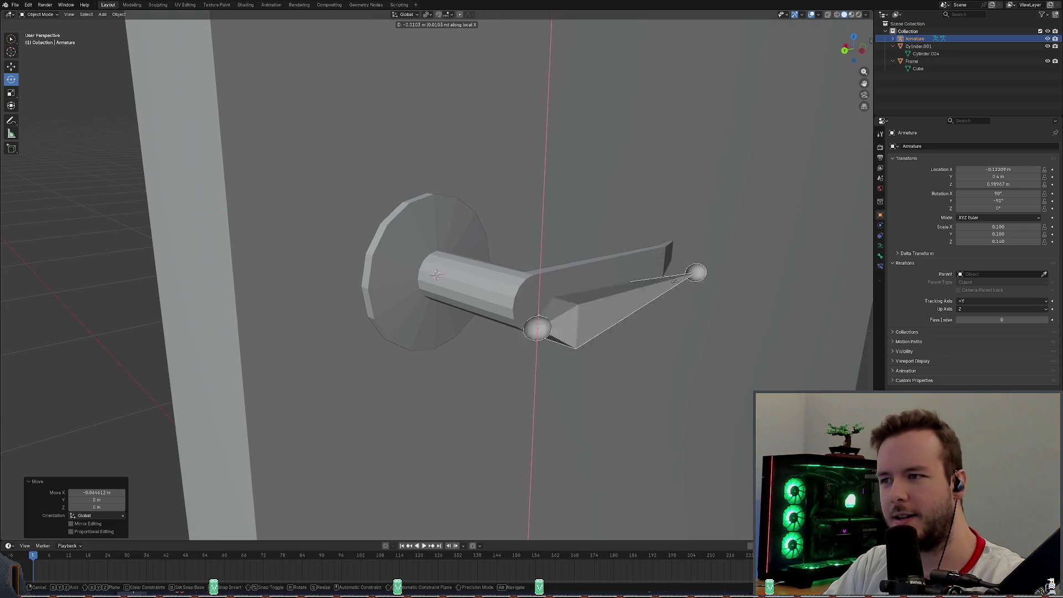
pyautogui.press('x')
pyautogui.press('x')
pyautogui.press('x')
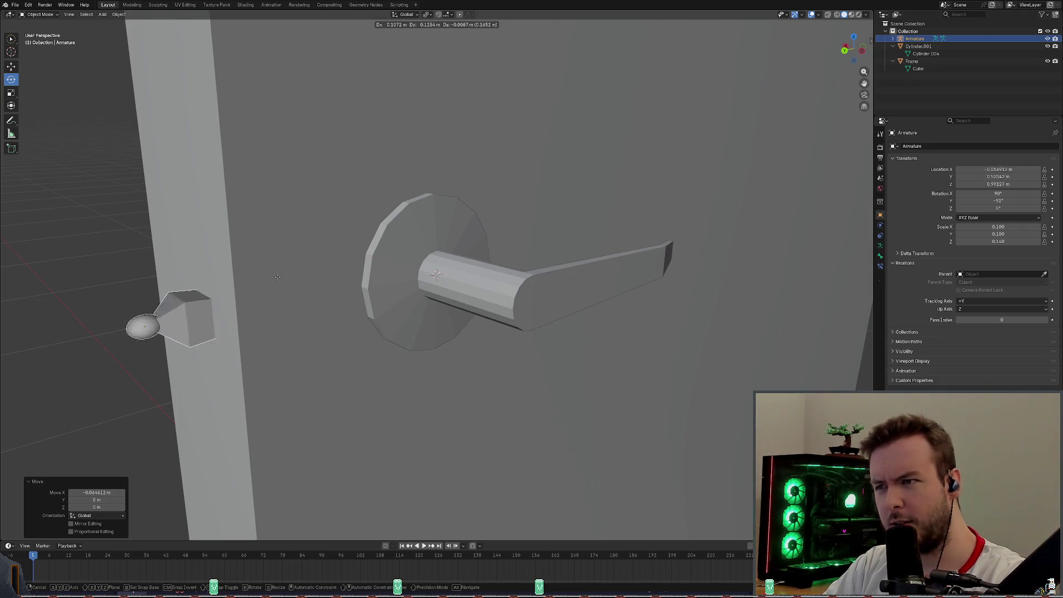
pyautogui.press('x')
pyautogui.click(706, 164)
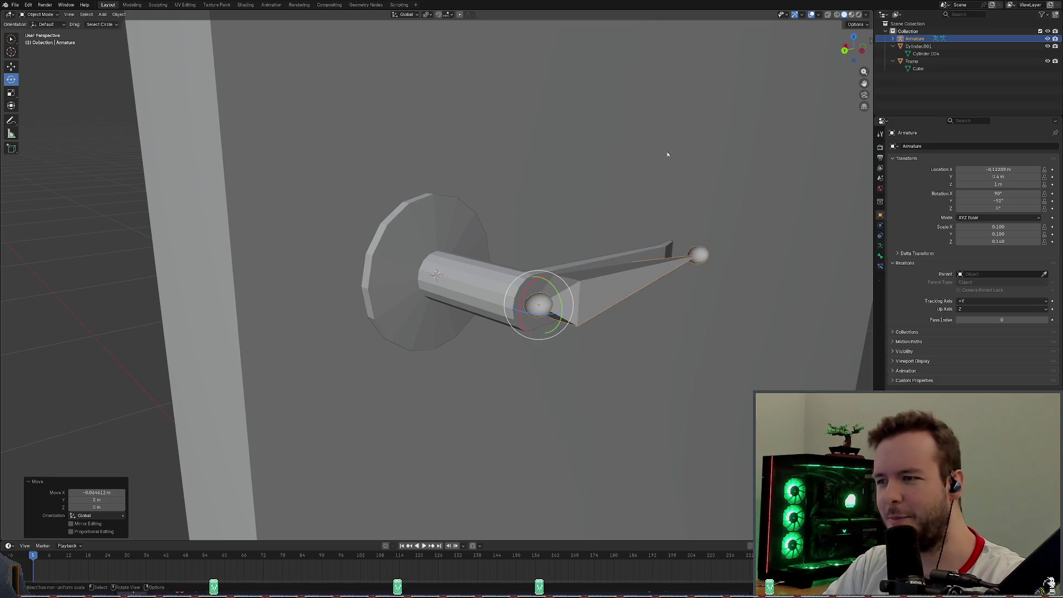
# Move the armature, constraining to X, Y then Z, so the bone starts inside the handle's rod.
pyautogui.moveTo(681, 159); pyautogui.dragTo(644, 148, button='middle')
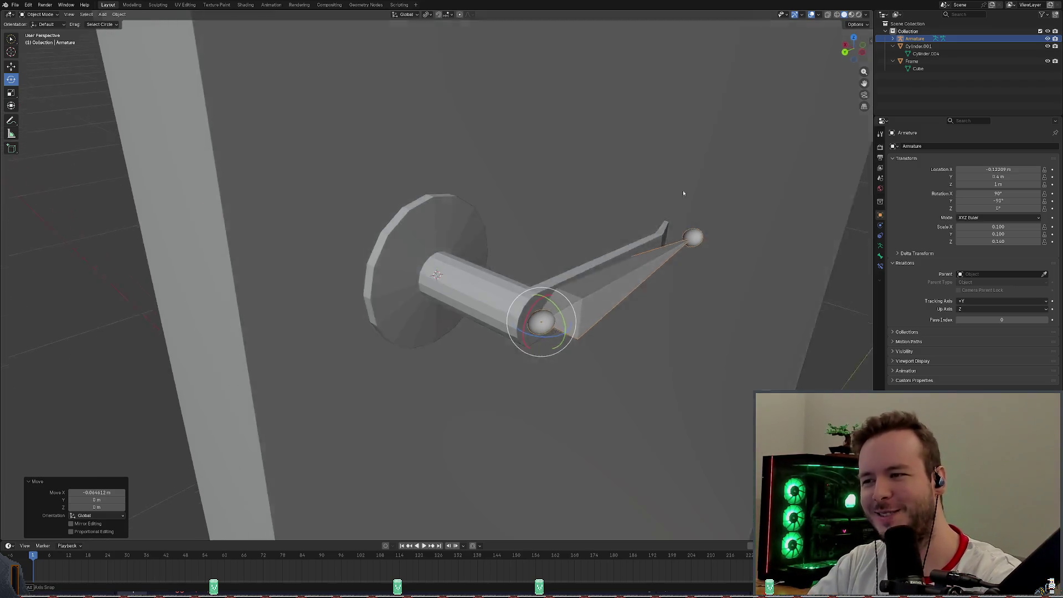
pyautogui.moveTo(617, 72); pyautogui.dragTo(644, 182, button='middle')
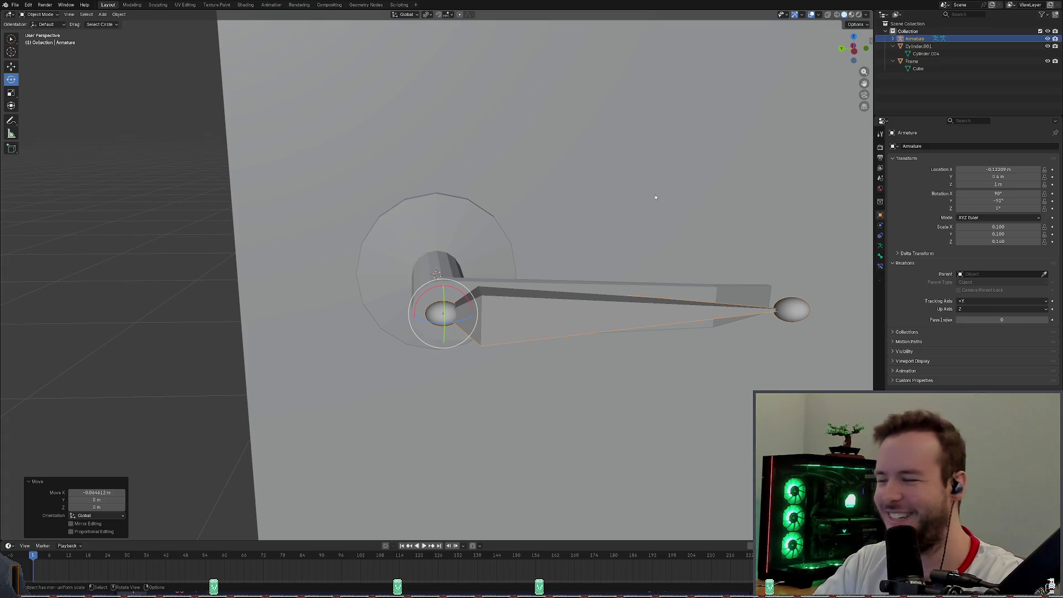
pyautogui.moveTo(655, 207)
pyautogui.mouseDown(button='middle')
pyautogui.moveTo(679, 203)
pyautogui.moveTo(665, 199)
pyautogui.mouseUp(button='middle')
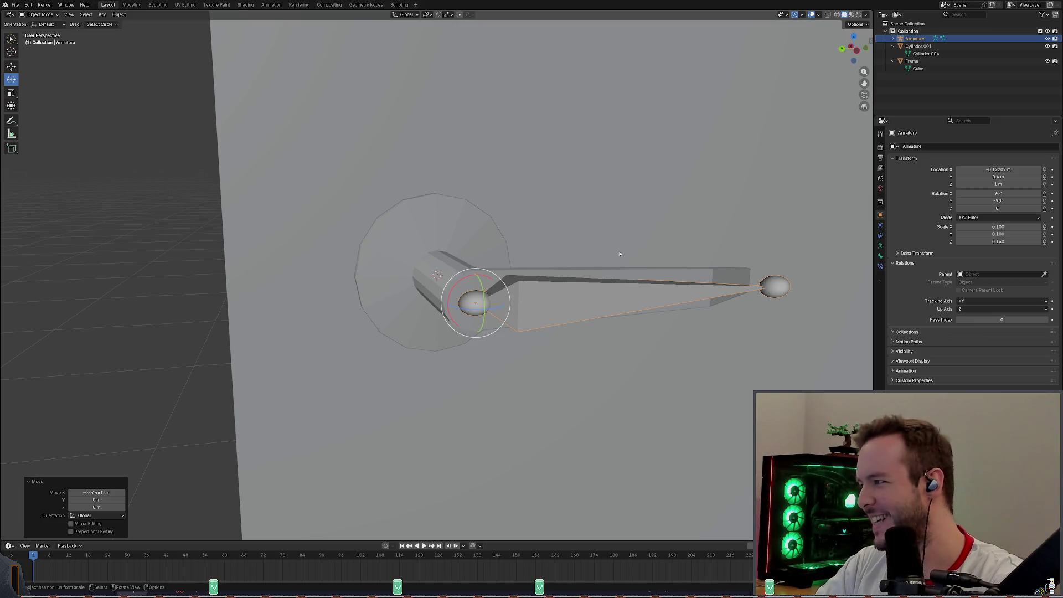
pyautogui.moveTo(593, 270)
pyautogui.mouseDown(button='middle')
pyautogui.moveTo(652, 239)
pyautogui.moveTo(671, 254)
pyautogui.mouseUp(button='middle')
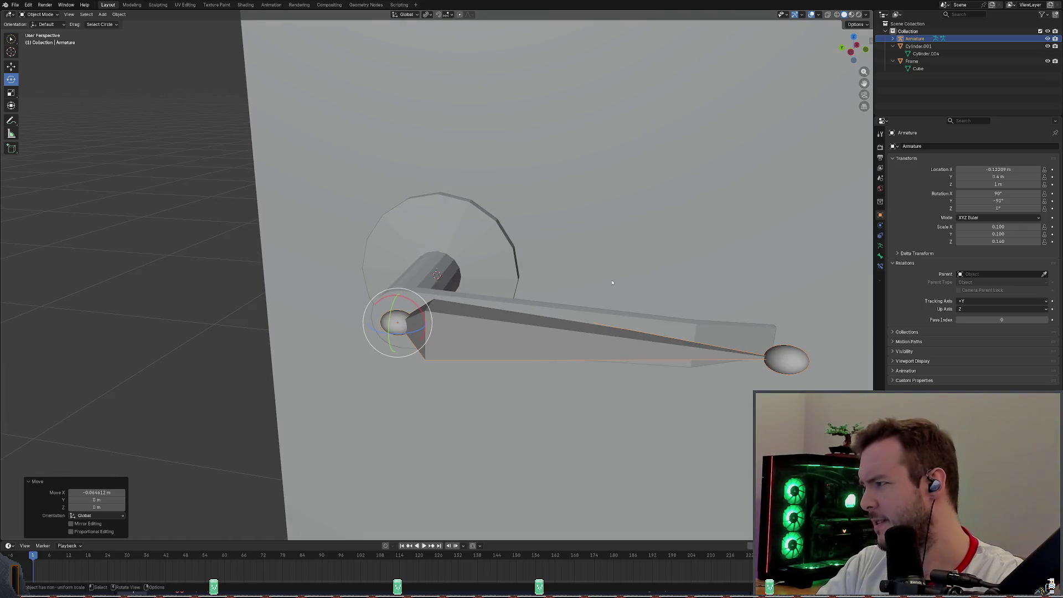
pyautogui.scroll(-3, 612, 283)
pyautogui.press('g')
pyautogui.press('x')
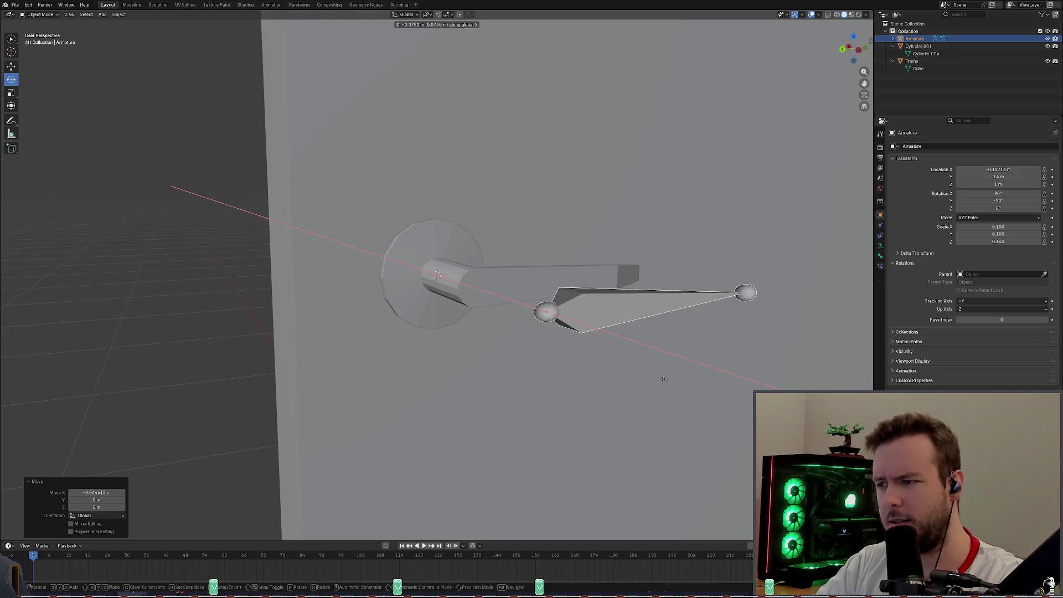
pyautogui.press('y')
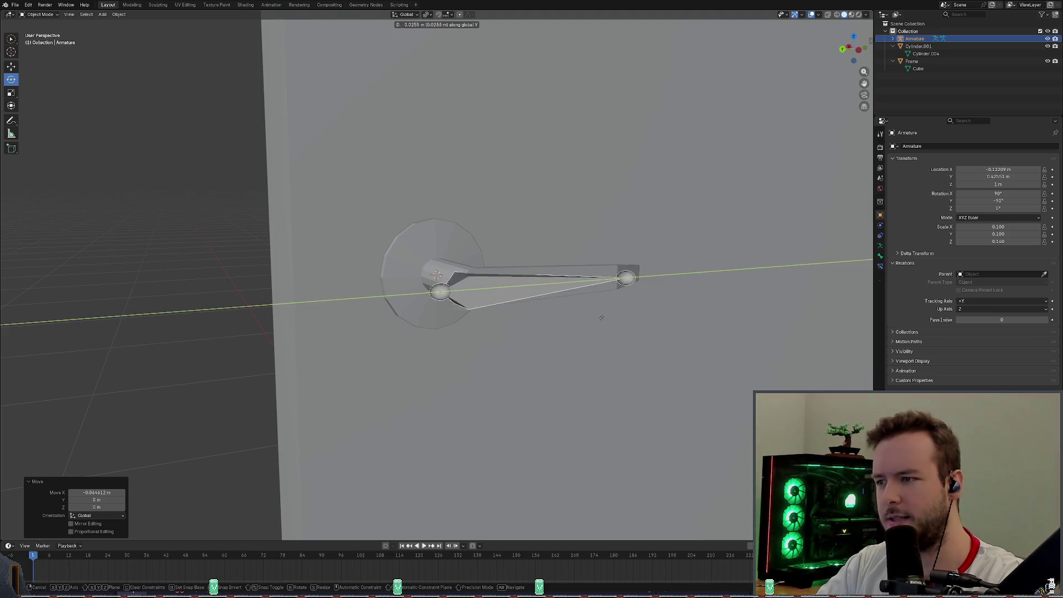
pyautogui.press('z')
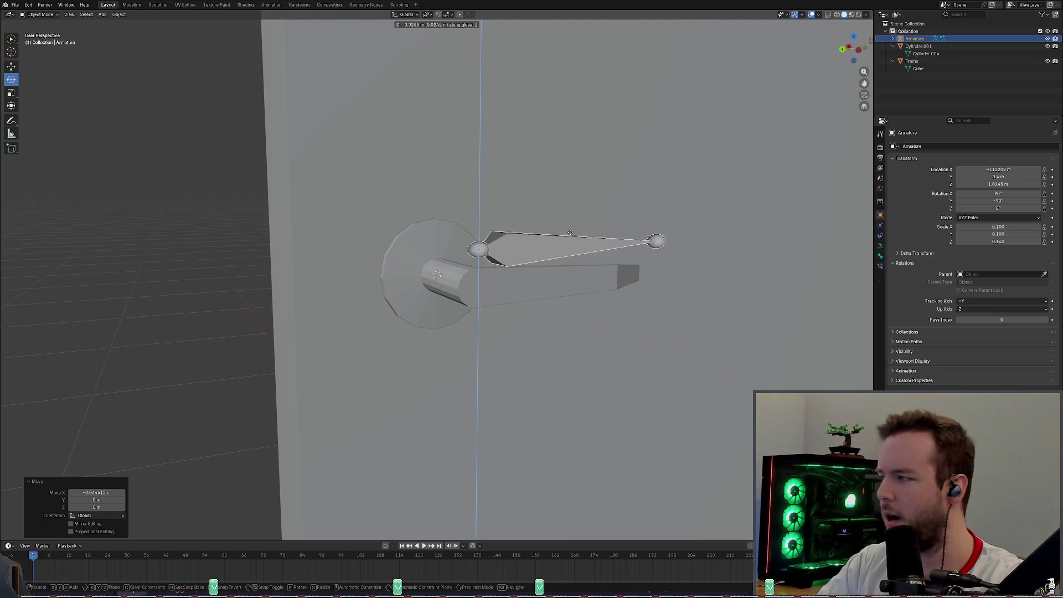
pyautogui.click(579, 216)
# Inspect the bone placement from several angles; a deletion of the armature is started but called off.
pyautogui.moveTo(578, 233)
pyautogui.mouseDown(button='middle')
pyautogui.moveTo(584, 273)
pyautogui.moveTo(688, 293)
pyautogui.moveTo(666, 282)
pyautogui.mouseUp(button='middle')
pyautogui.scroll(3, 582, 291)
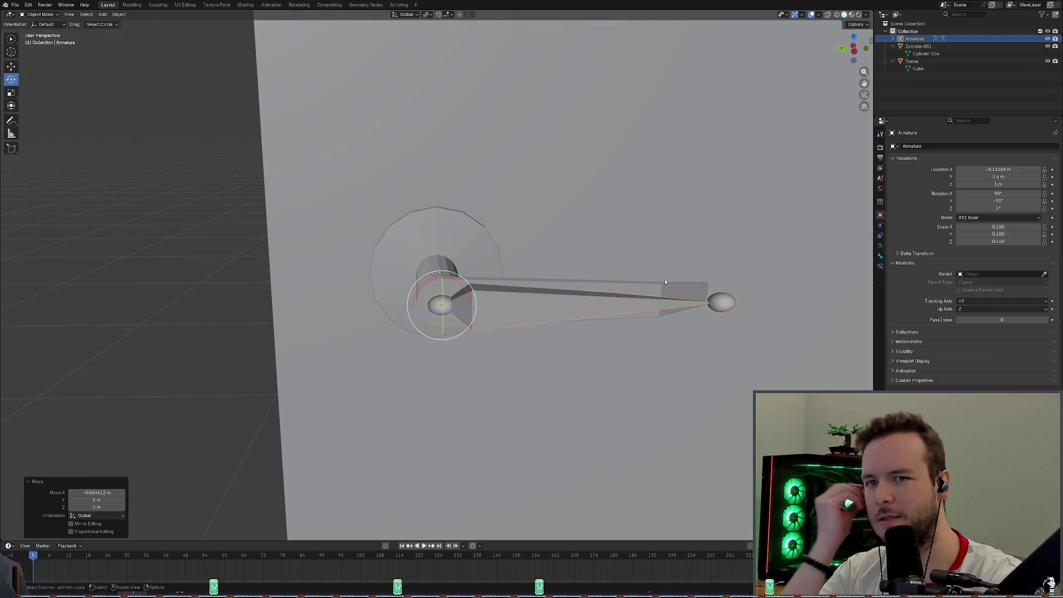
pyautogui.moveTo(650, 265)
pyautogui.mouseDown(button='middle')
pyautogui.moveTo(682, 281)
pyautogui.moveTo(689, 273)
pyautogui.mouseUp(button='middle')
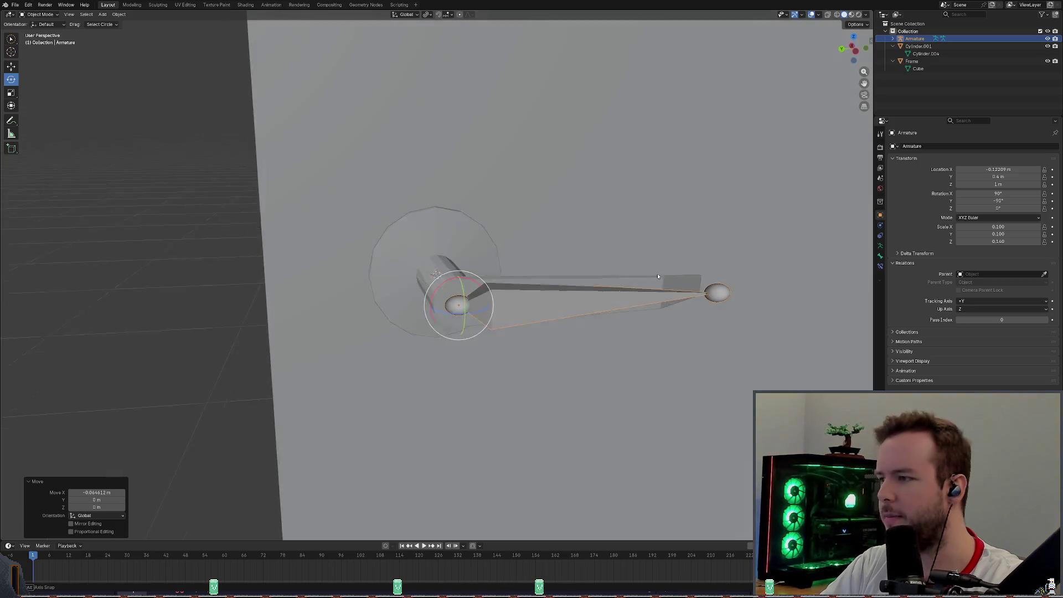
pyautogui.moveTo(690, 274); pyautogui.dragTo(697, 278, button='middle')
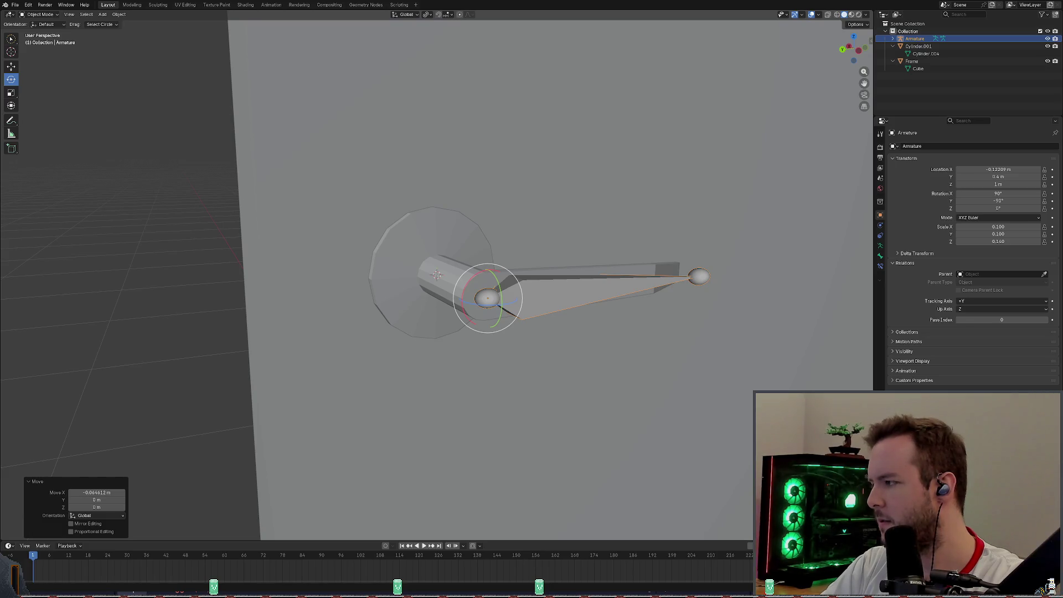
pyautogui.moveTo(397, 366); pyautogui.dragTo(511, 293, button='middle')
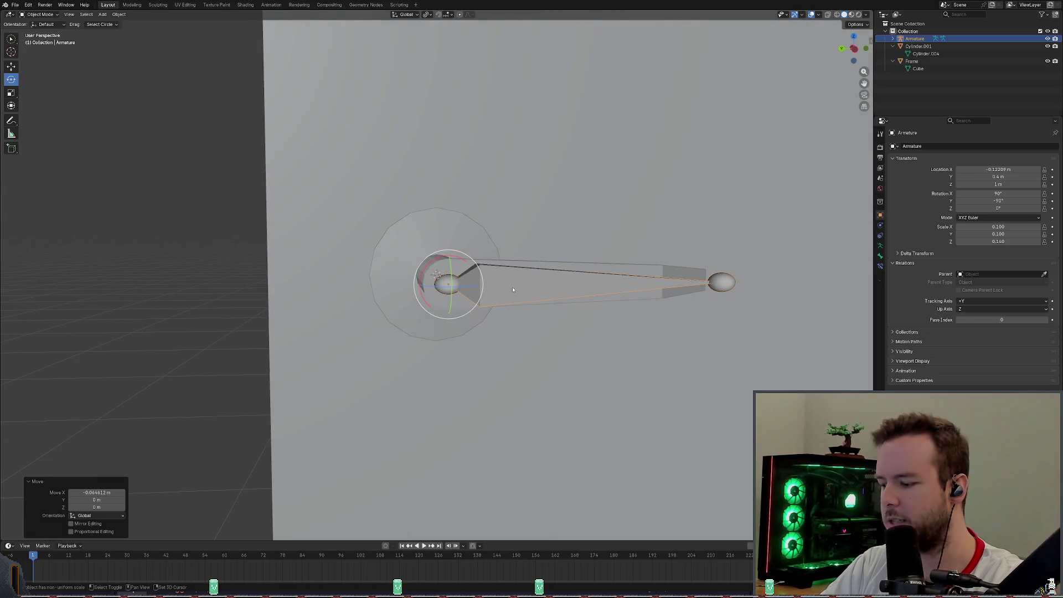
pyautogui.press('x')
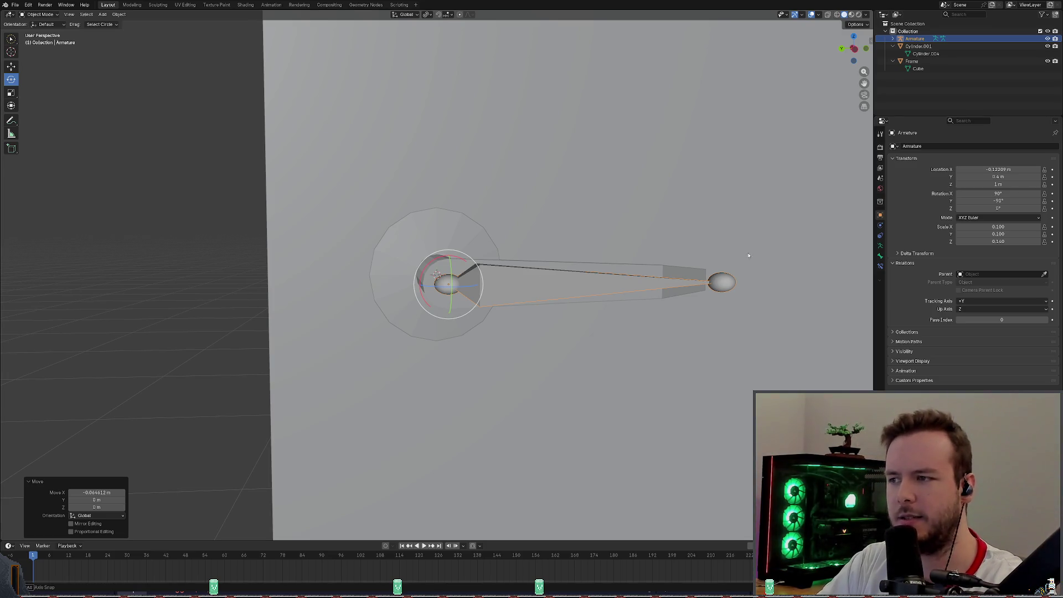
pyautogui.moveTo(748, 254); pyautogui.dragTo(749, 249, button='middle')
pyautogui.scroll(1, 749, 249)
pyautogui.scroll(1, 746, 248)
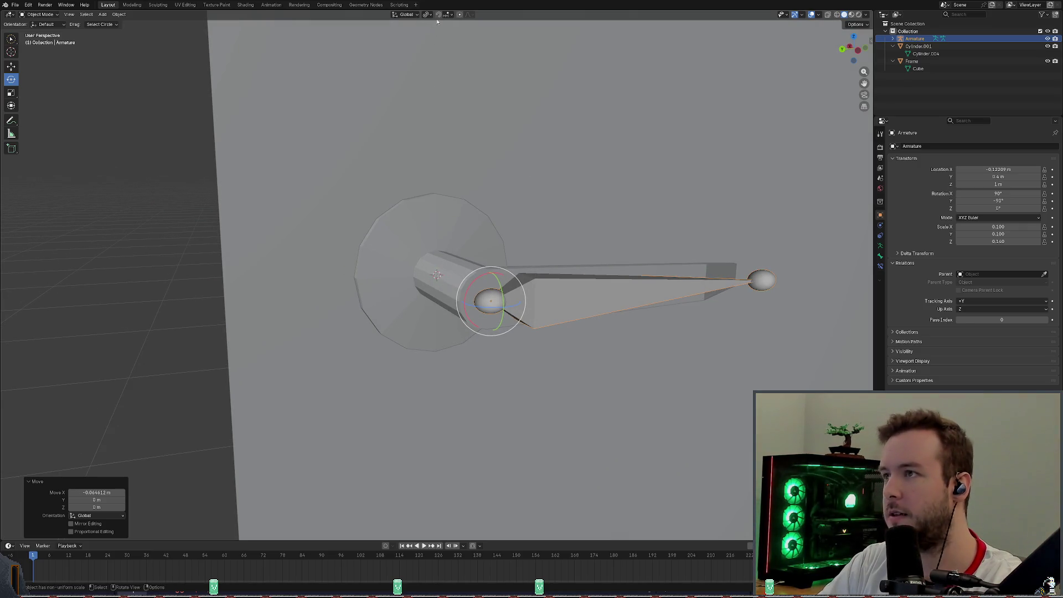
pyautogui.click(409, 16)
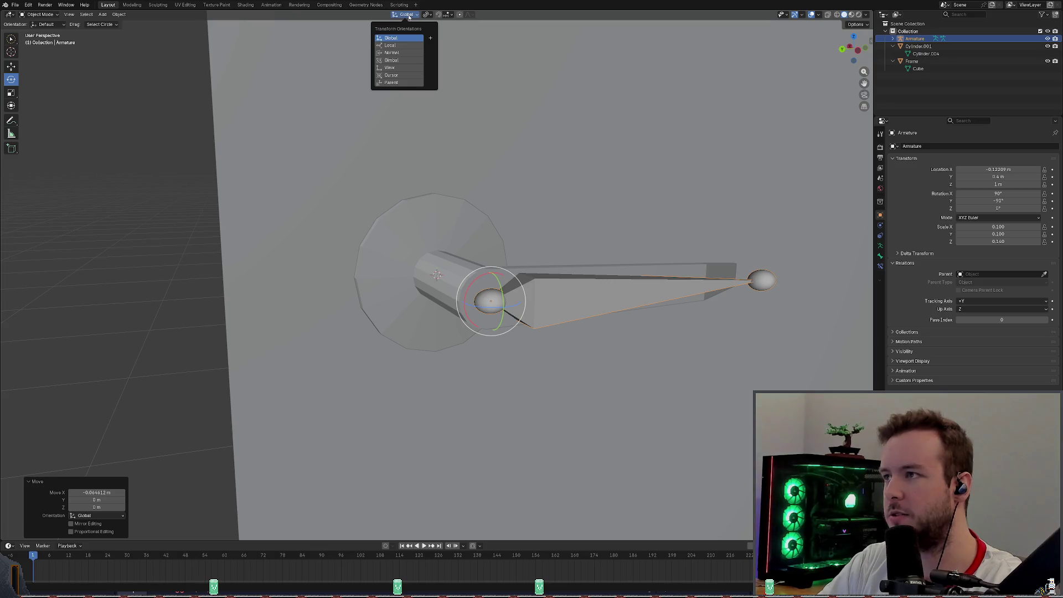
pyautogui.click(403, 15)
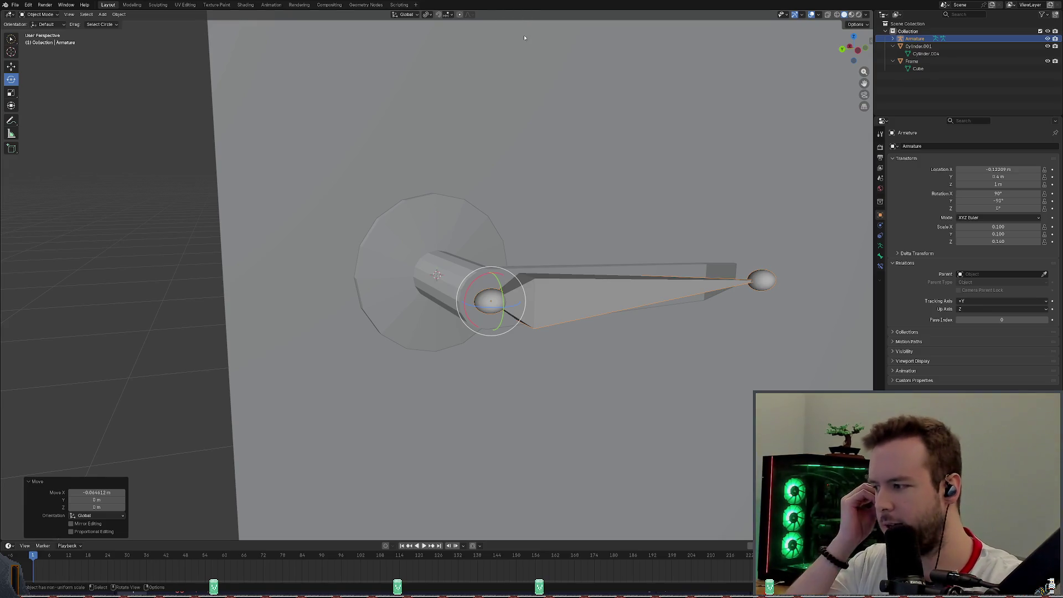
pyautogui.click(77, 6)
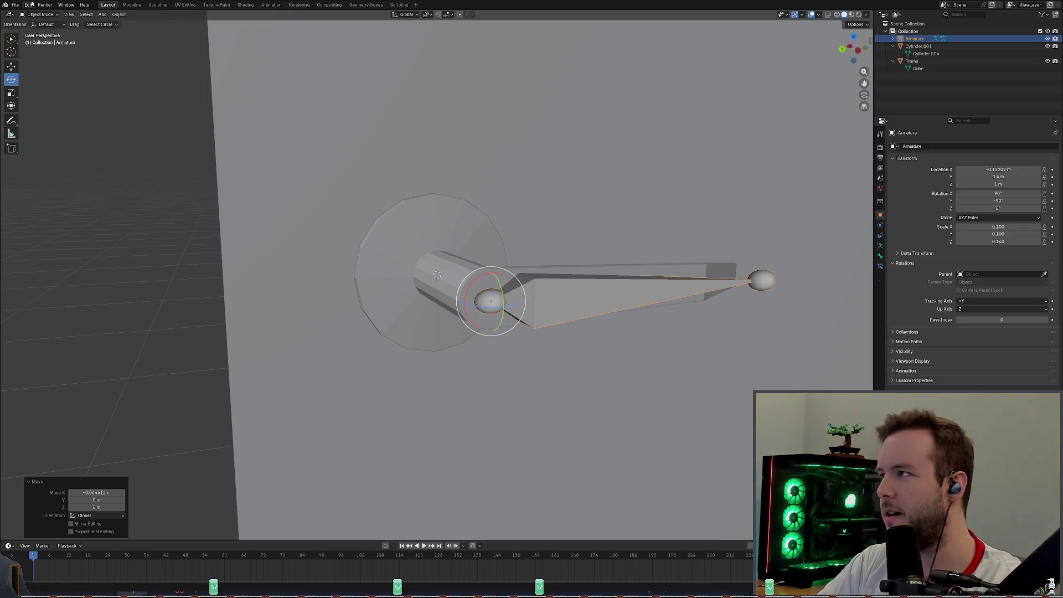
pyautogui.click(196, 154)
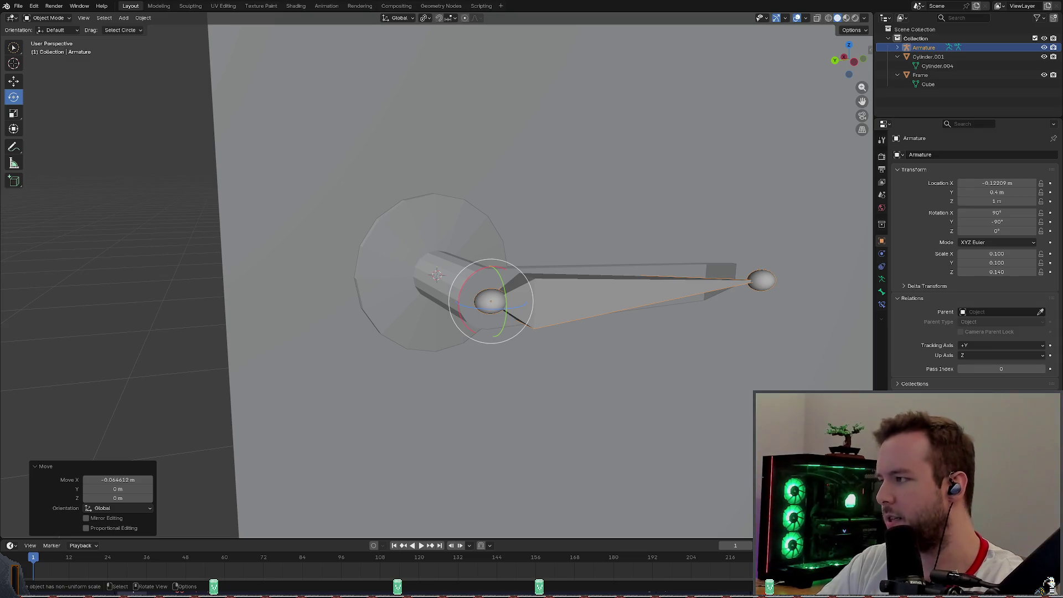
pyautogui.moveTo(498, 249); pyautogui.dragTo(611, 186, button='middle')
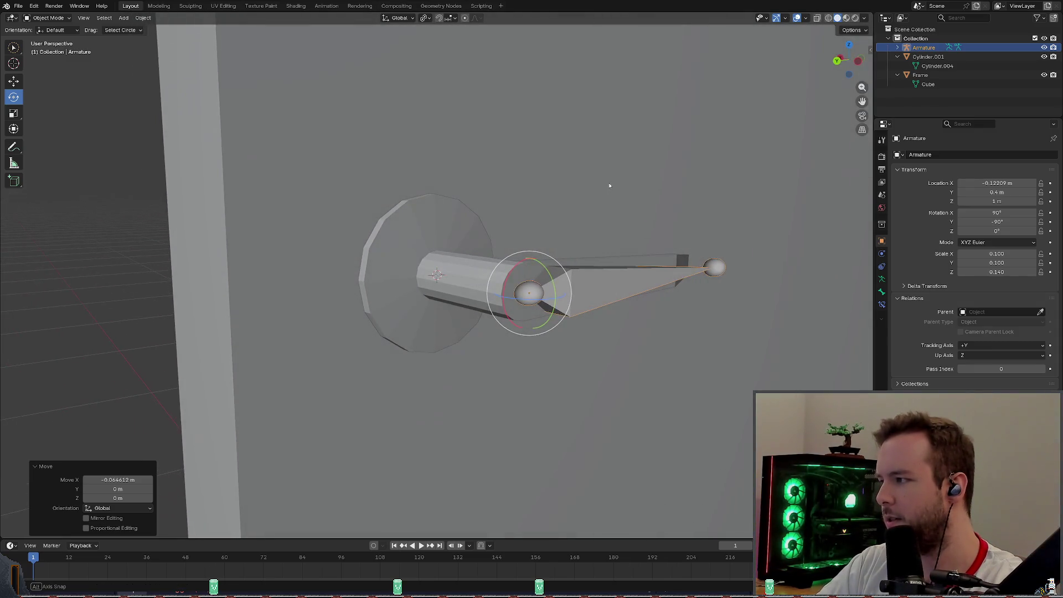
pyautogui.moveTo(611, 186)
pyautogui.mouseDown(button='middle')
pyautogui.moveTo(560, 192)
pyautogui.moveTo(527, 176)
pyautogui.mouseUp(button='middle')
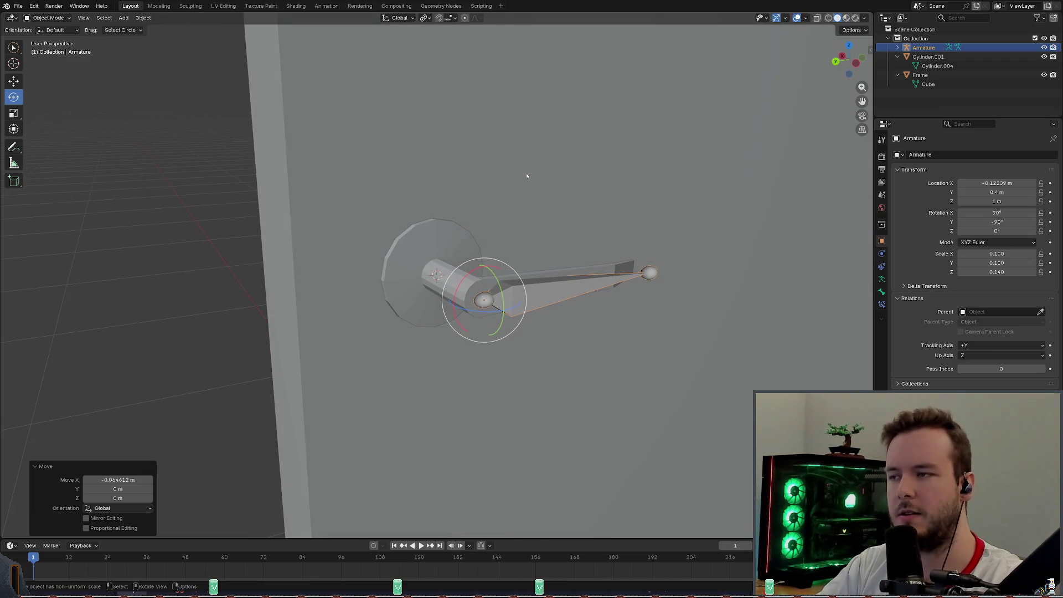
pyautogui.click(489, 160)
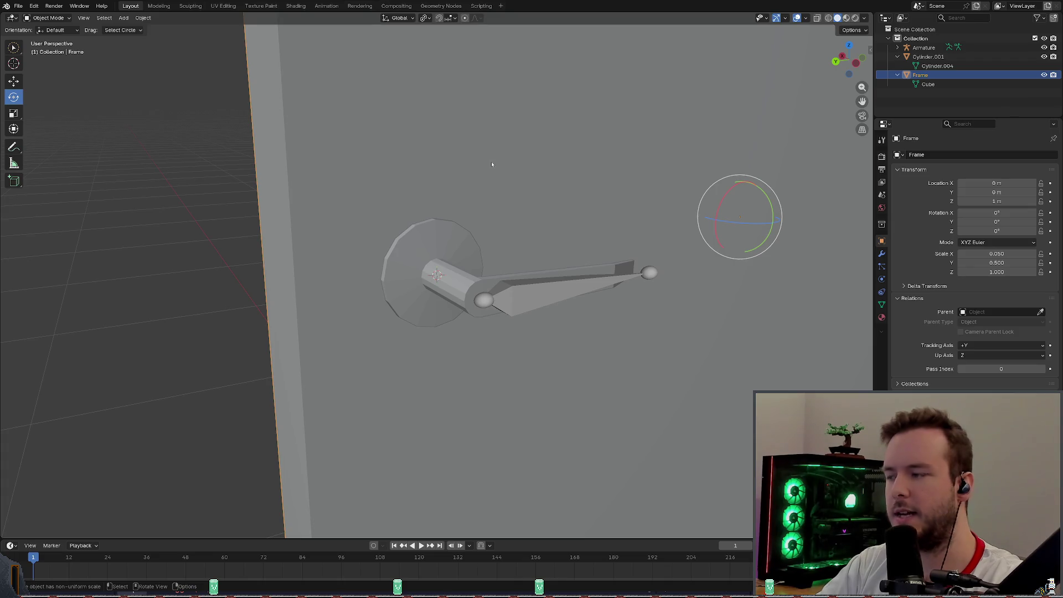
# With Frame selected, make the Armature active and bring up the Set Parent To menu (Ctrl+P).
pyautogui.moveTo(511, 170); pyautogui.dragTo(539, 169, button='middle')
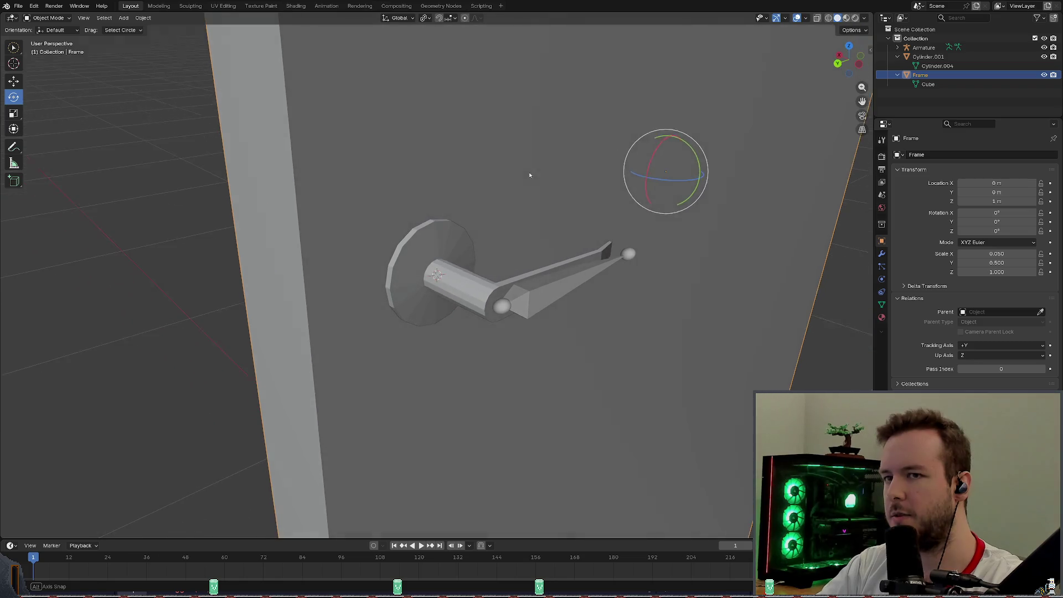
pyautogui.keyDown('shift'); pyautogui.click(531, 297); pyautogui.keyUp('shift')
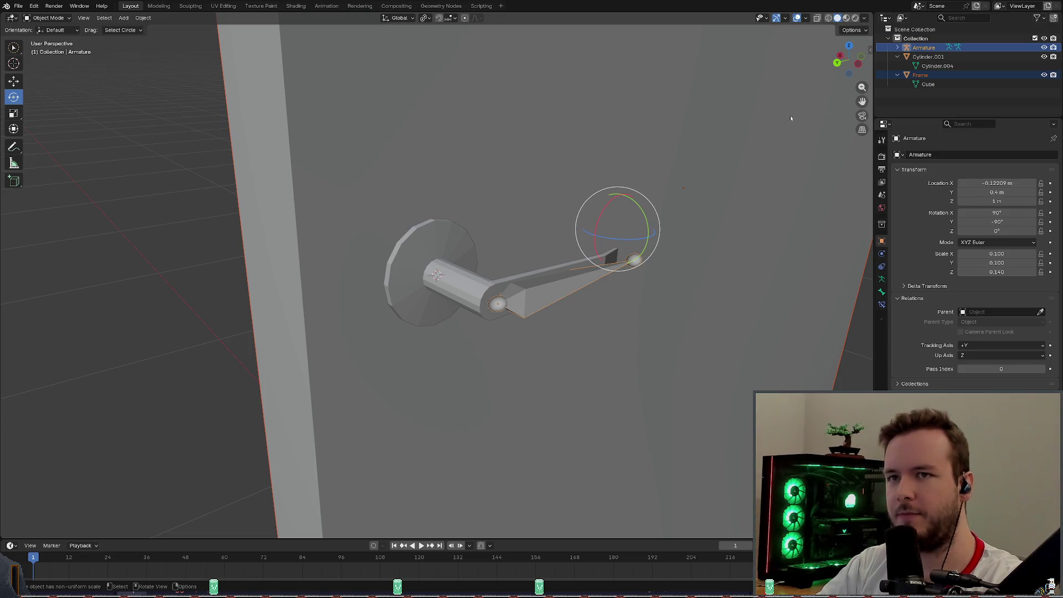
pyautogui.hotkey('ctrl', 'p')
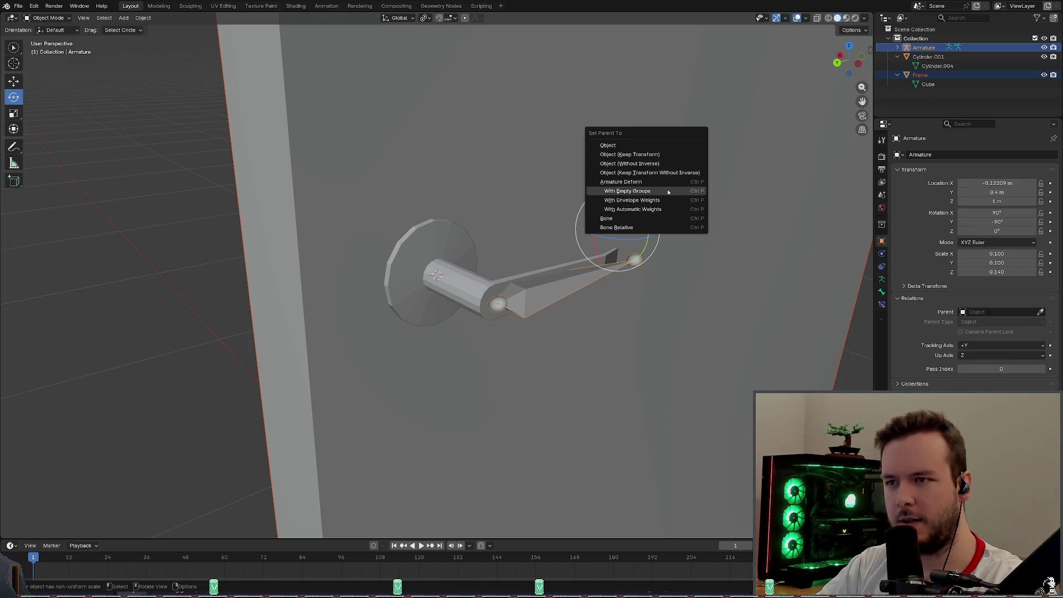
# Choose Armature Deform With Empty Groups and check the Armature's hierarchy in the Outliner.
pyautogui.click(665, 192)
pyautogui.moveTo(695, 206); pyautogui.dragTo(692, 206, button='middle')
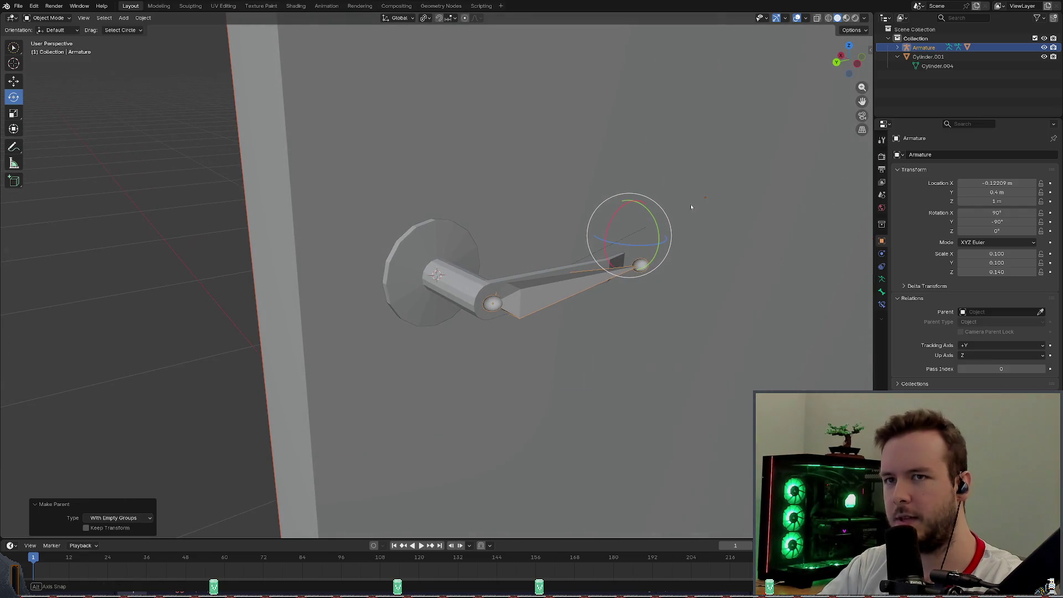
pyautogui.click(896, 48)
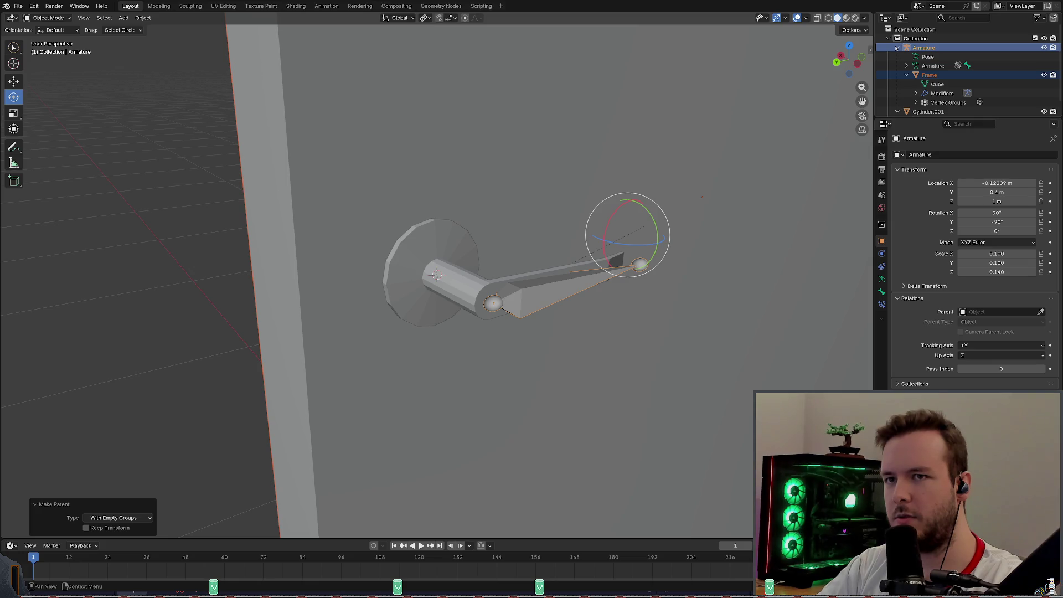
pyautogui.click(897, 48)
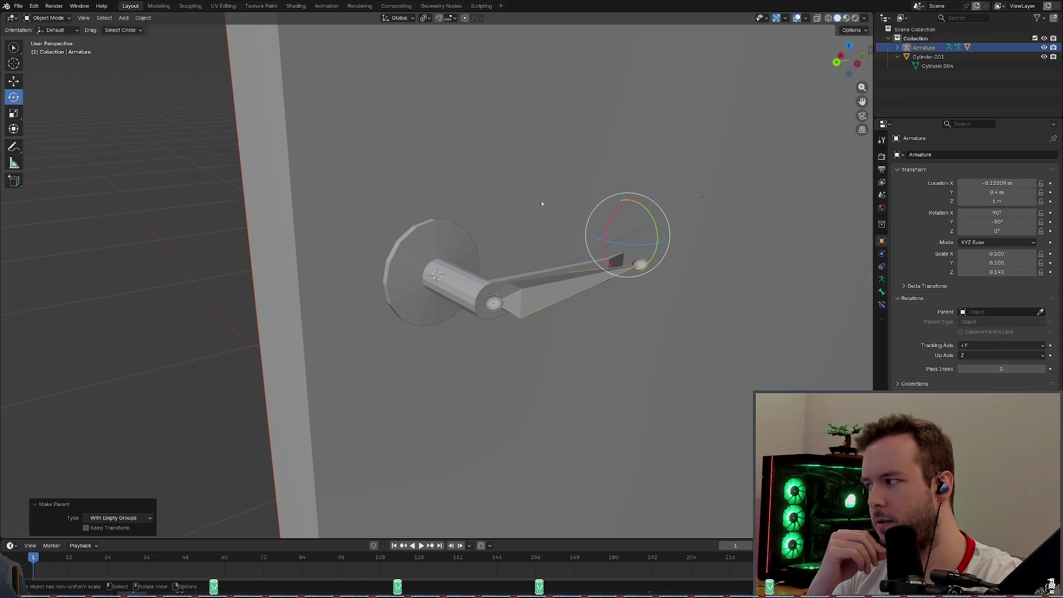
pyautogui.click(907, 47)
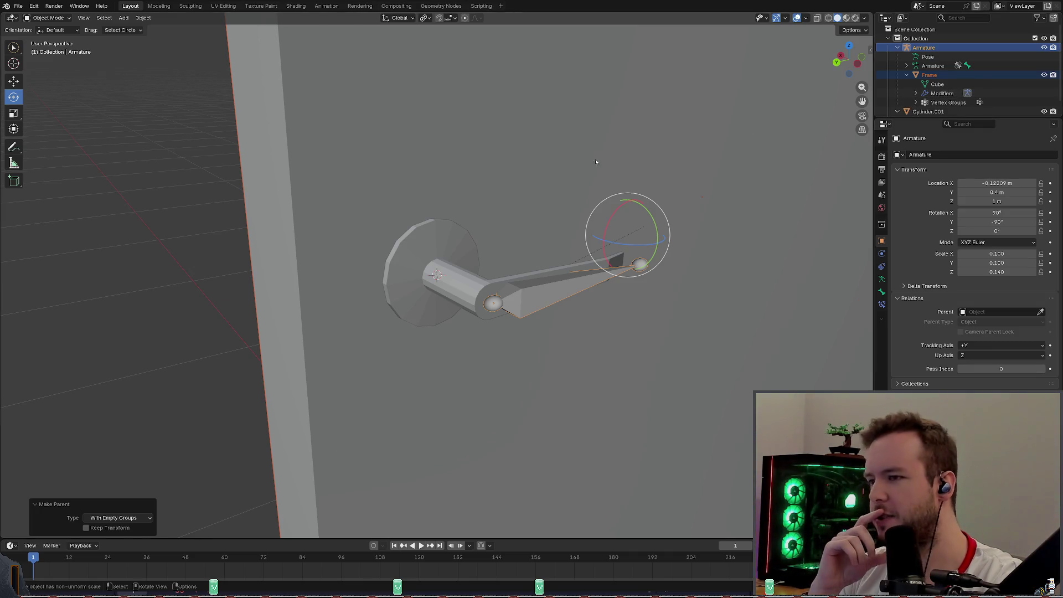
pyautogui.scroll(-3, 658, 146)
# Review the whole door, save the file and select the Cylinder.001 handle mesh.
pyautogui.moveTo(689, 158)
pyautogui.mouseDown(button='middle')
pyautogui.moveTo(658, 146)
pyautogui.moveTo(689, 213)
pyautogui.mouseUp(button='middle')
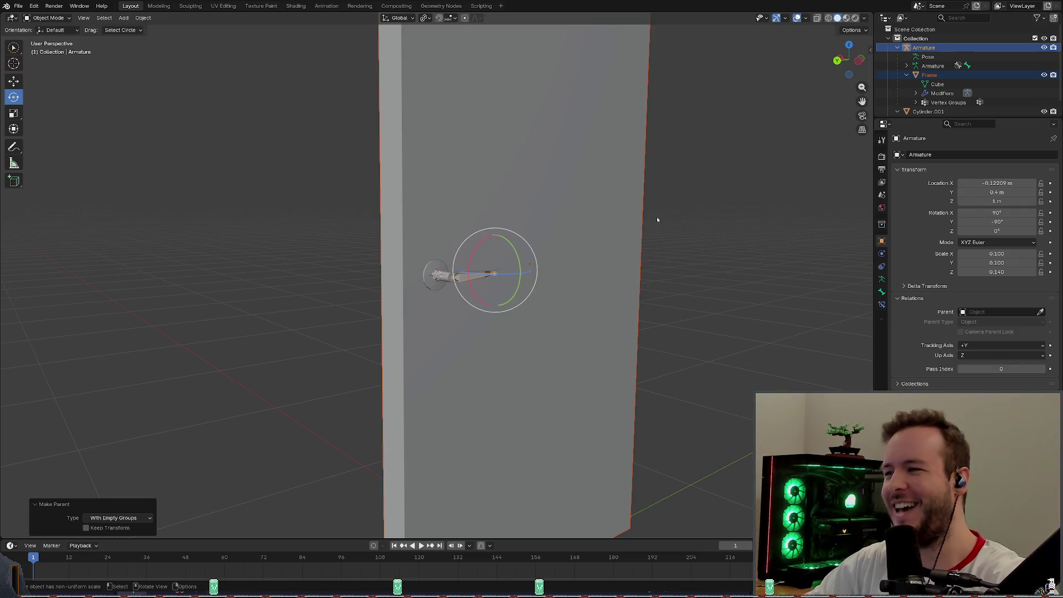
pyautogui.scroll(2, 657, 217)
pyautogui.moveTo(659, 215)
pyautogui.mouseDown(button='middle')
pyautogui.moveTo(666, 234)
pyautogui.moveTo(652, 266)
pyautogui.mouseUp(button='middle')
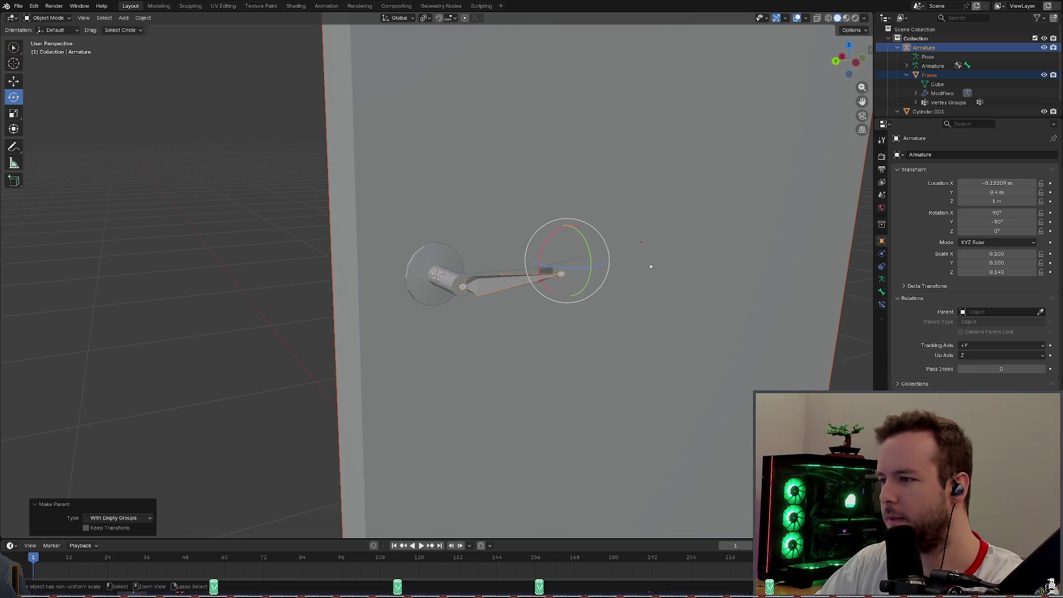
pyautogui.hotkey('ctrl', 's')
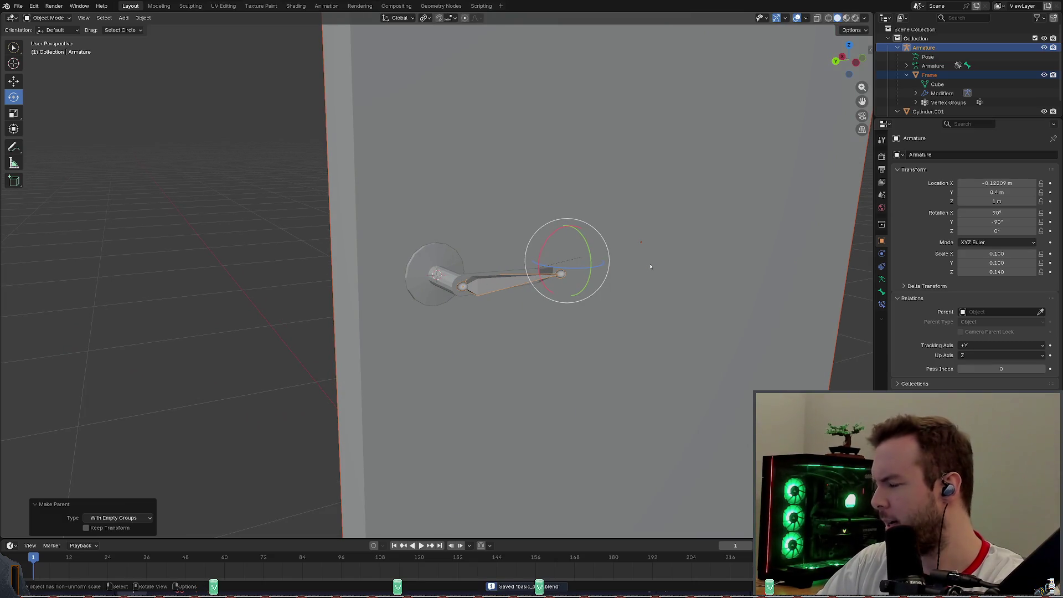
pyautogui.moveTo(651, 267); pyautogui.dragTo(581, 258, button='middle')
pyautogui.click(484, 286)
pyautogui.moveTo(484, 285); pyautogui.dragTo(702, 282, button='middle')
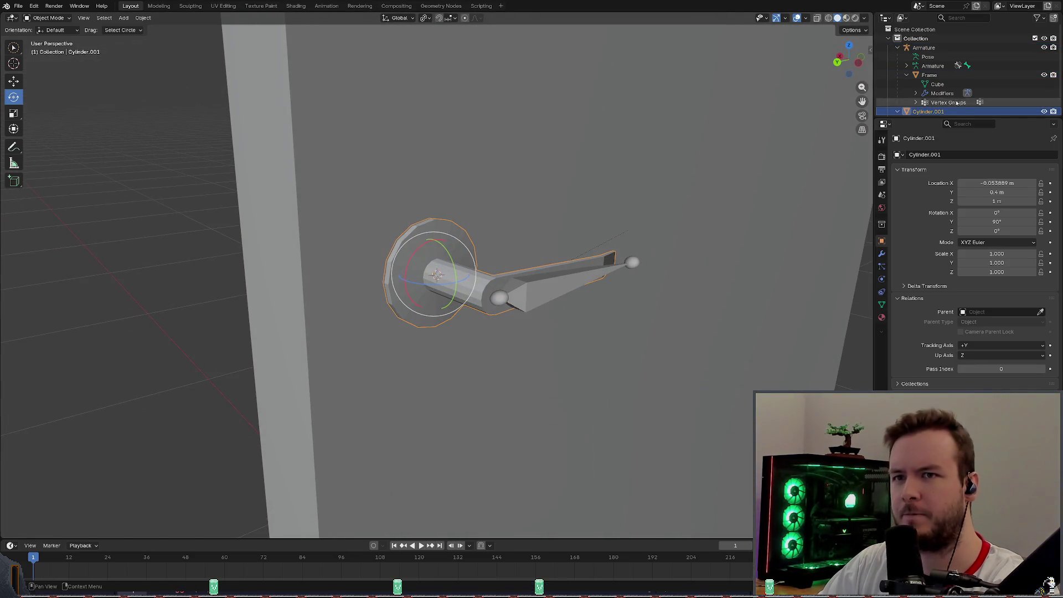
pyautogui.scroll(-2, 959, 103)
# Expand Frame's Vertex Groups in the Outliner and select its Bone group, confirming Parent: Armature.
pyautogui.click(916, 90)
pyautogui.scroll(-1, 938, 91)
pyautogui.click(947, 90)
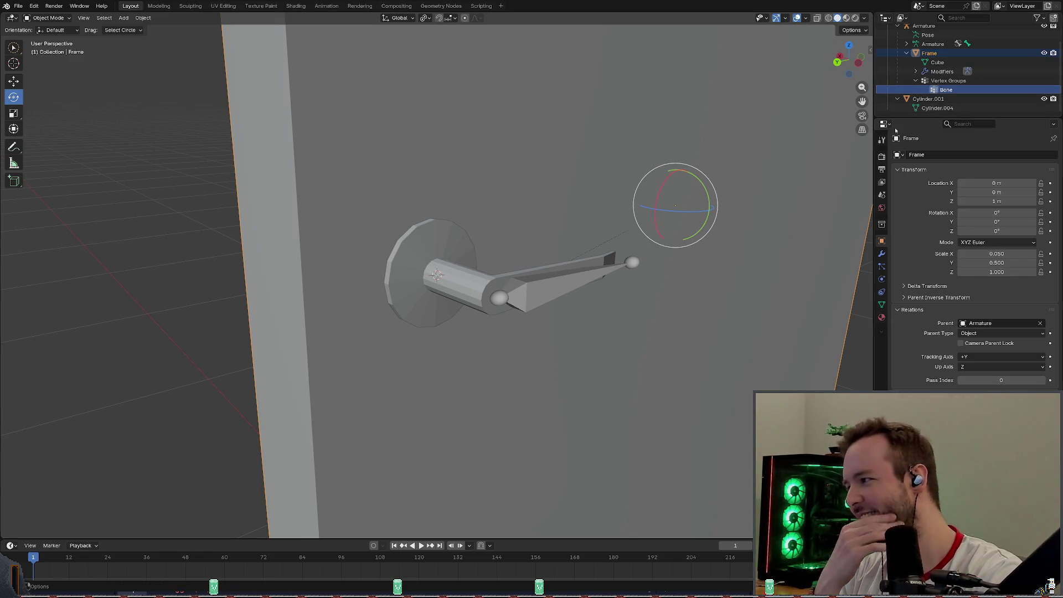
pyautogui.click(948, 55)
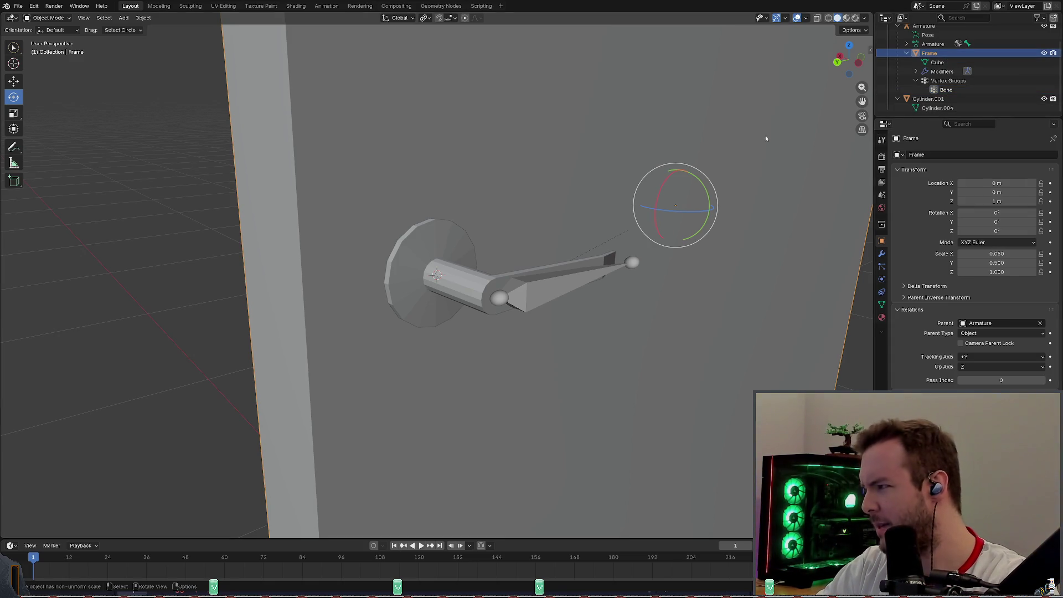
pyautogui.scroll(3, 955, 66)
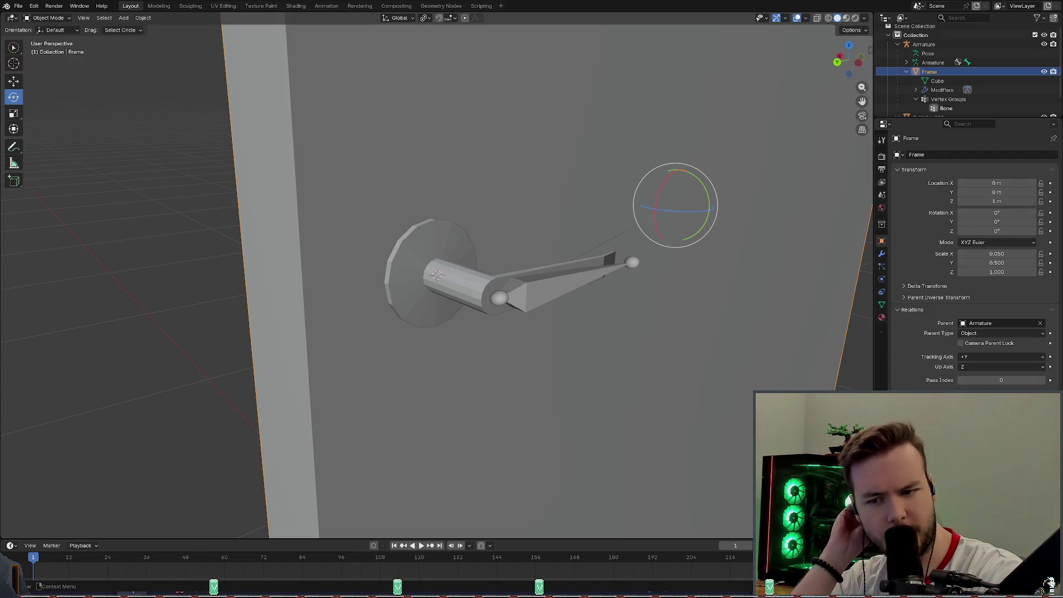
# Show Frame's Armature modifier settings, then bring up the interaction mode dropdown.
pyautogui.click(882, 255)
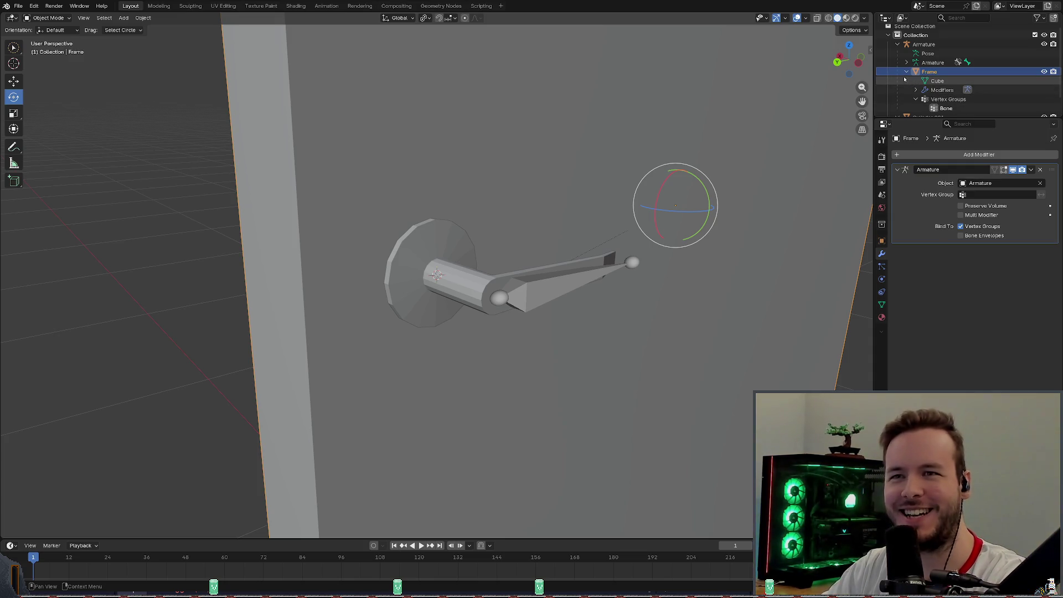
pyautogui.scroll(-1, 915, 83)
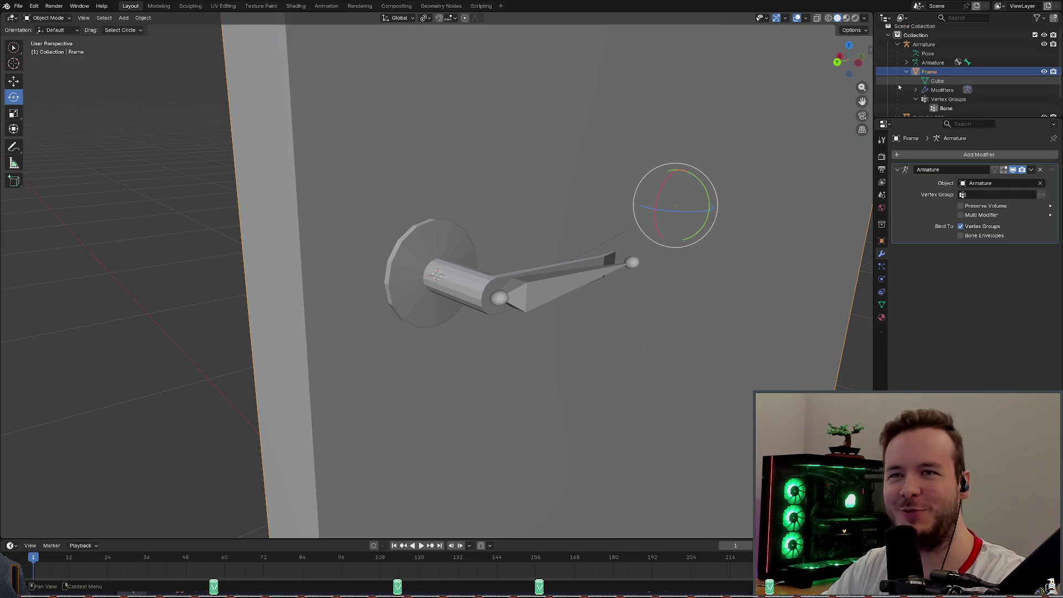
pyautogui.scroll(2, 923, 83)
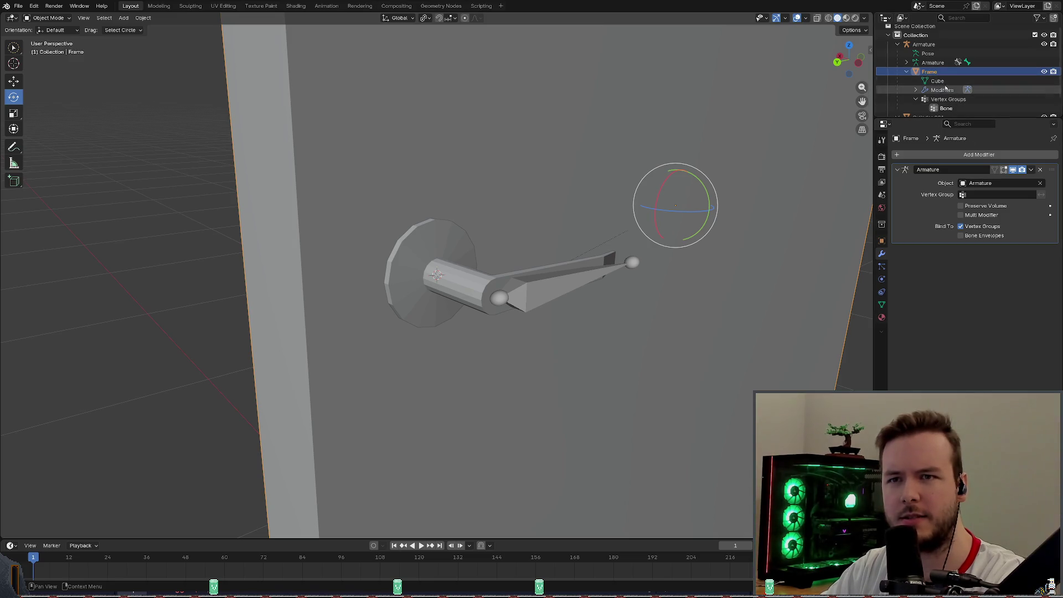
pyautogui.click(934, 46)
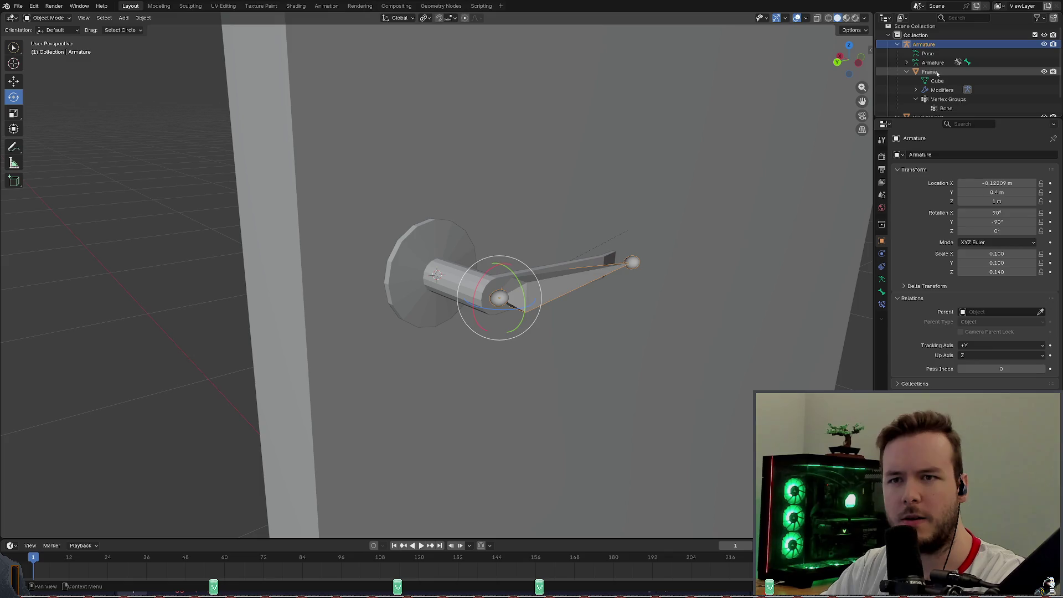
pyautogui.click(936, 73)
pyautogui.click(882, 253)
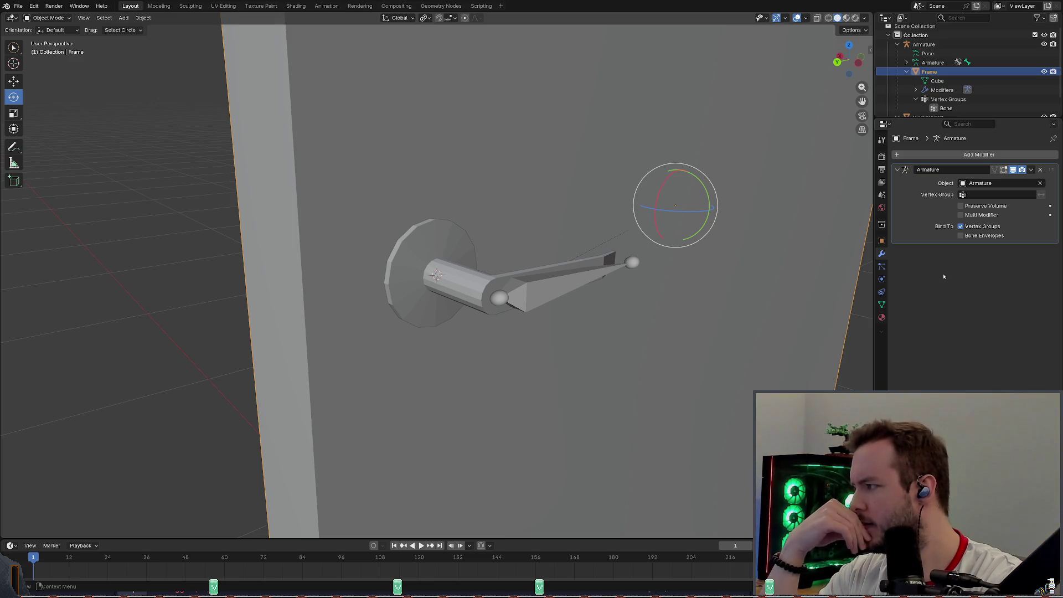
pyautogui.scroll(-3, 499, 219)
pyautogui.moveTo(499, 218)
pyautogui.mouseDown(button='middle')
pyautogui.moveTo(669, 227)
pyautogui.moveTo(581, 249)
pyautogui.moveTo(549, 283)
pyautogui.mouseUp(button='middle')
pyautogui.scroll(4, 581, 223)
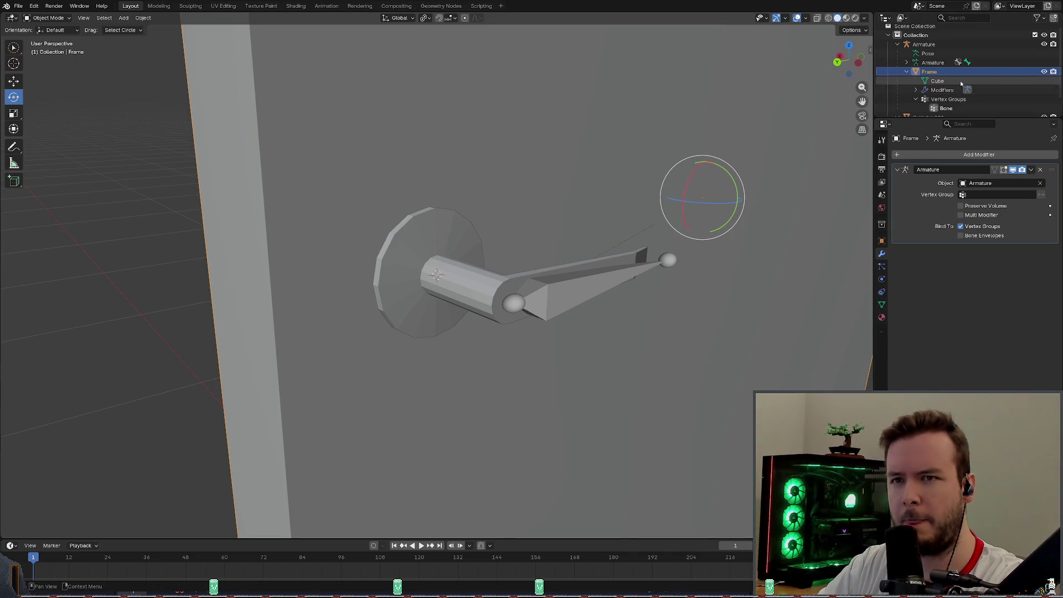
pyautogui.click(51, 18)
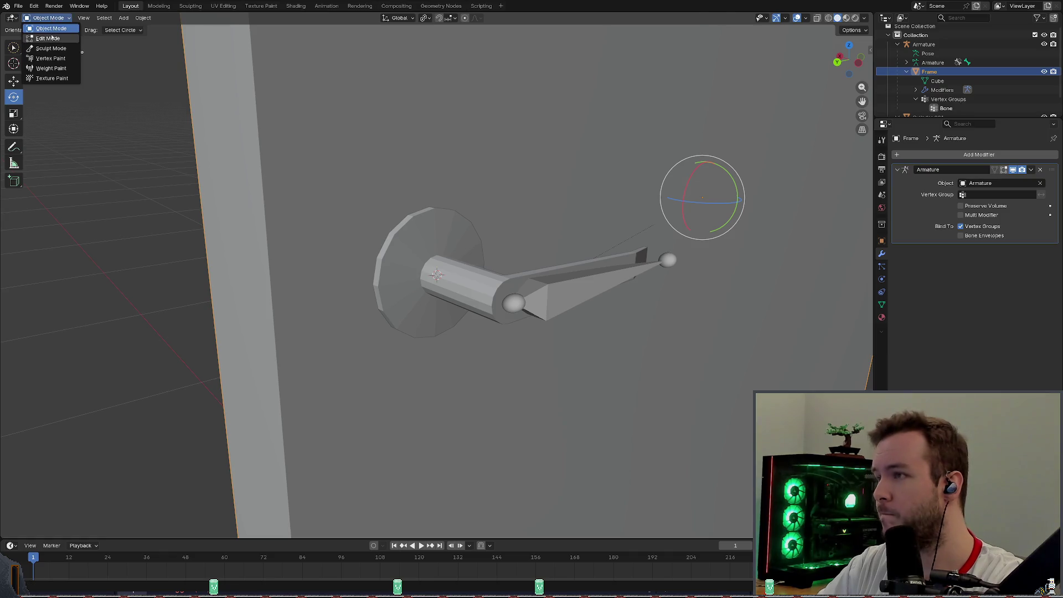
# Put Frame into Edit Mode, select the whole mesh, look at Mesh > Weights and back out.
pyautogui.click(52, 38)
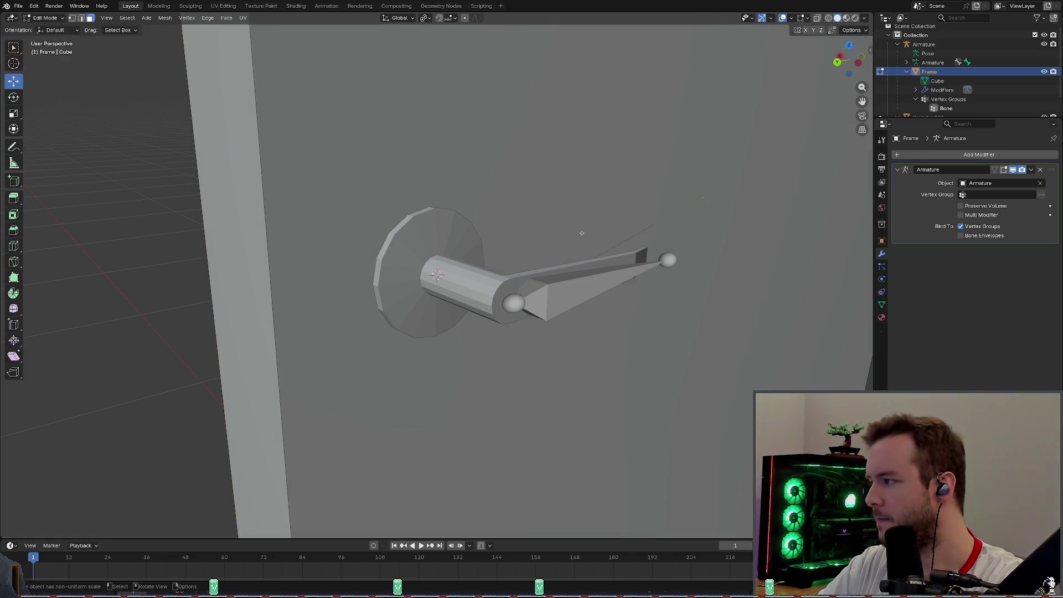
pyautogui.press('a')
pyautogui.scroll(-5, 581, 233)
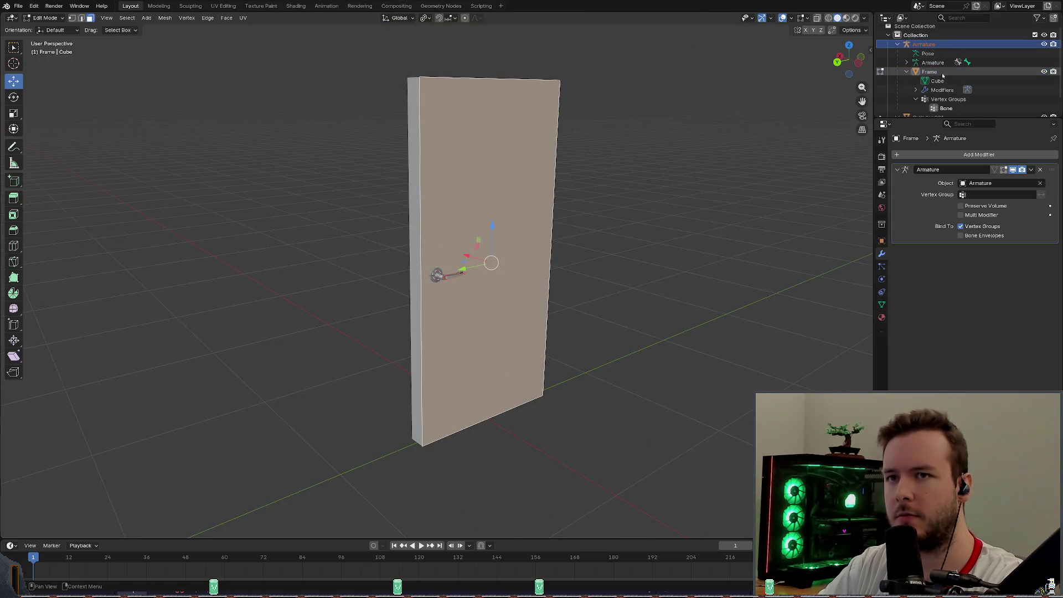
pyautogui.scroll(2, 618, 178)
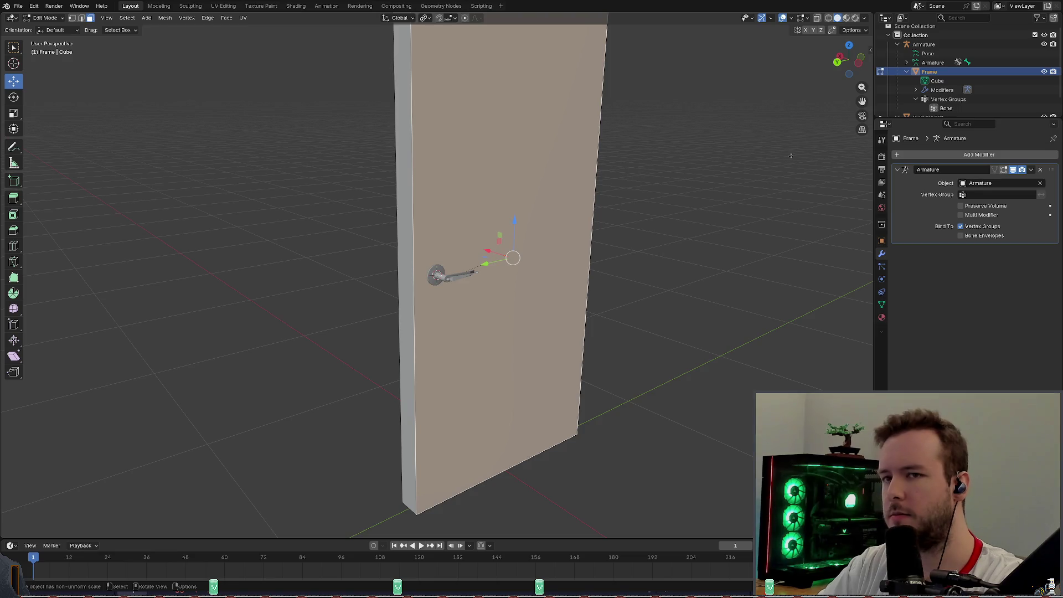
pyautogui.moveTo(740, 159); pyautogui.dragTo(675, 155, button='middle')
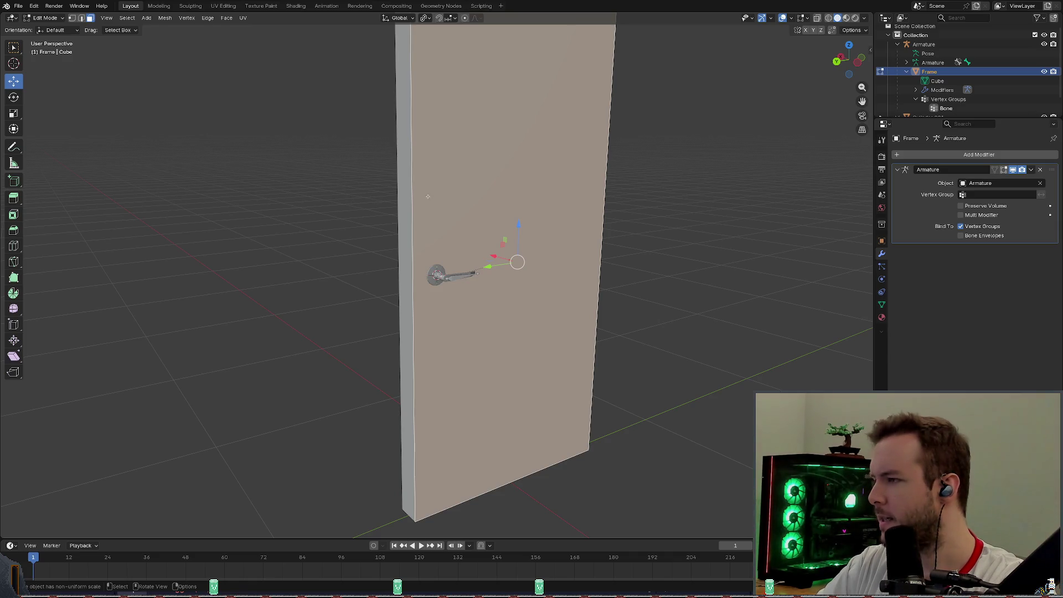
pyautogui.click(165, 17)
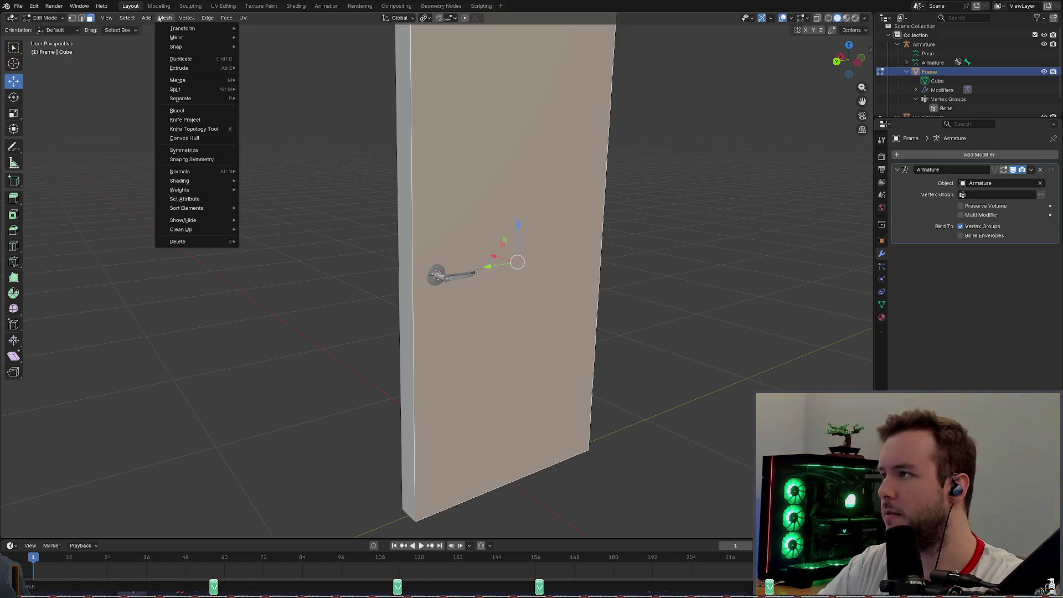
pyautogui.moveTo(180, 189)
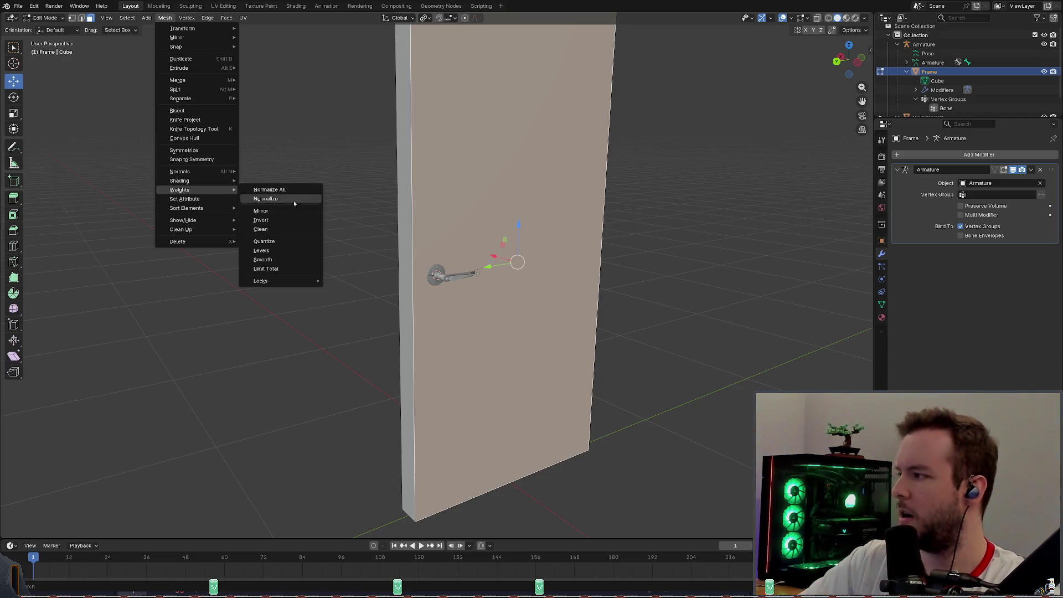
pyautogui.click(687, 294)
pyautogui.scroll(3, 688, 294)
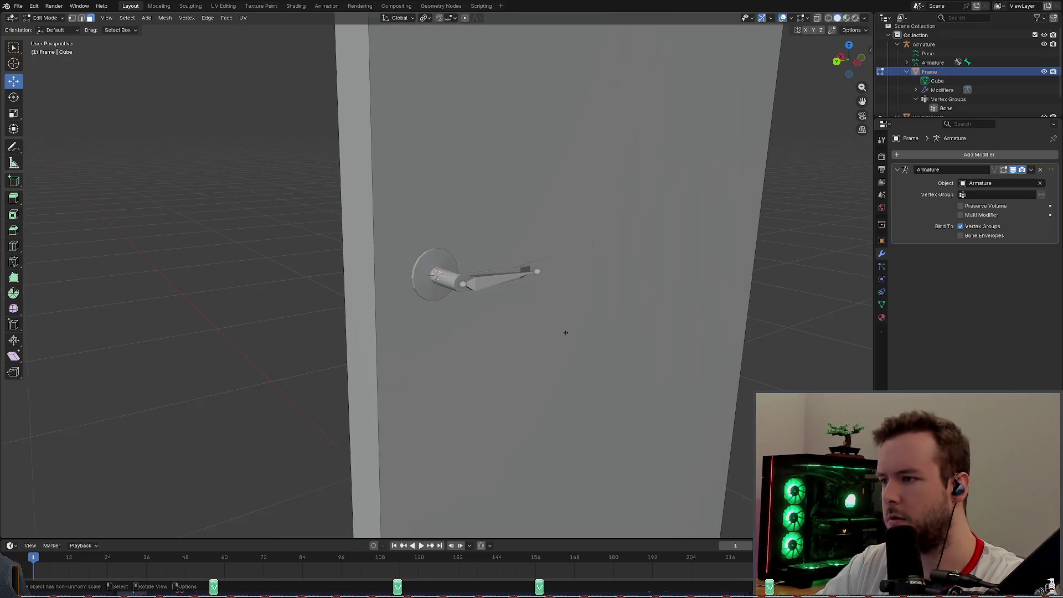
pyautogui.scroll(3, 688, 294)
# Select the handle object Cylinder.001 in the Outliner.
pyautogui.moveTo(632, 316); pyautogui.dragTo(580, 340, button='middle')
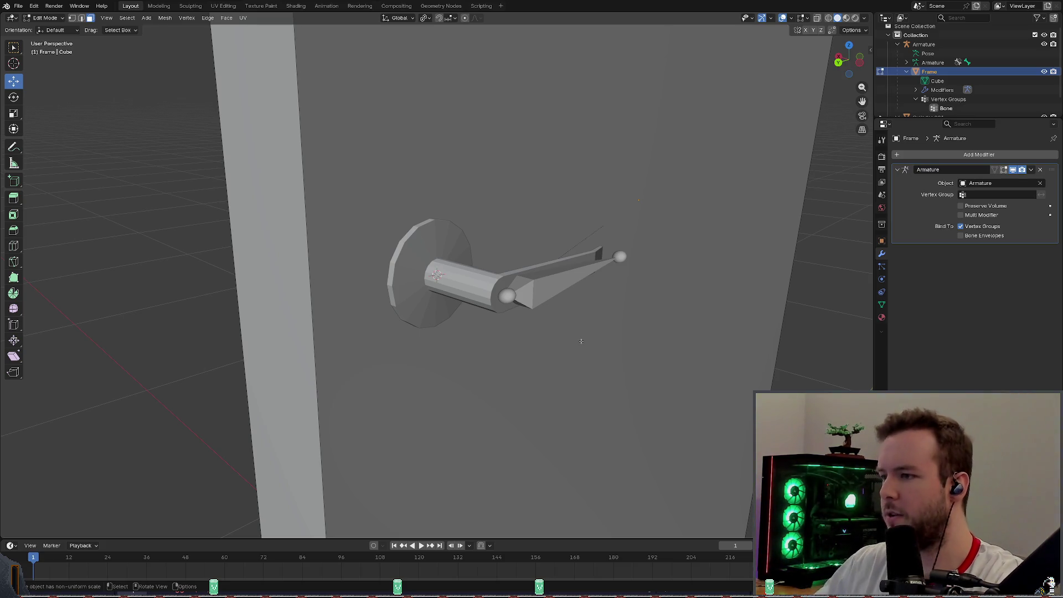
pyautogui.moveTo(632, 240); pyautogui.dragTo(607, 249, button='middle')
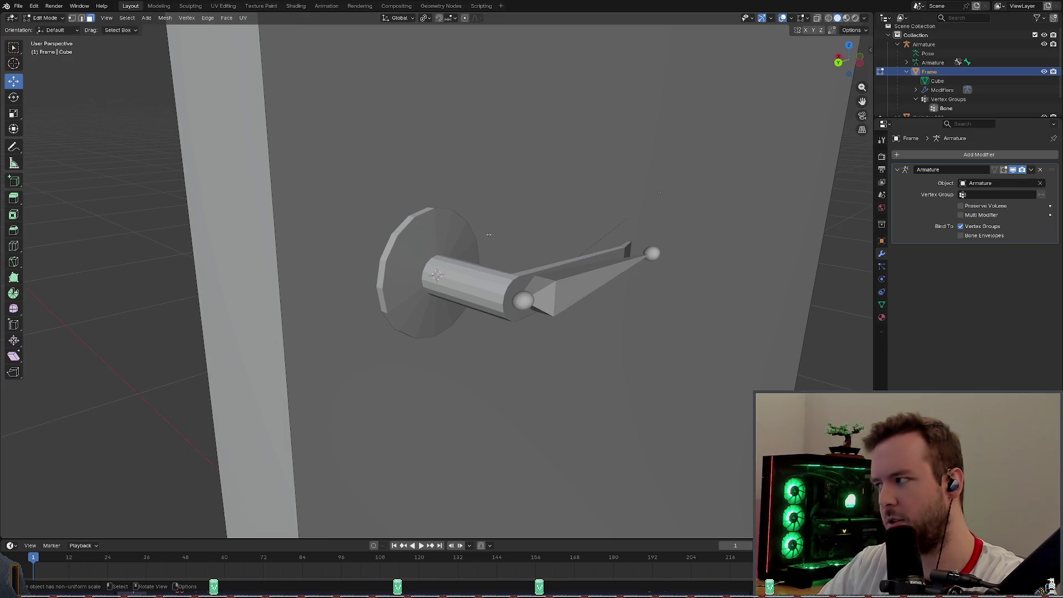
pyautogui.moveTo(489, 235); pyautogui.dragTo(521, 260, button='middle')
pyautogui.scroll(-3, 932, 75)
pyautogui.click(928, 56)
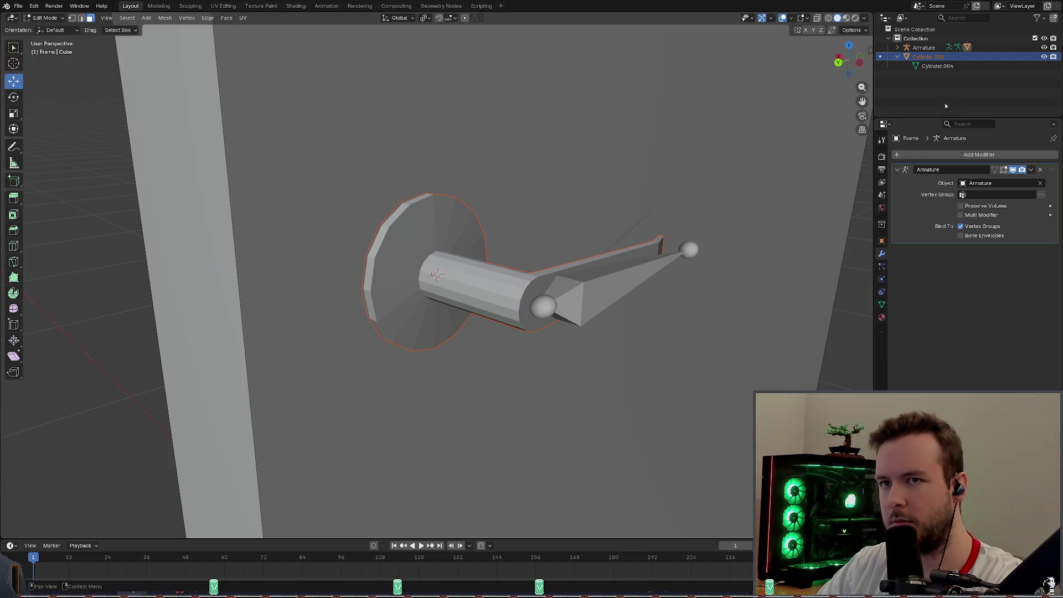
# Reselect Cylinder.001, return to Object Mode and undo so Frame returns with Armature selected.
pyautogui.click(964, 88)
pyautogui.click(926, 56)
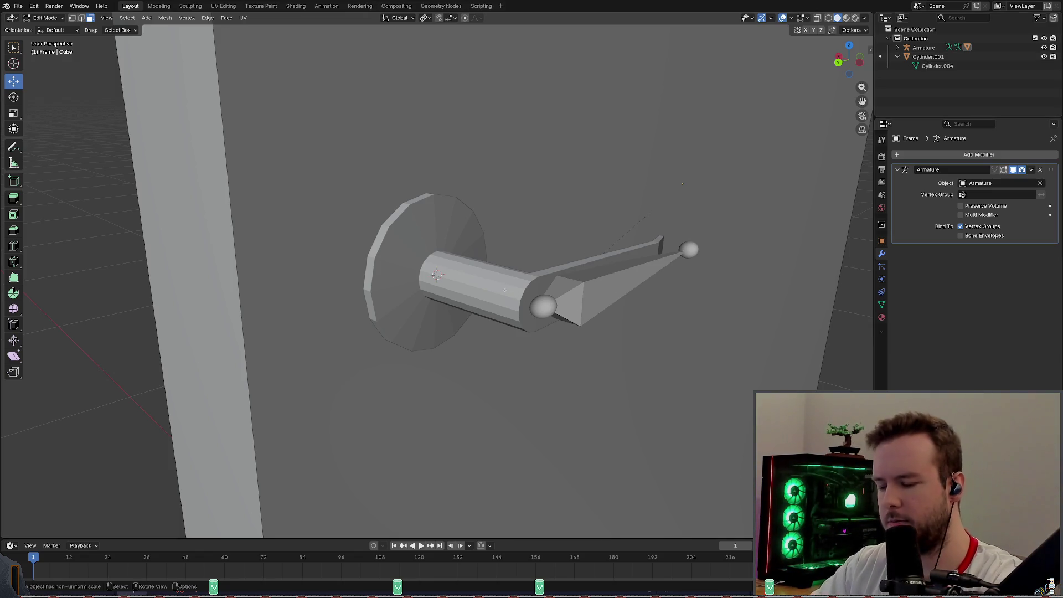
pyautogui.click(627, 302)
pyautogui.moveTo(515, 274); pyautogui.dragTo(532, 265, button='middle')
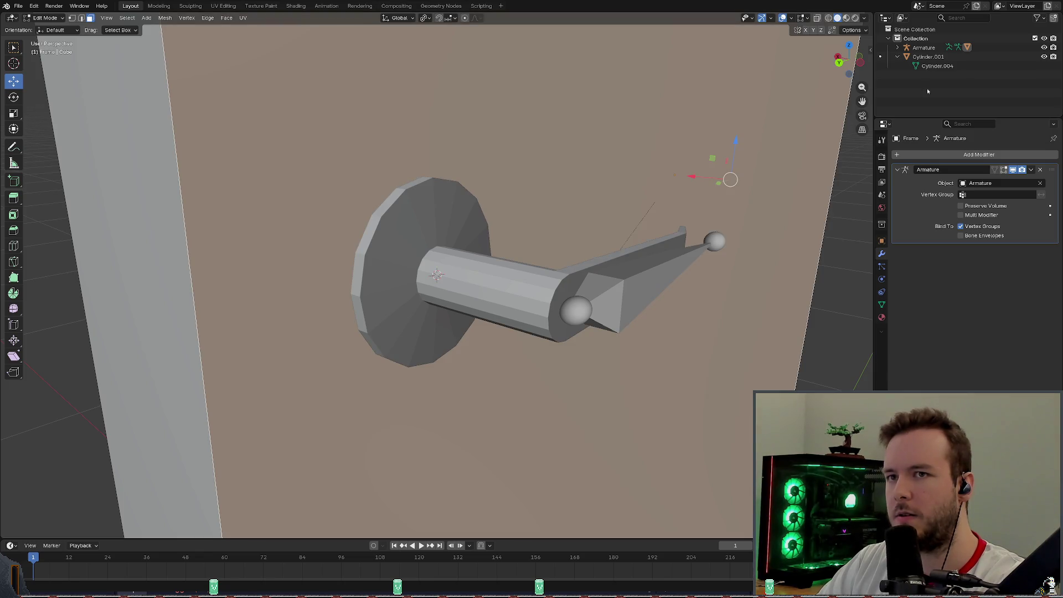
pyautogui.press('Tab')
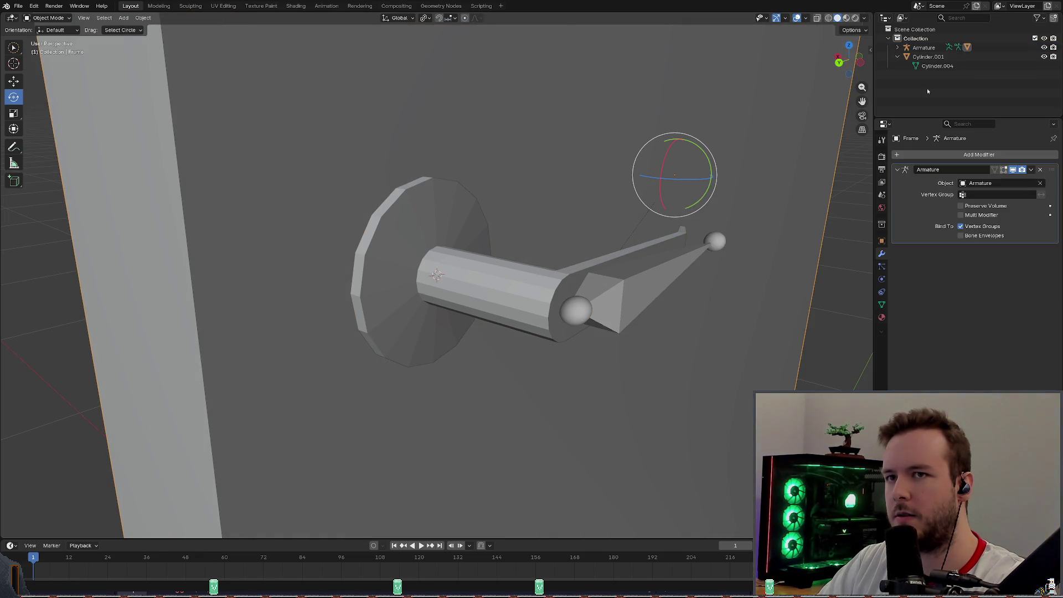
pyautogui.hotkey('ctrl', 'z')
pyautogui.hotkey('ctrl', 'z')
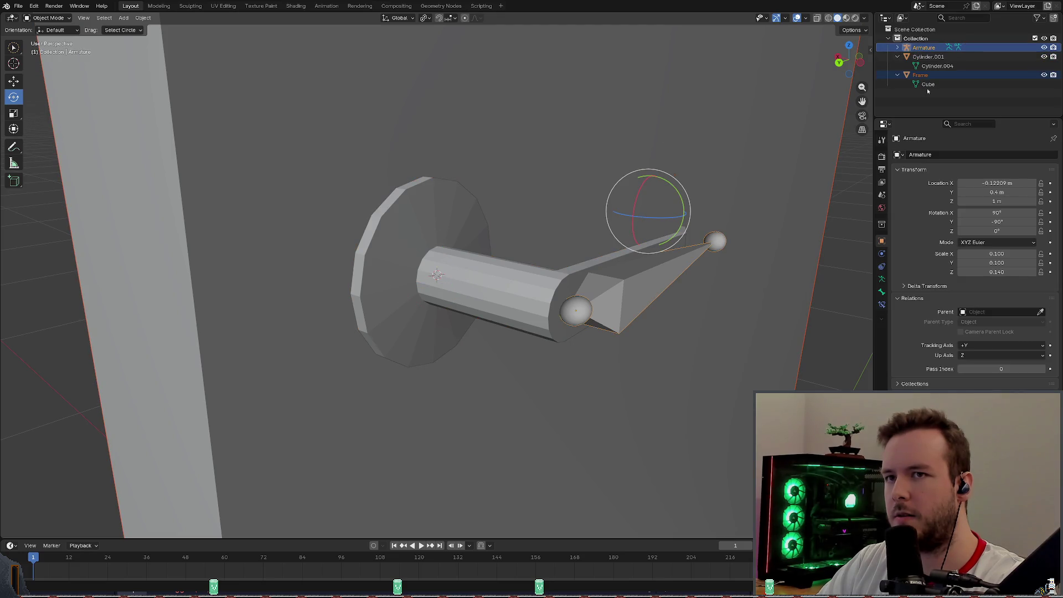
pyautogui.scroll(-3, 638, 190)
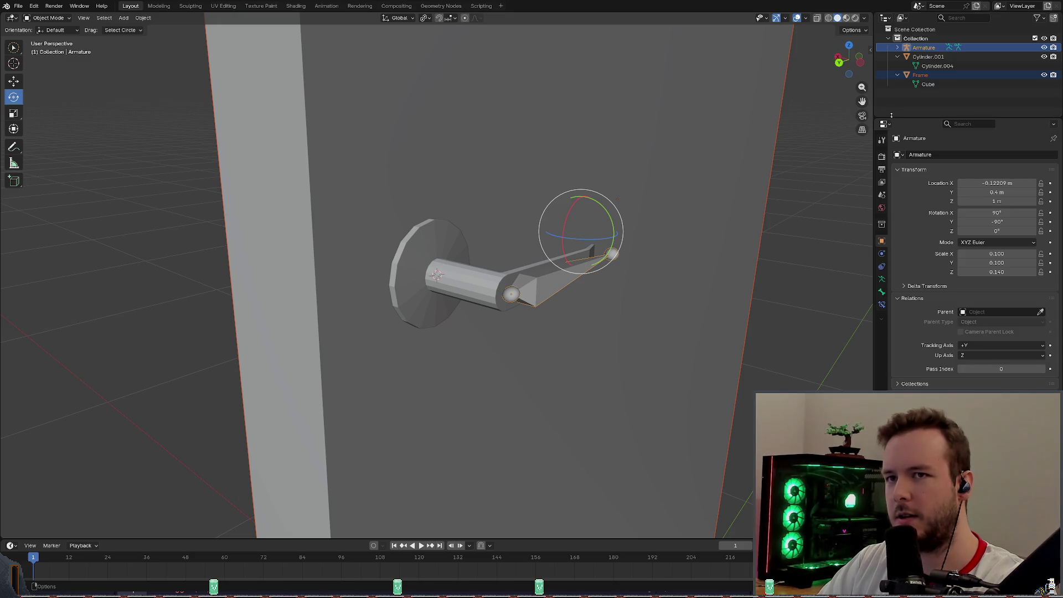
# Select the handle Cylinder.001 and add the Armature as the active object.
pyautogui.click(818, 235)
pyautogui.moveTo(798, 237); pyautogui.dragTo(704, 247, button='middle')
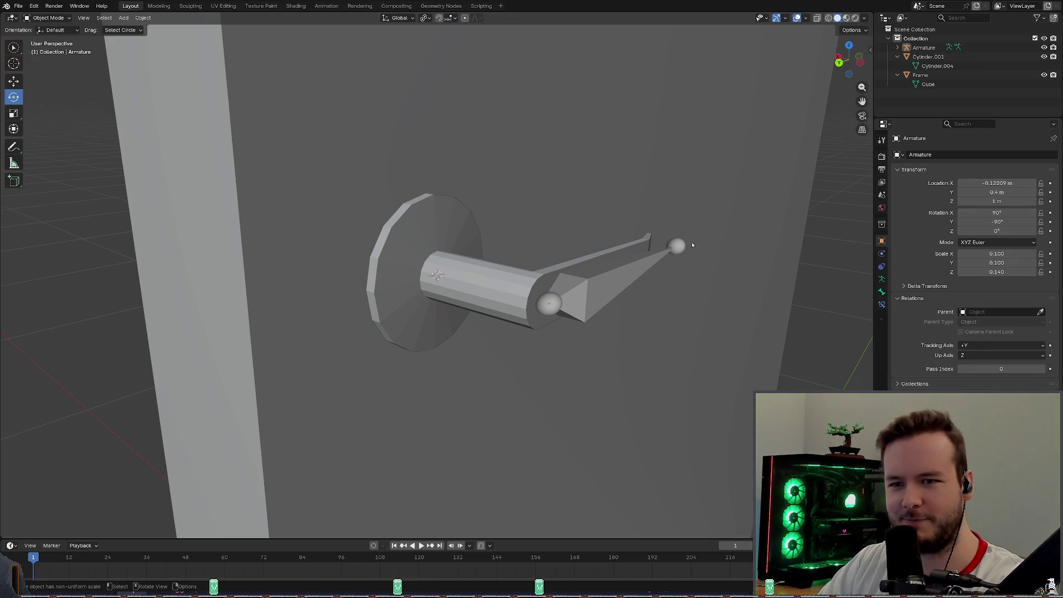
pyautogui.moveTo(518, 265)
pyautogui.mouseDown(button='middle')
pyautogui.moveTo(582, 249)
pyautogui.moveTo(488, 256)
pyautogui.mouseUp(button='middle')
pyautogui.click(486, 257)
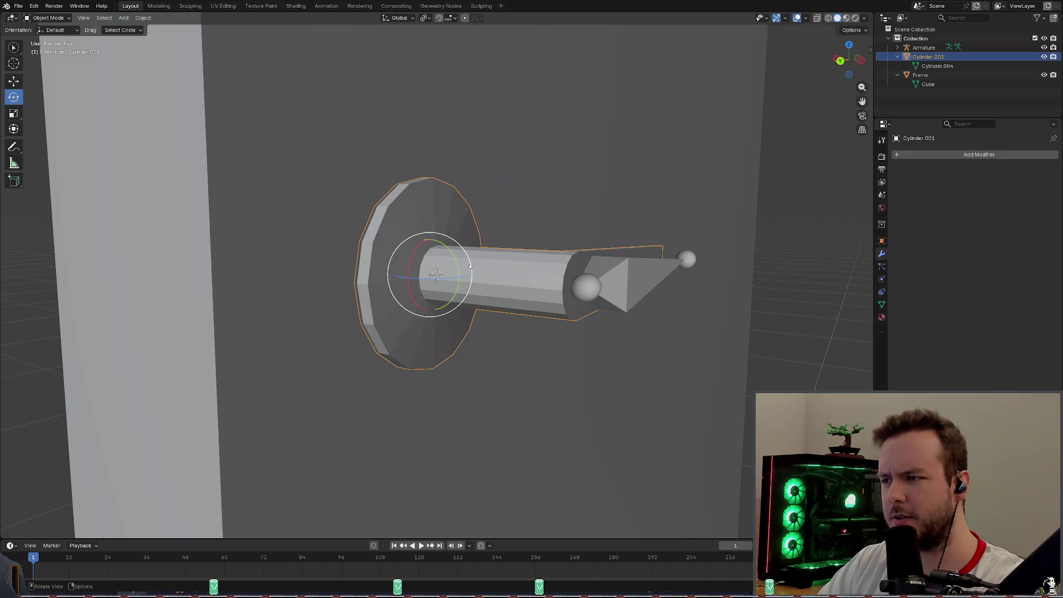
pyautogui.moveTo(599, 171)
pyautogui.mouseDown(button='middle')
pyautogui.moveTo(572, 160)
pyautogui.moveTo(790, 261)
pyautogui.mouseUp(button='middle')
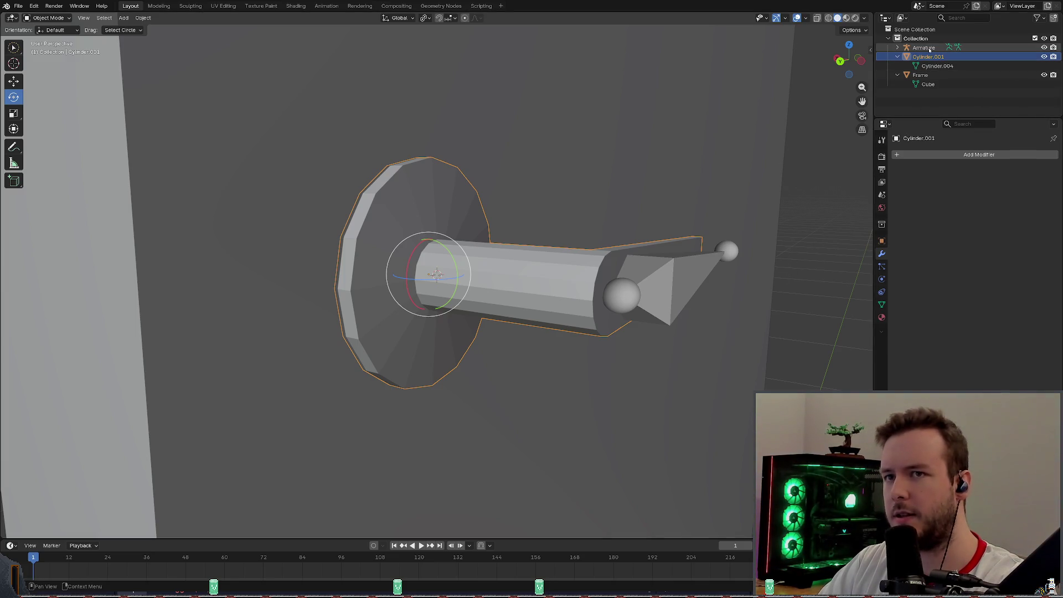
pyautogui.scroll(-3, 731, 275)
pyautogui.scroll(3, 730, 274)
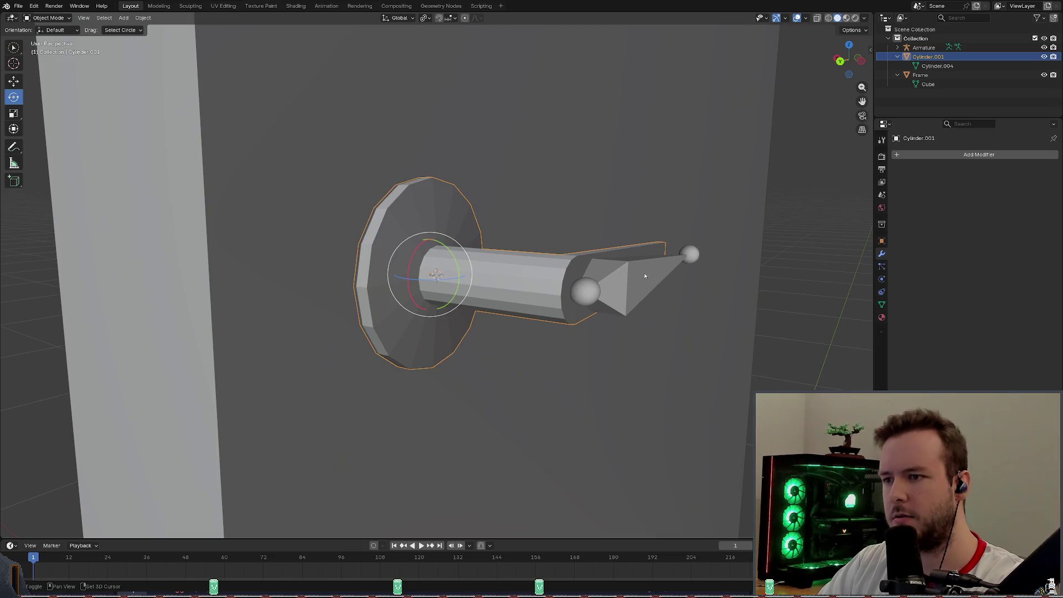
pyautogui.click(642, 275)
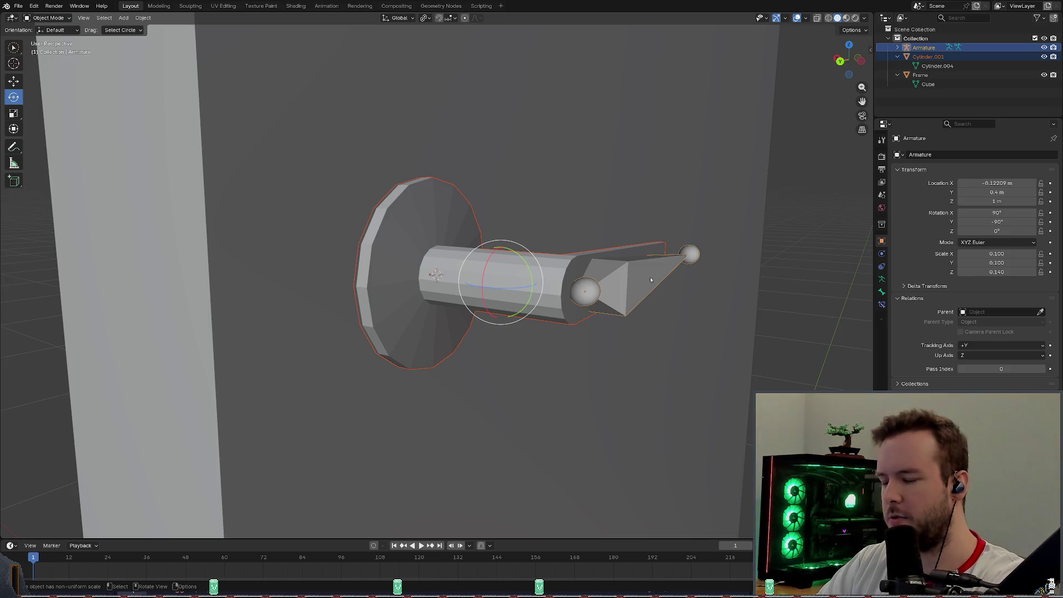
# Parent the handle to the armature with empty vertex groups, then enter Edit Mode on the armature.
pyautogui.hotkey('ctrl', 'p')
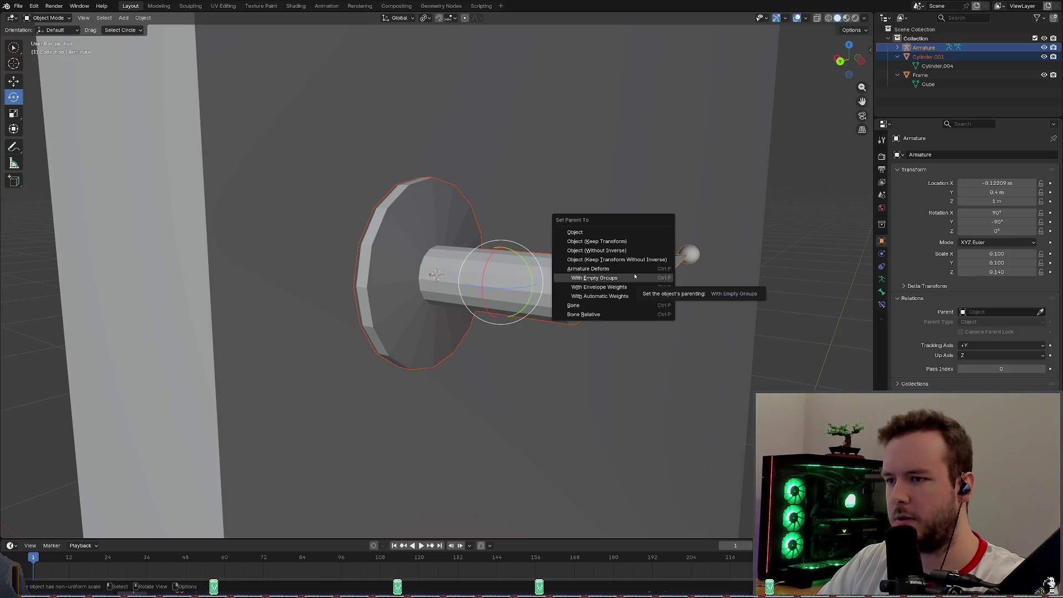
pyautogui.click(634, 276)
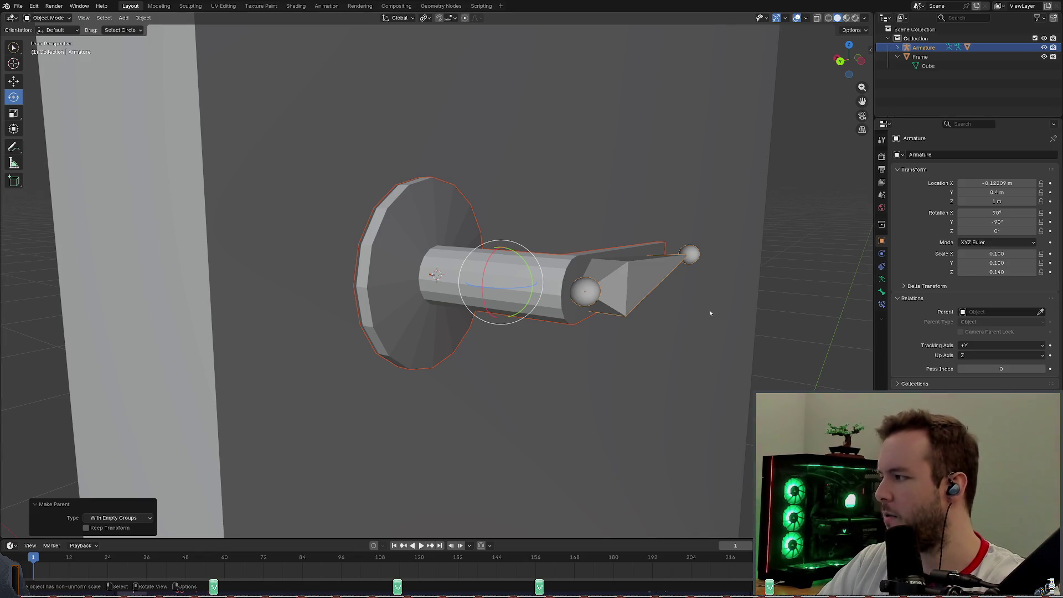
pyautogui.press('Tab')
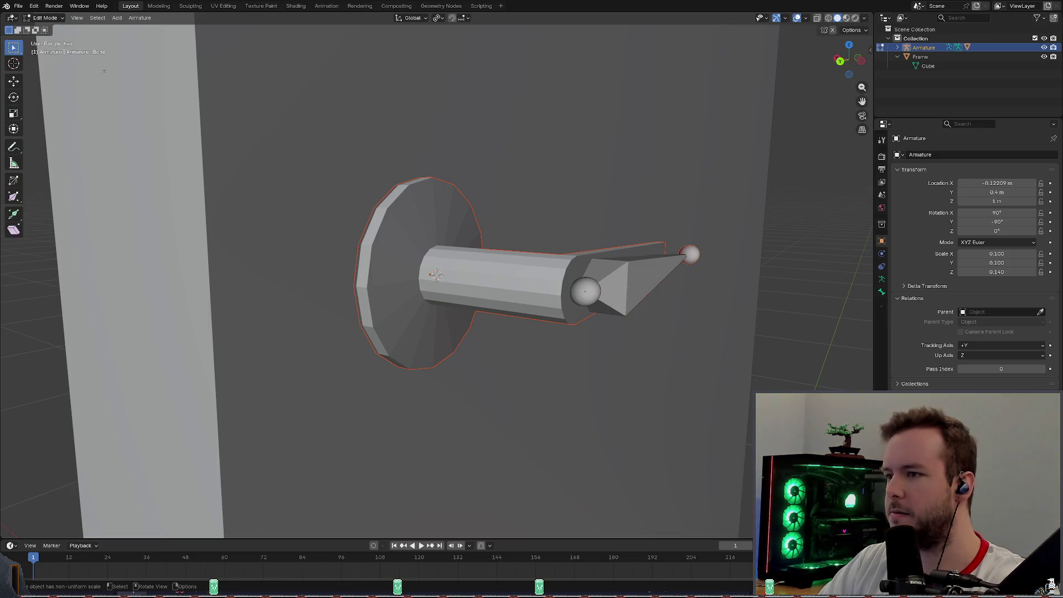
# Save the file, peek at the Armature's children in the Outliner and clear the selection.
pyautogui.moveTo(498, 241); pyautogui.dragTo(556, 241, button='middle')
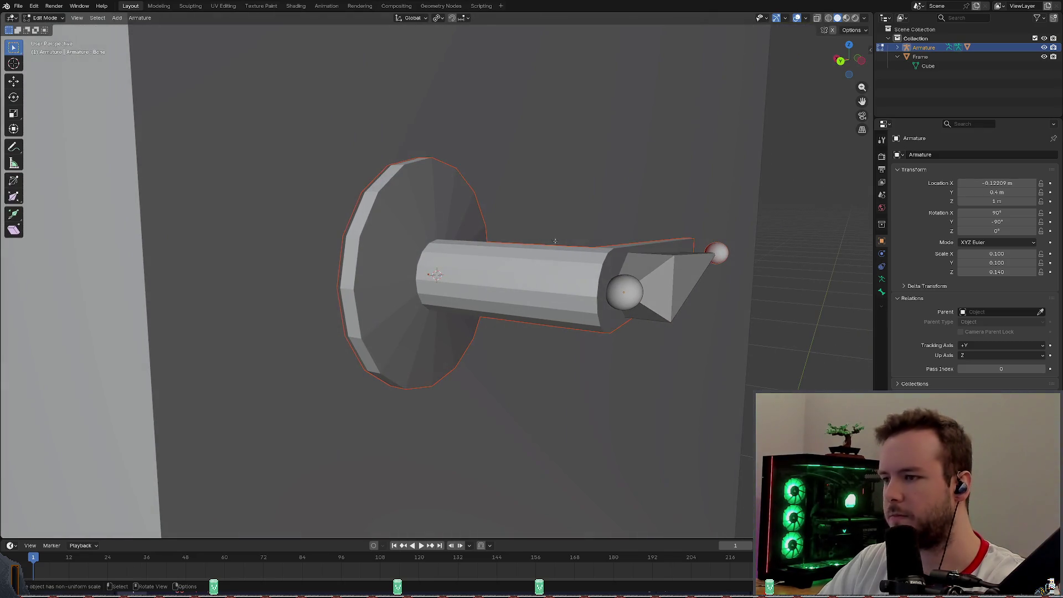
pyautogui.hotkey('ctrl', 's')
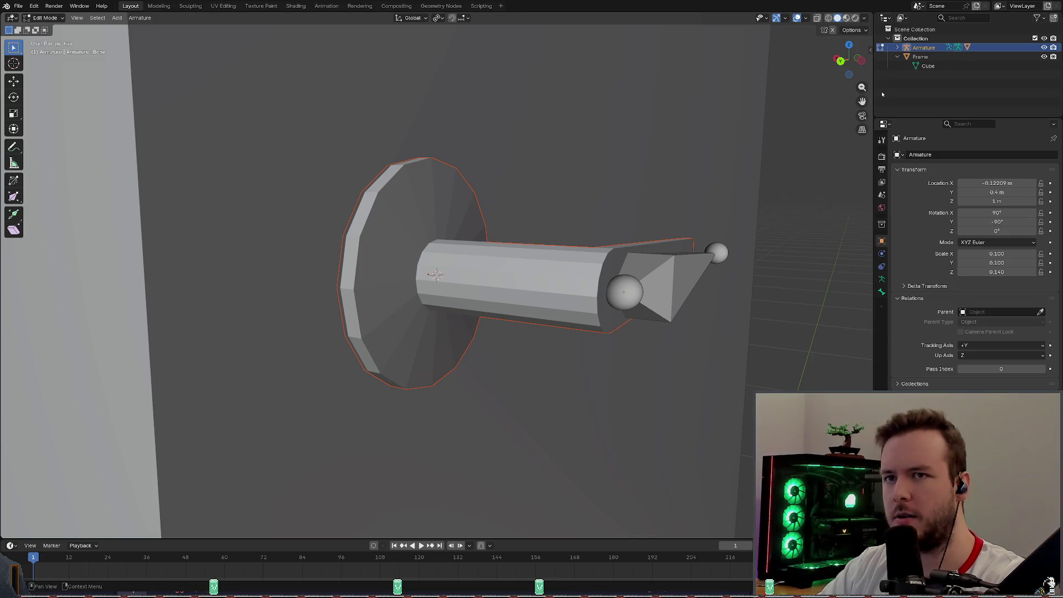
pyautogui.keyDown('shift'); pyautogui.click(901, 47); pyautogui.keyUp('shift')
pyautogui.click(900, 48)
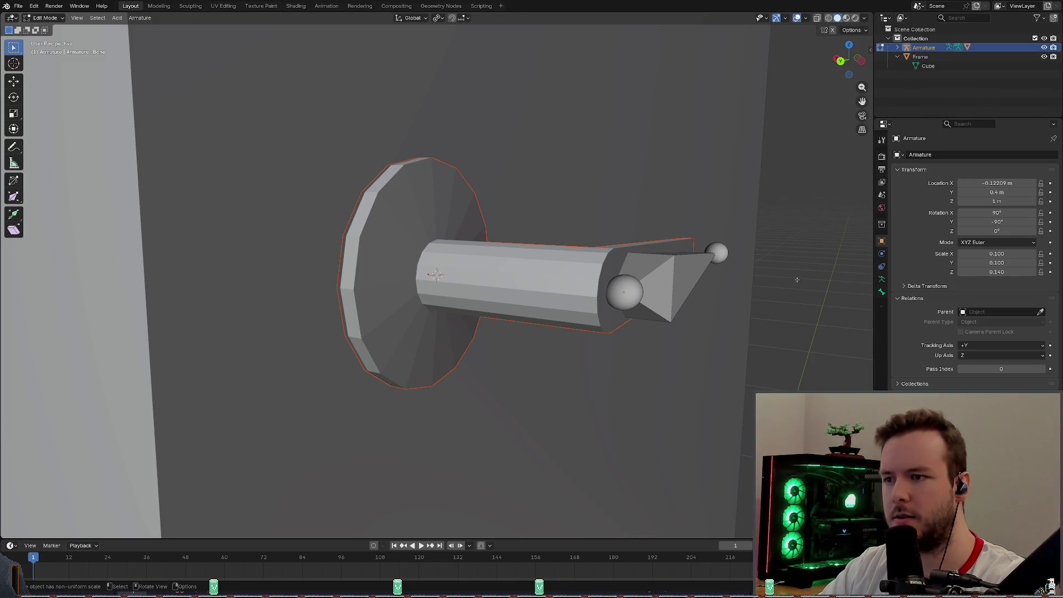
pyautogui.moveTo(553, 277)
pyautogui.mouseDown(button='middle')
pyautogui.moveTo(498, 266)
pyautogui.moveTo(355, 203)
pyautogui.mouseUp(button='middle')
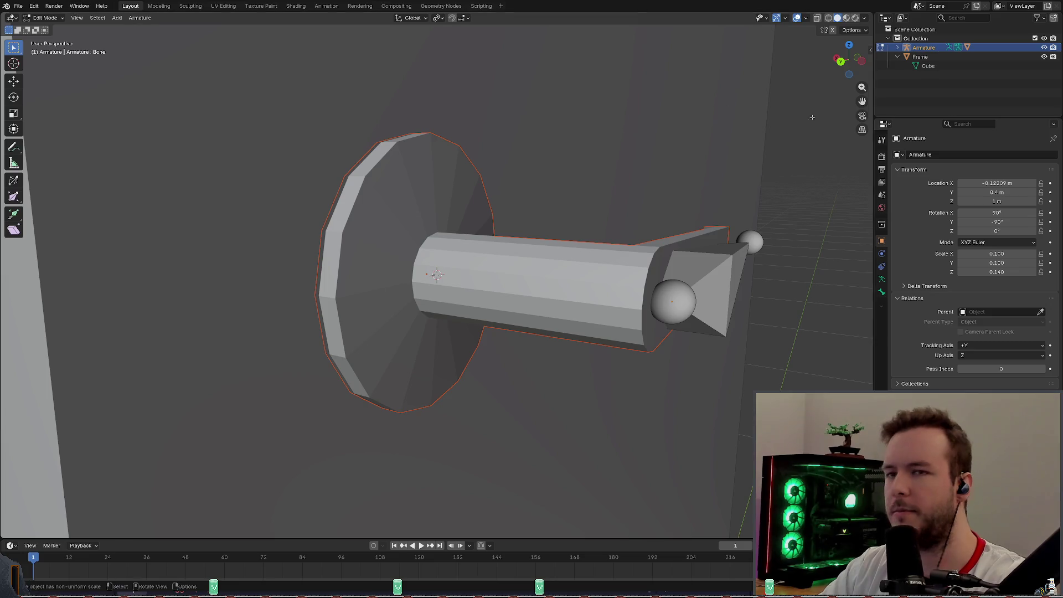
pyautogui.hotkey('alt', 'a')
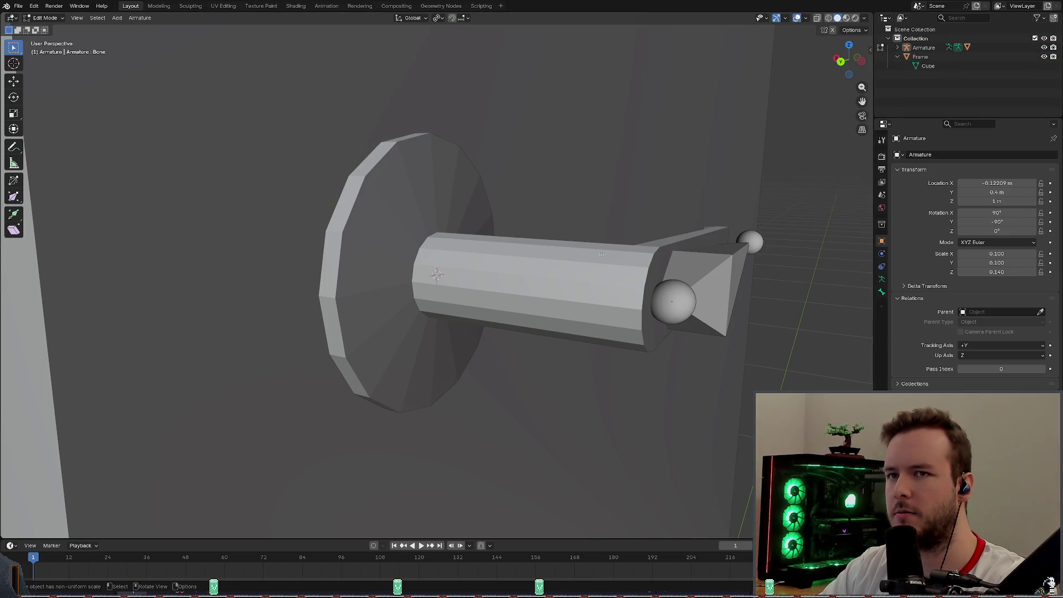
# Expand the Armature and Cylinder.001 hierarchy to show modifiers and vertex groups, selecting Cylinder.001.
pyautogui.click(906, 48)
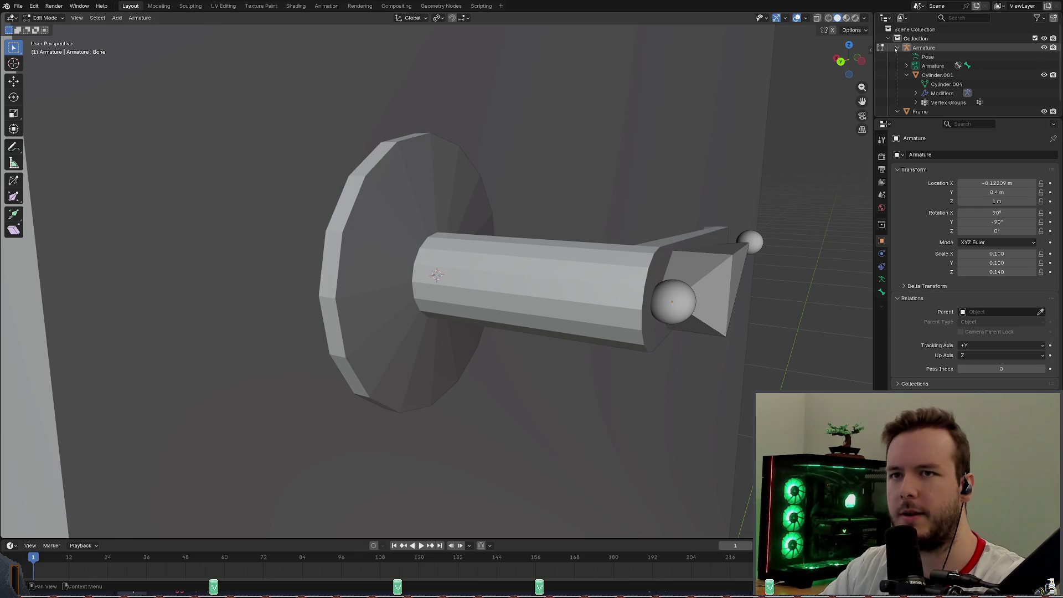
pyautogui.click(907, 75)
pyautogui.click(933, 76)
pyautogui.click(945, 84)
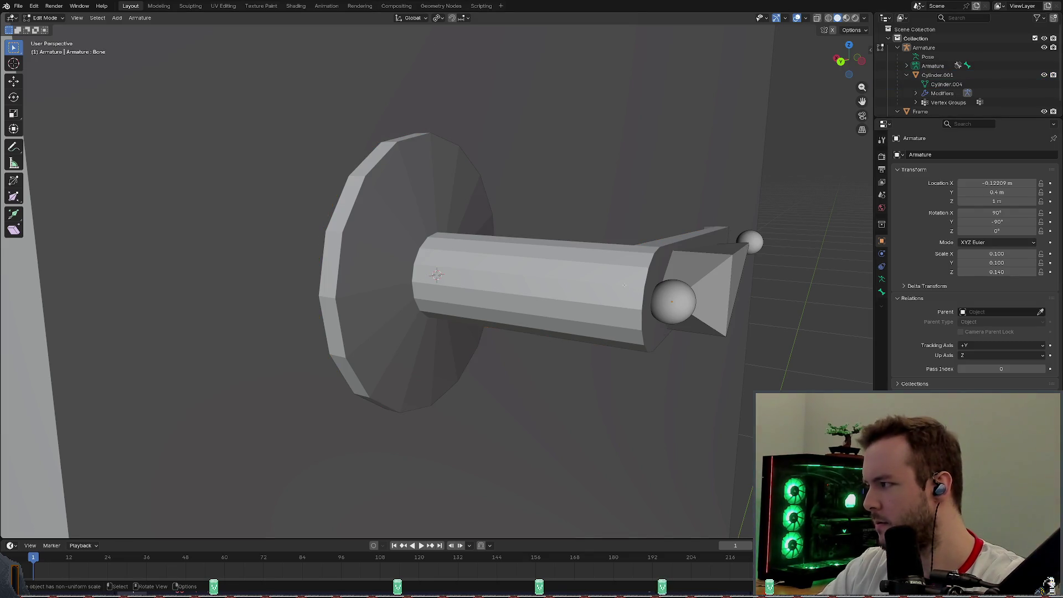
pyautogui.click(949, 76)
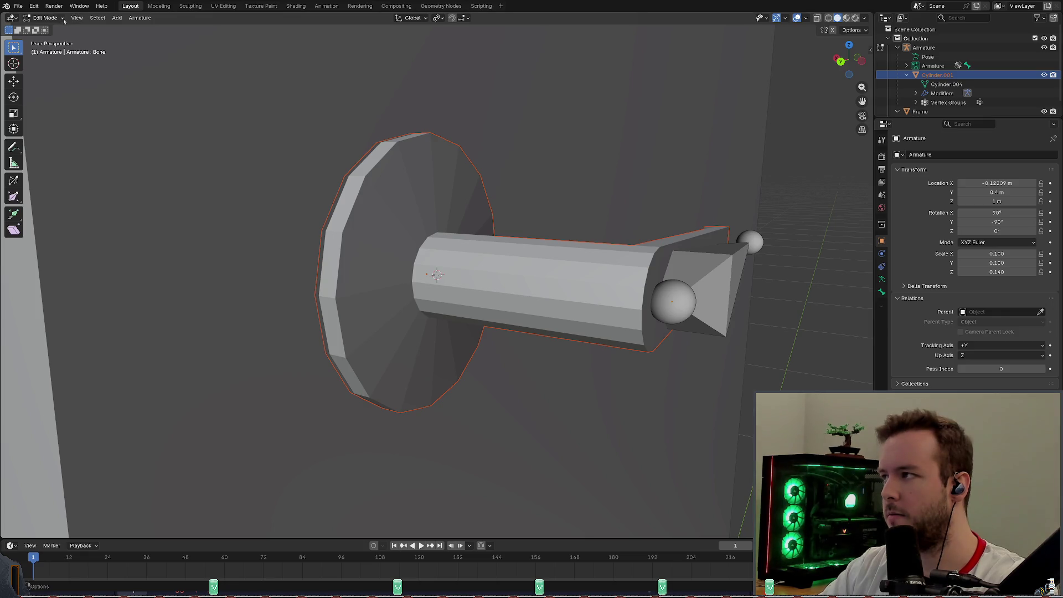
# Copy Cylinder.001 from the Outliner and bring up the Armature menu in the viewport header.
pyautogui.rightClick(941, 75)
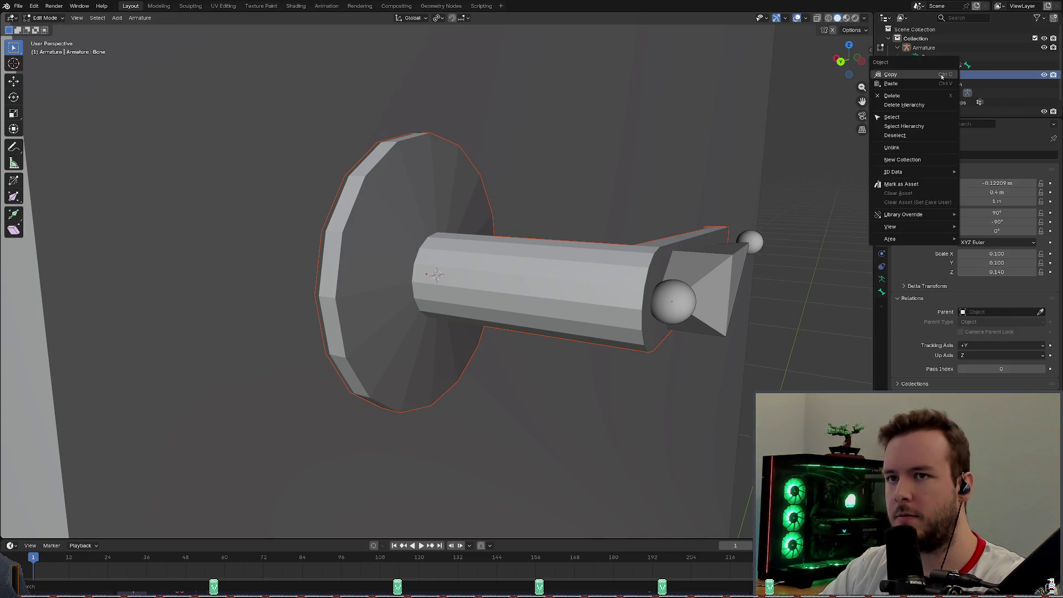
pyautogui.click(941, 75)
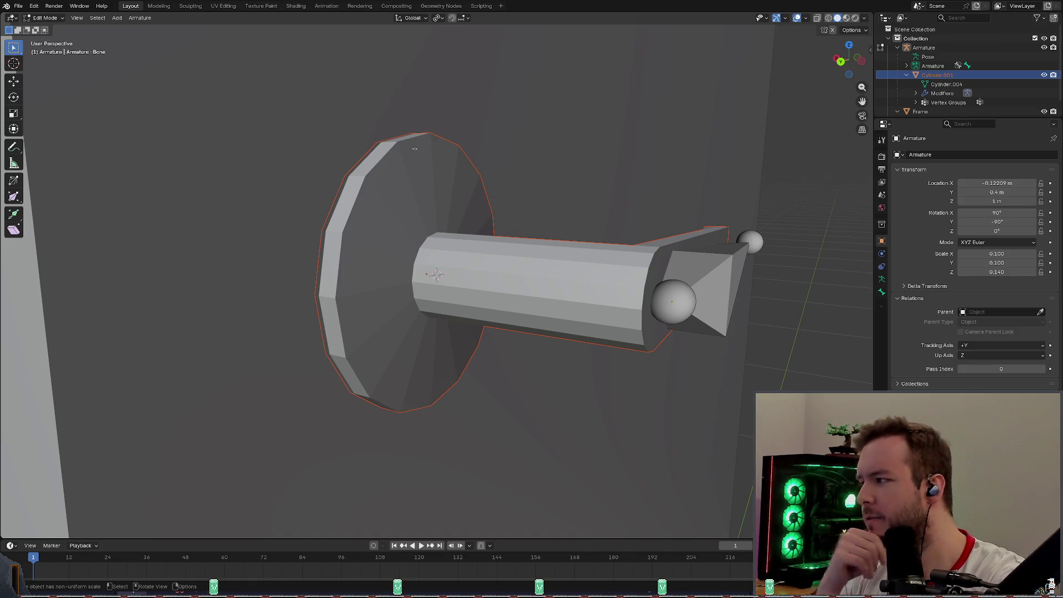
pyautogui.click(138, 18)
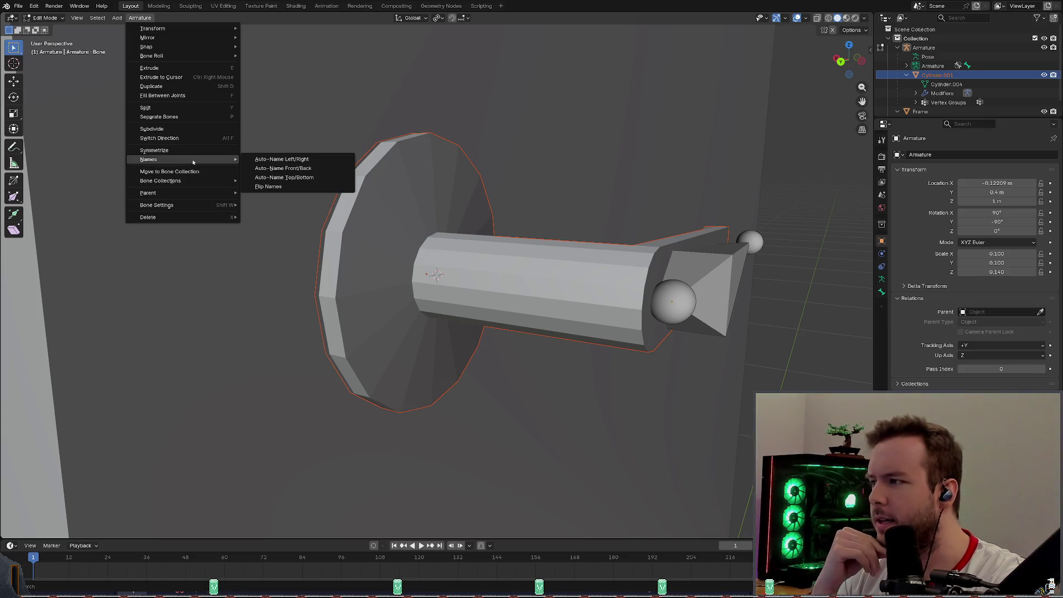
pyautogui.moveTo(148, 37)
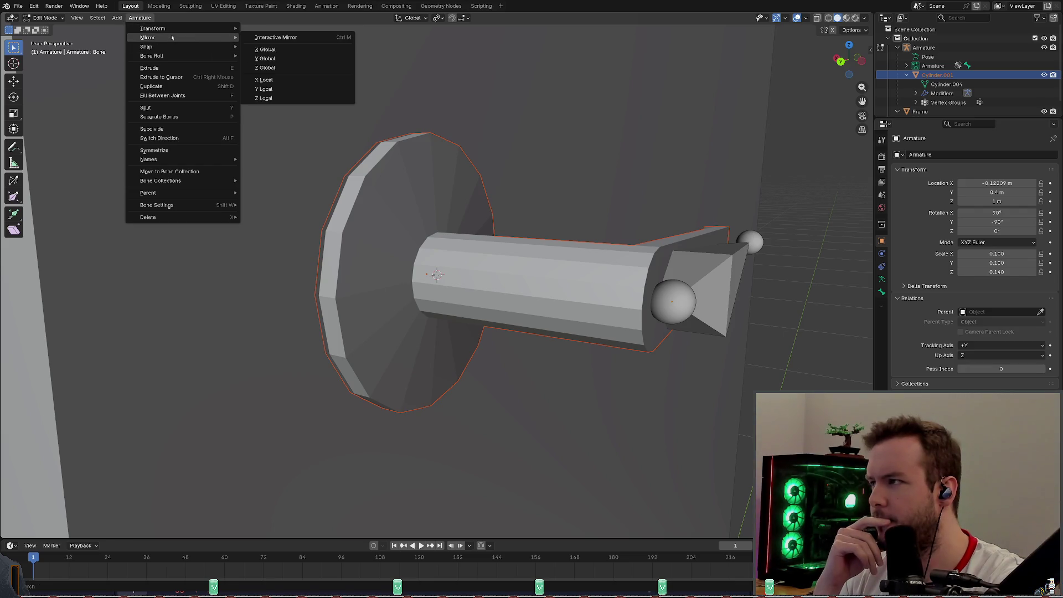
# Browse the Select and Armature menus while reselecting Cylinder.001 in the Outliner.
pyautogui.click(143, 25)
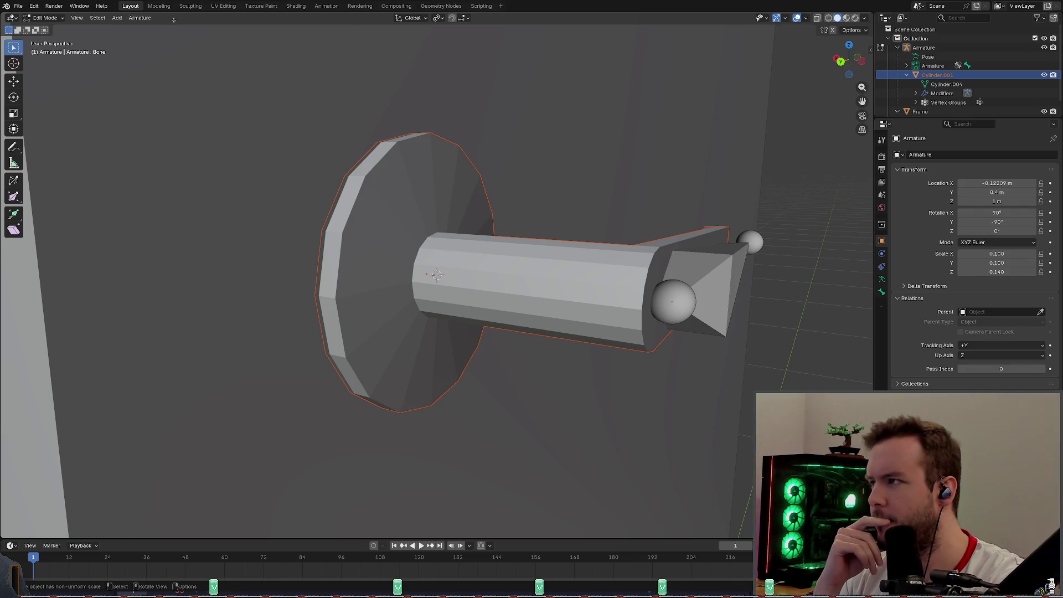
pyautogui.click(105, 21)
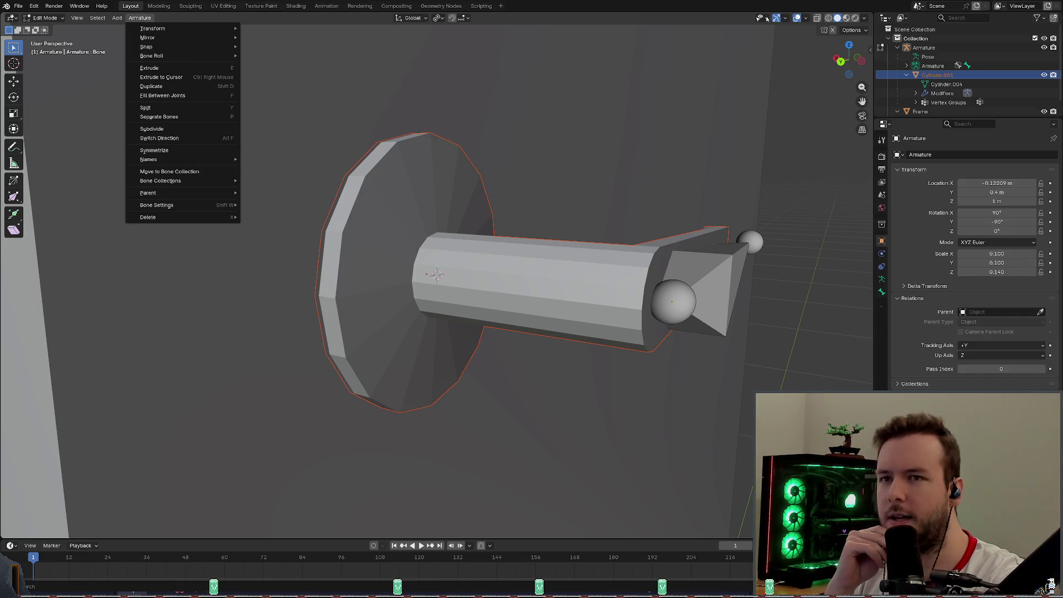
pyautogui.press('Escape')
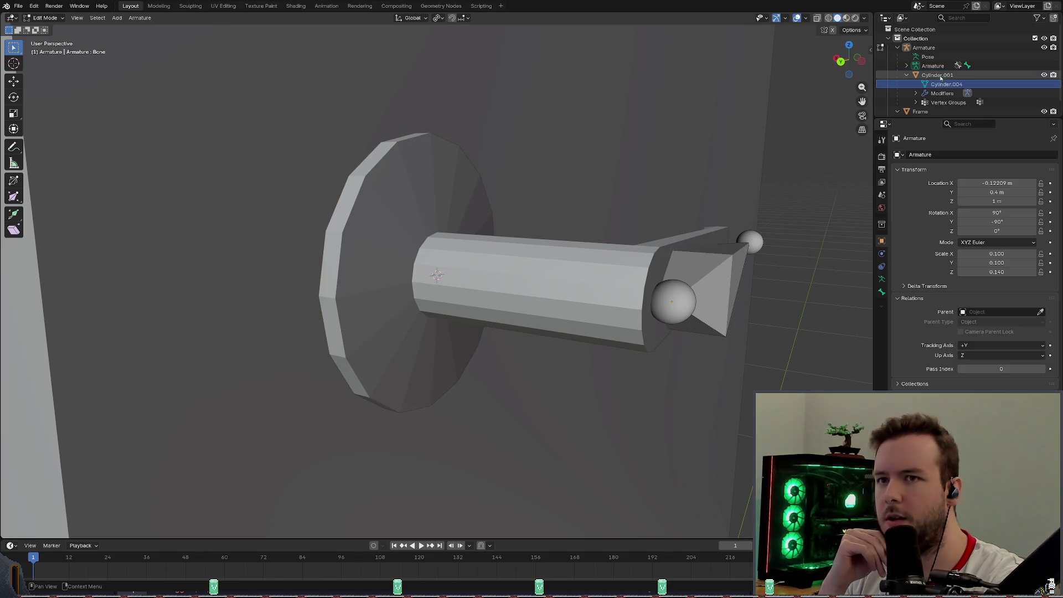
pyautogui.click(961, 103)
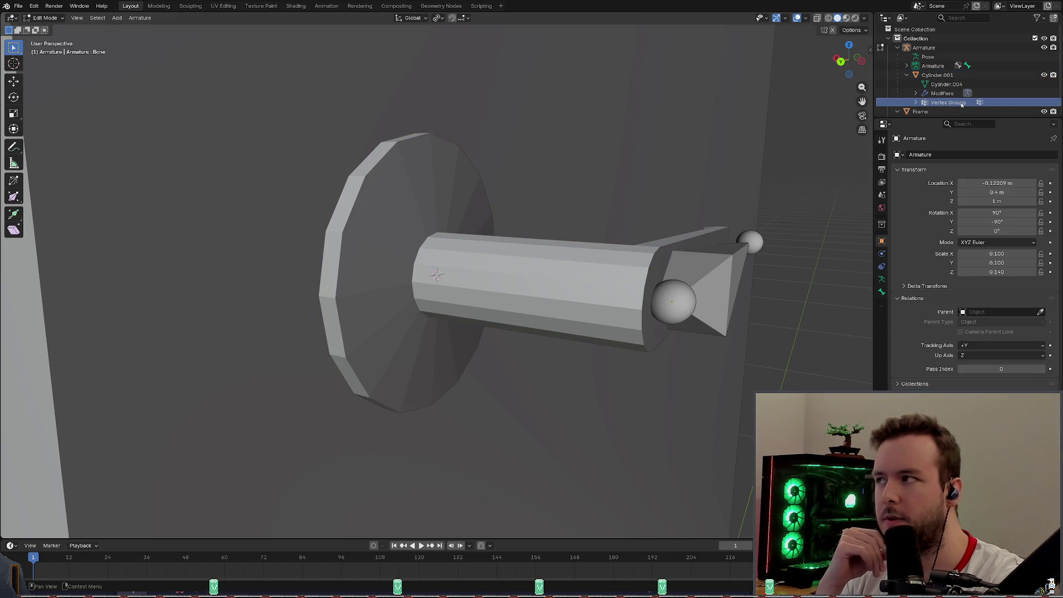
pyautogui.click(938, 75)
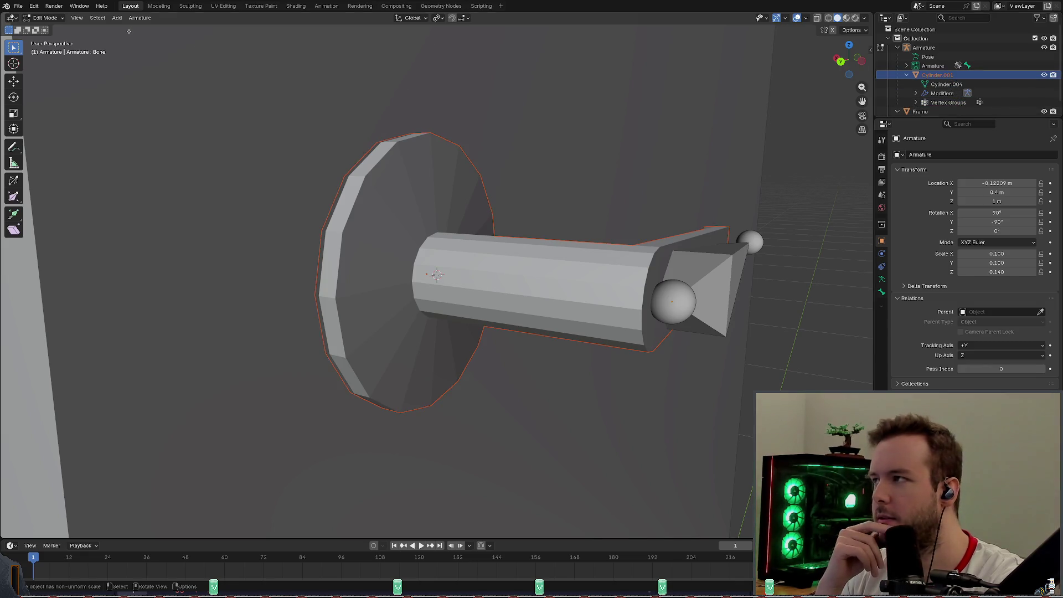
pyautogui.click(139, 19)
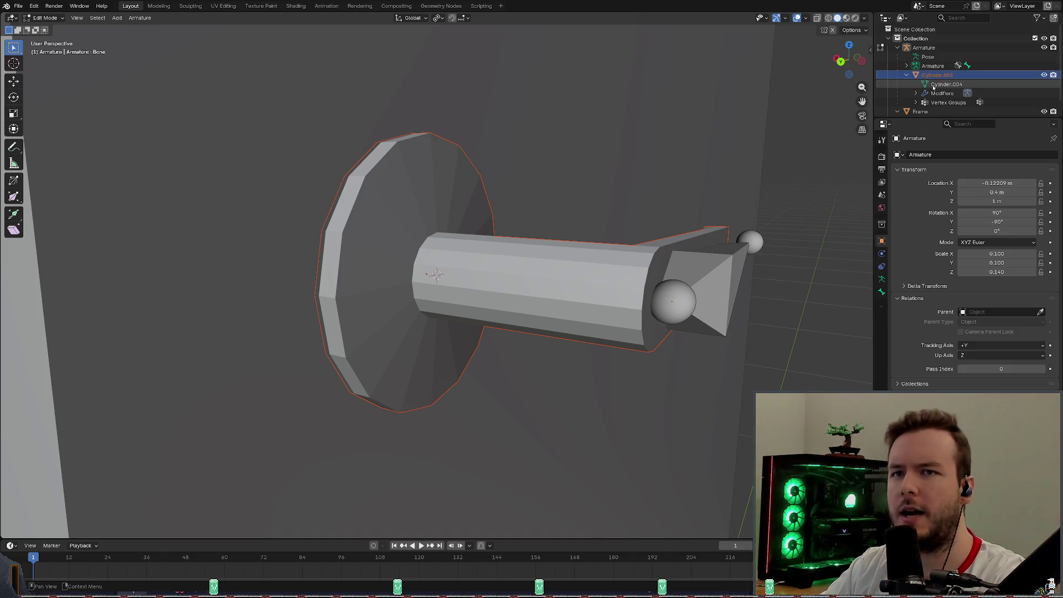
pyautogui.moveTo(632, 146); pyautogui.dragTo(643, 139, button='middle')
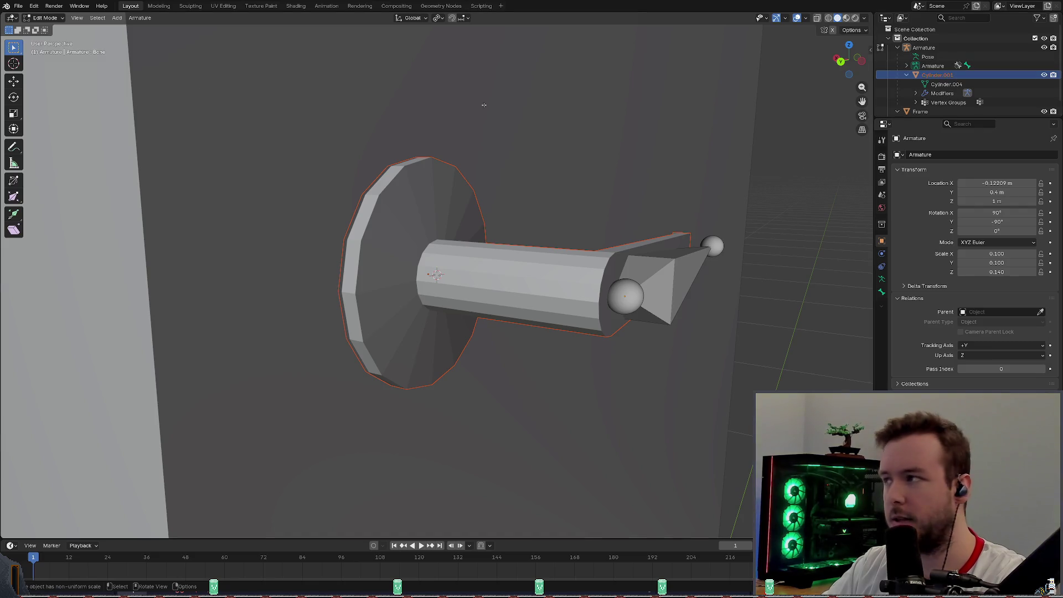
pyautogui.scroll(-1, 947, 83)
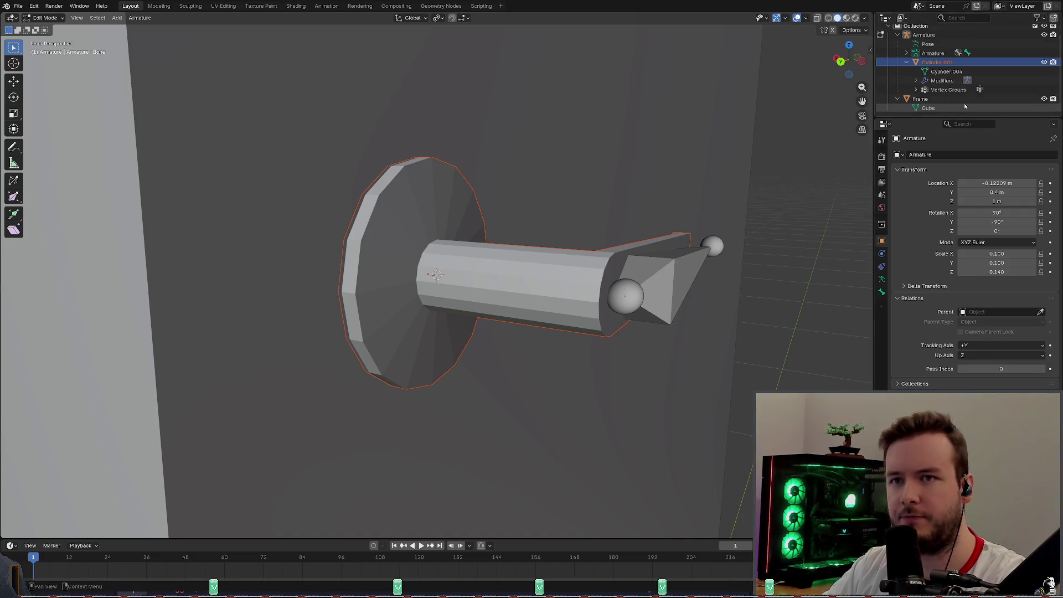
# Click through the handle's Outliner entries and the Armature, then switch the armature back to Object Mode.
pyautogui.click(942, 79)
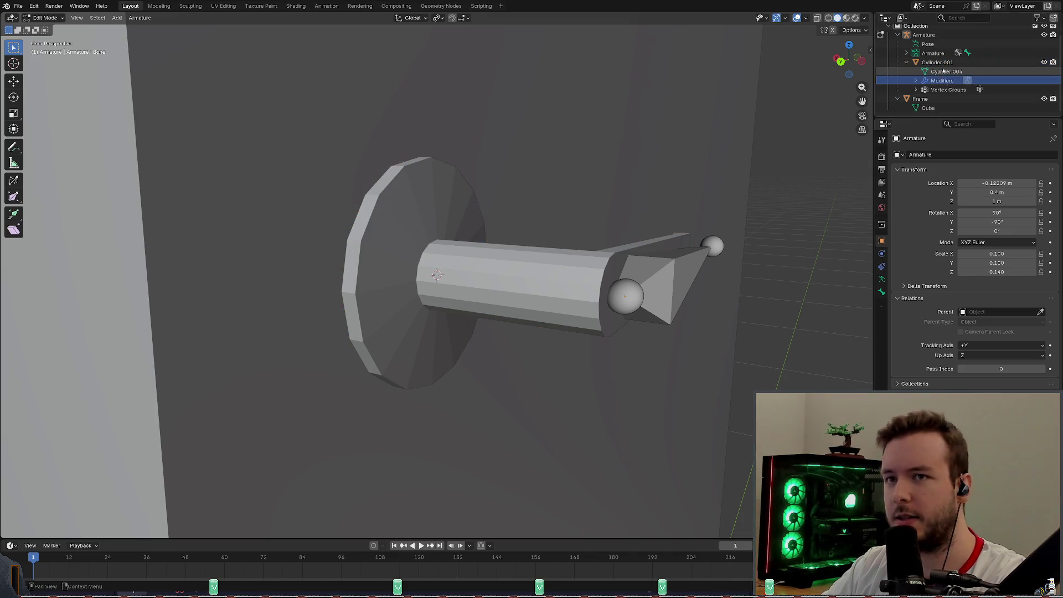
pyautogui.click(944, 72)
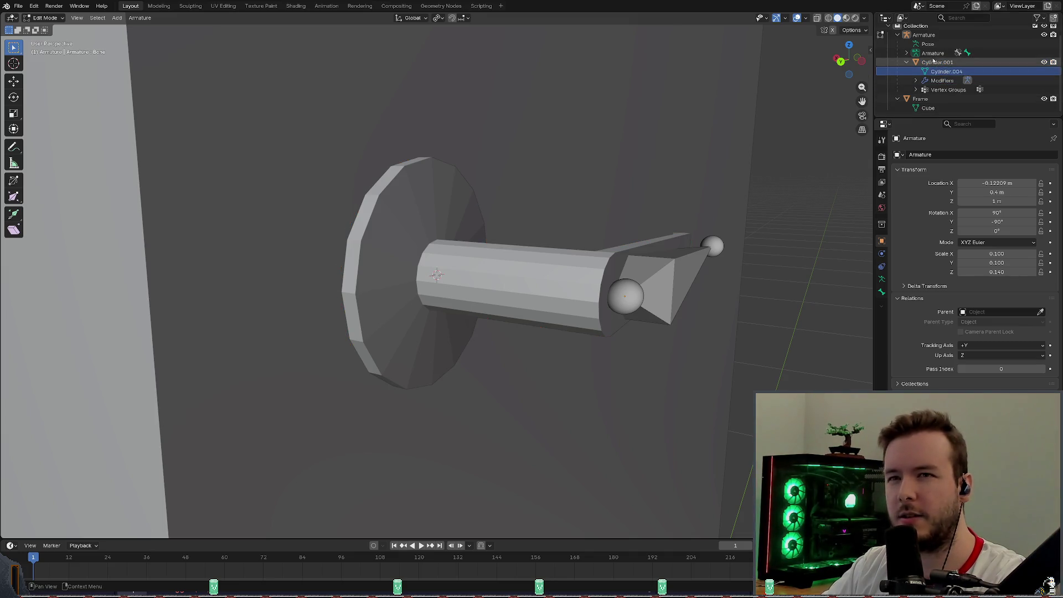
pyautogui.click(937, 63)
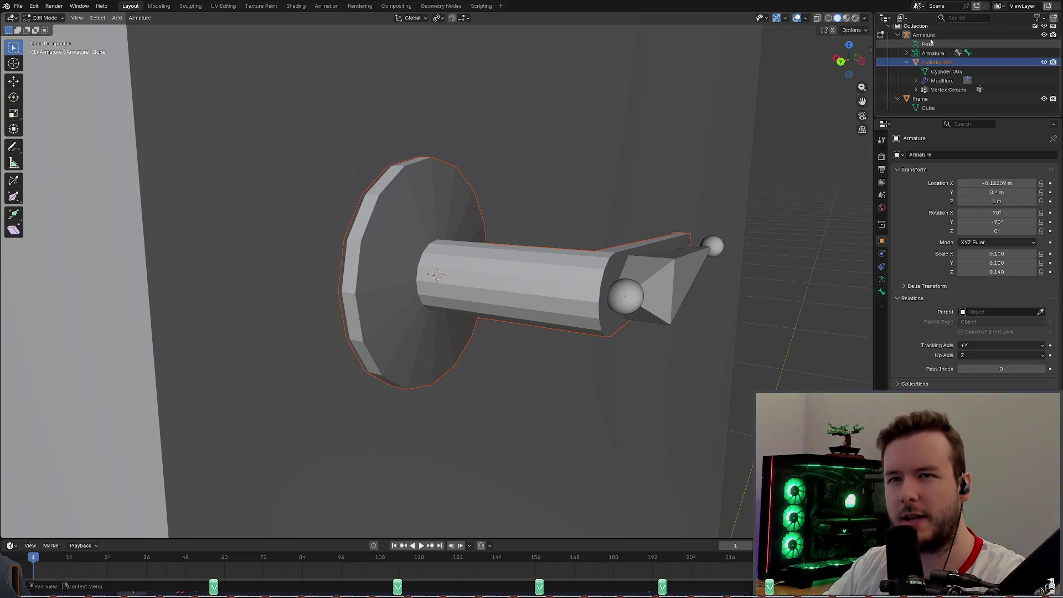
pyautogui.click(930, 37)
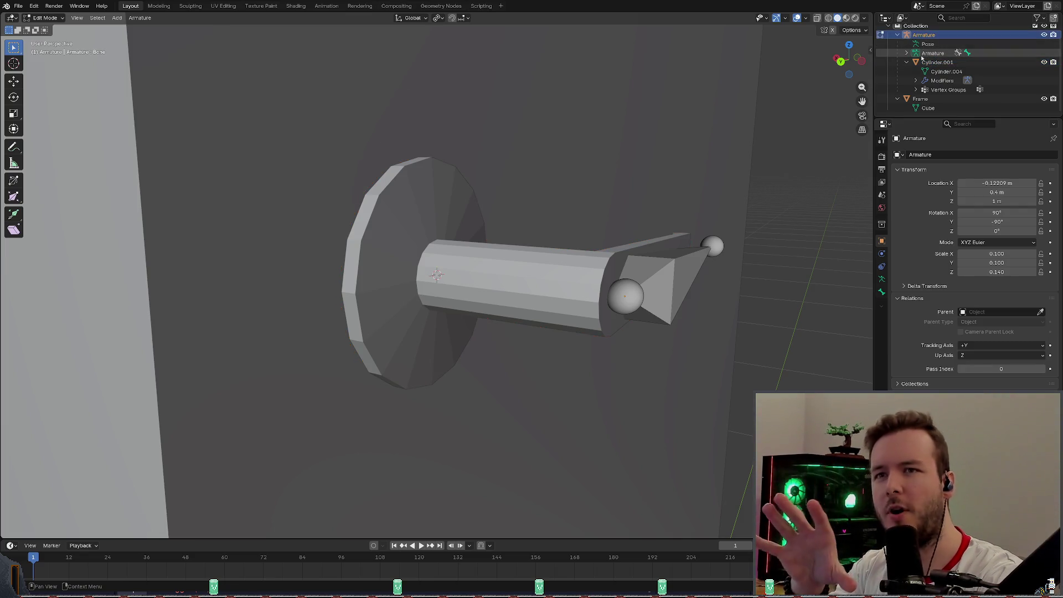
pyautogui.click(925, 63)
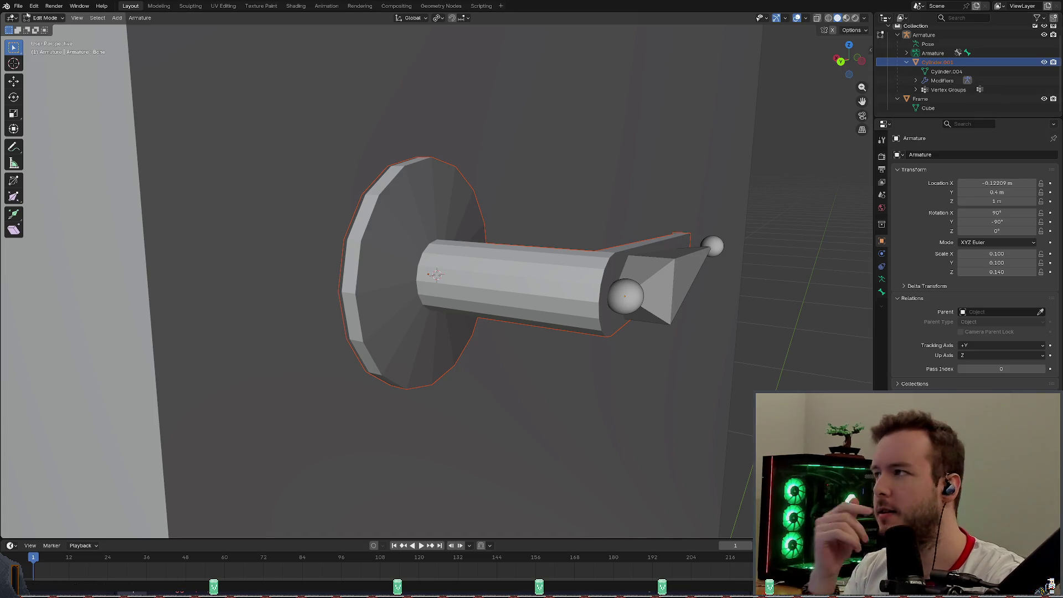
pyautogui.click(44, 17)
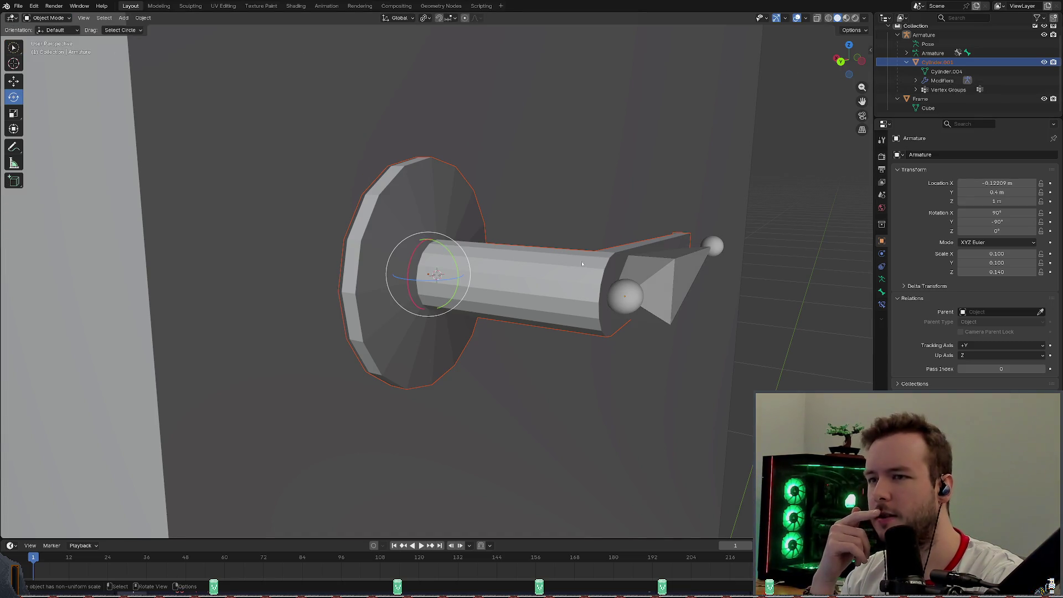
# Enter Edit Mode on Cylinder.001 and set Bone as its active vertex group via Vertex > Vertex Groups.
pyautogui.click(573, 270)
pyautogui.click(45, 17)
pyautogui.click(50, 39)
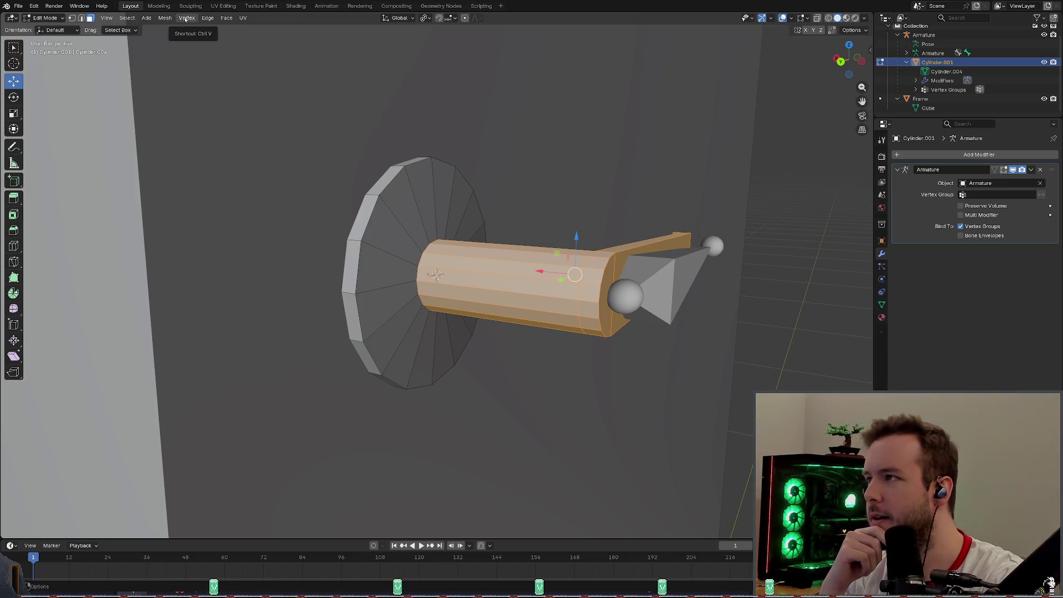
pyautogui.click(184, 19)
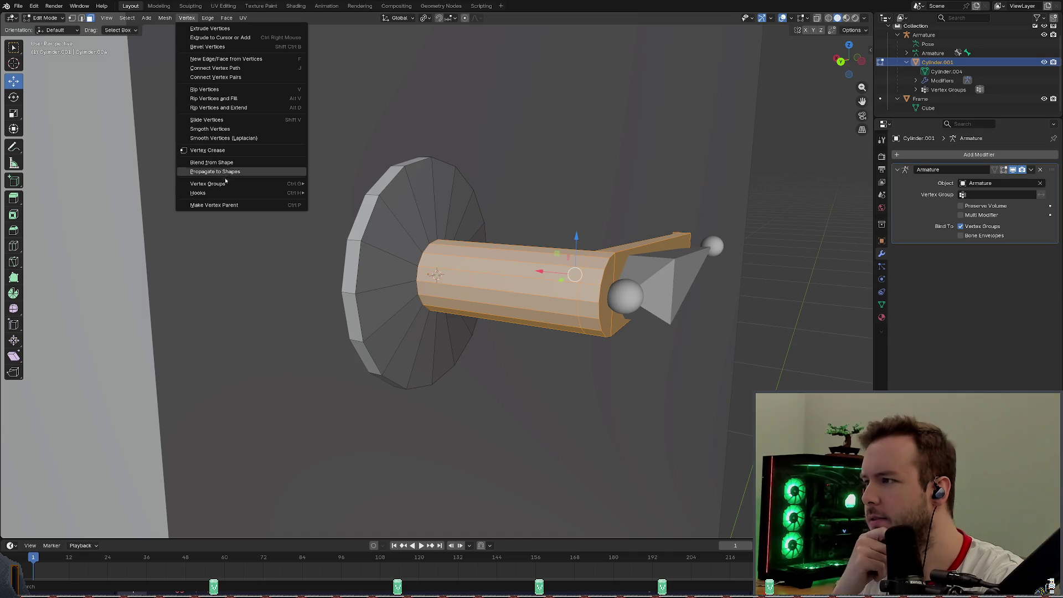
pyautogui.moveTo(207, 184)
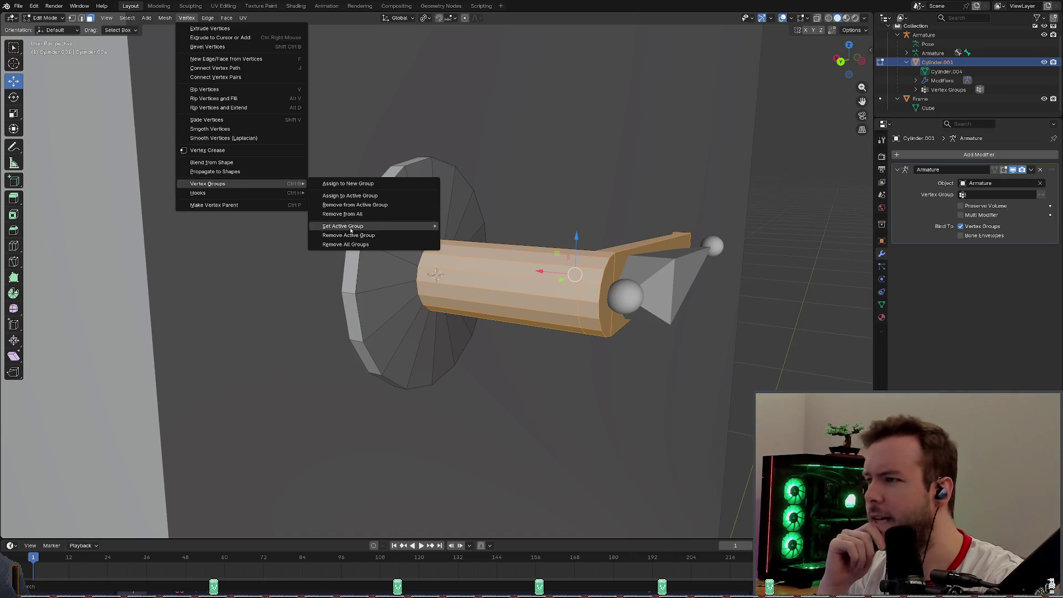
pyautogui.moveTo(342, 227)
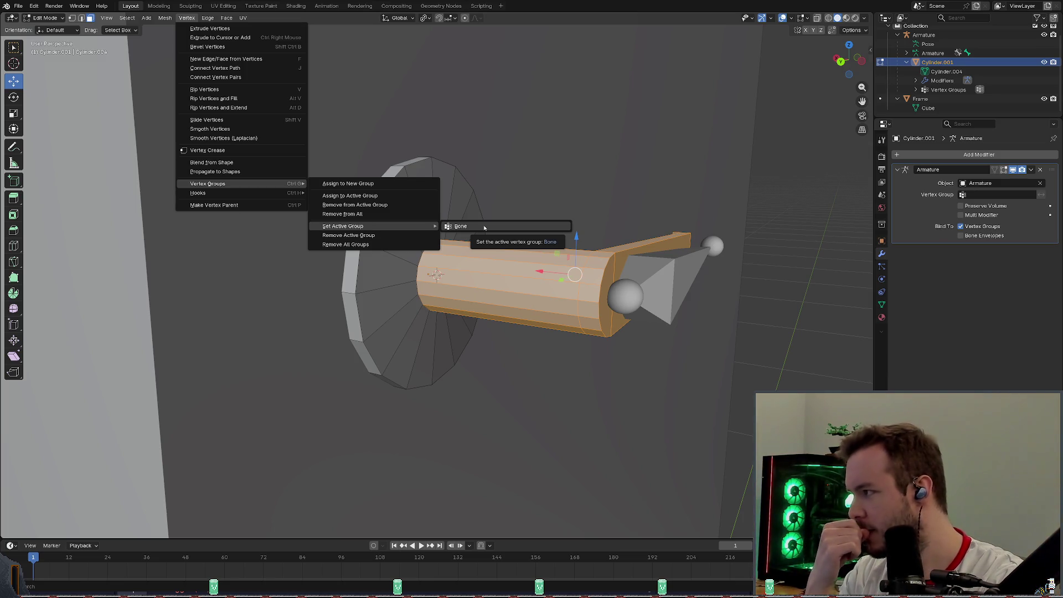
pyautogui.click(484, 226)
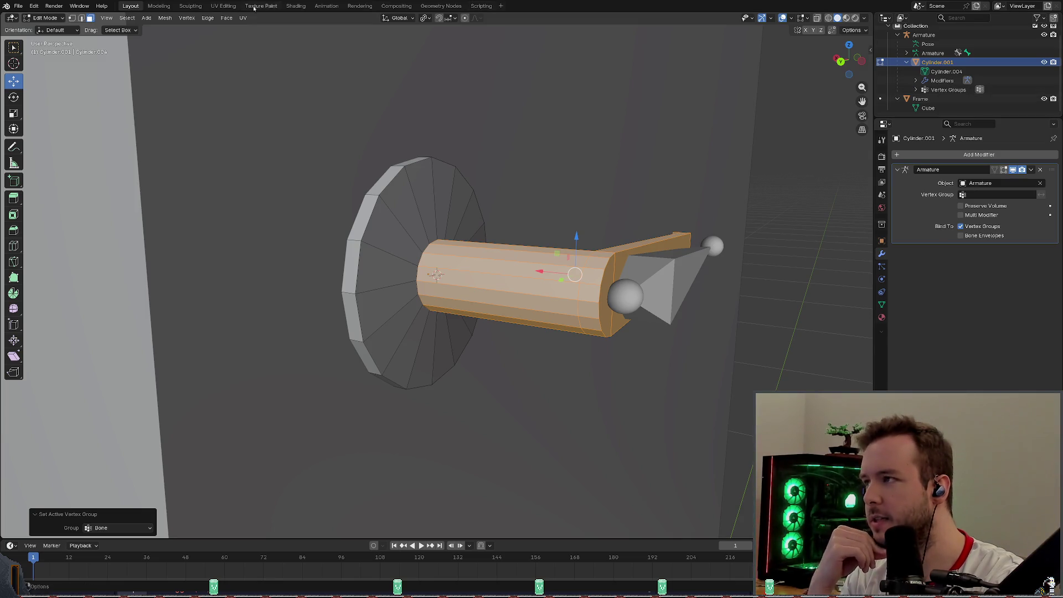
# Switch to vertex select mode and pick a single vertex on the cylinder's end face.
pyautogui.click(189, 18)
pyautogui.moveTo(46, 18)
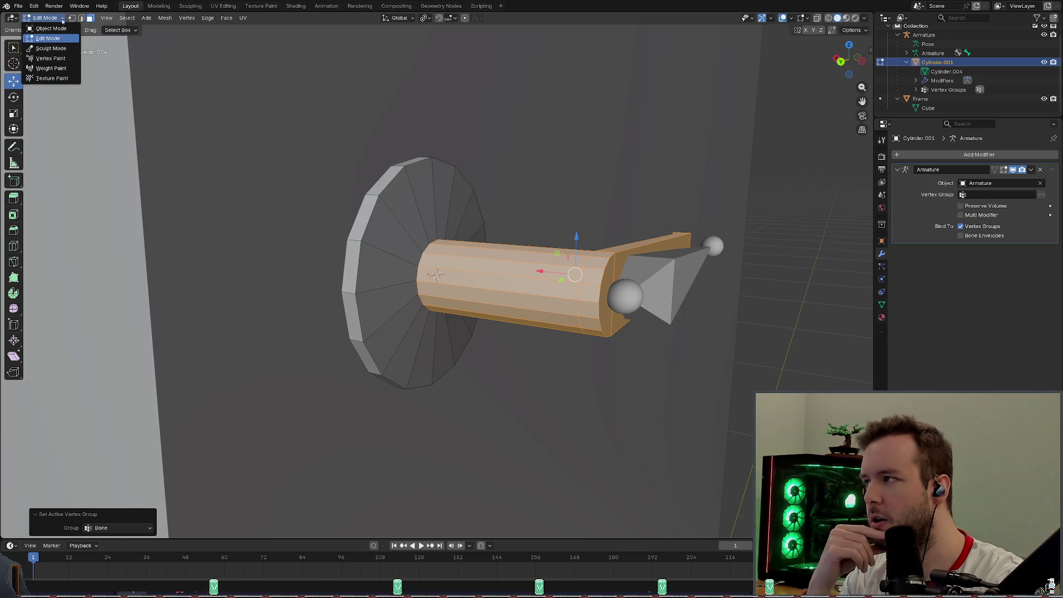
pyautogui.click(71, 20)
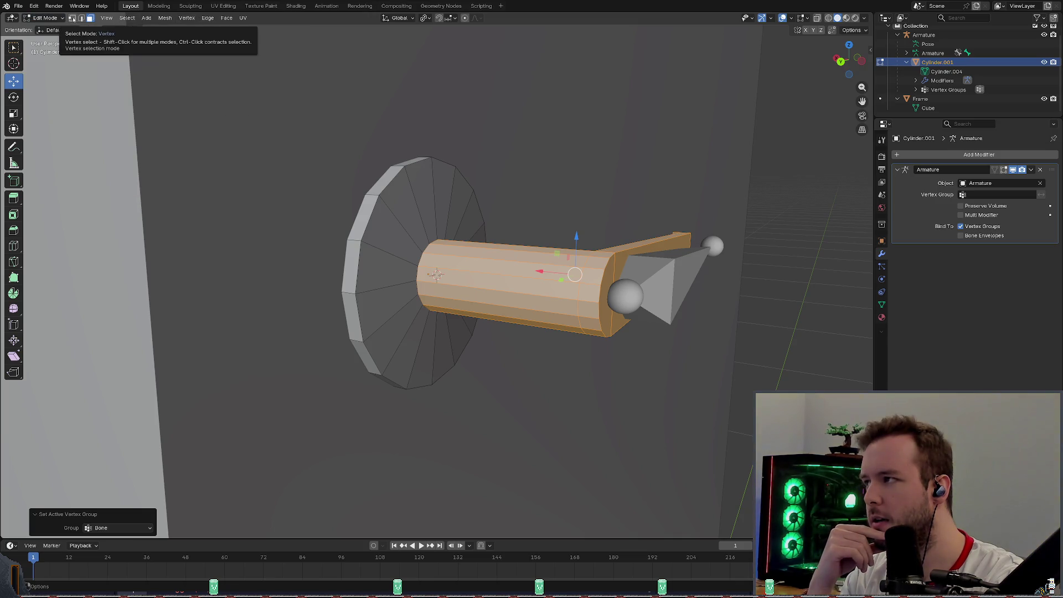
pyautogui.click(73, 19)
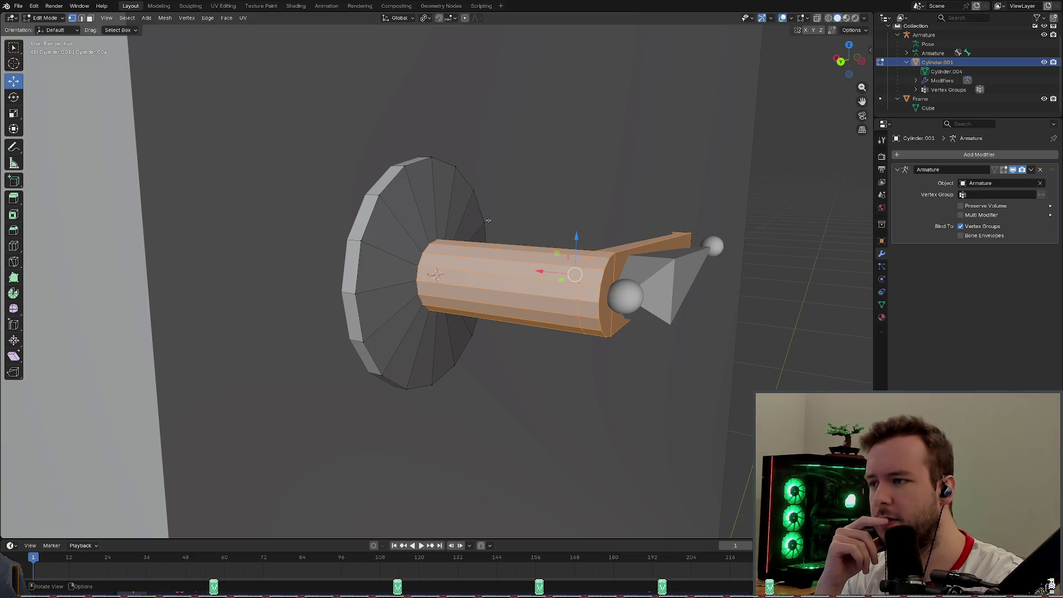
pyautogui.scroll(2, 568, 180)
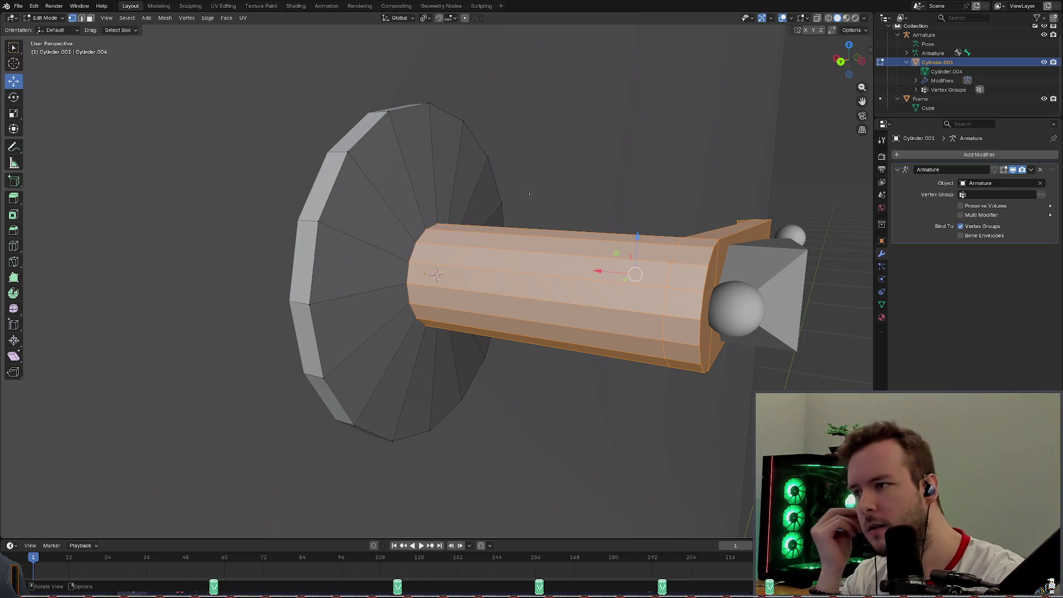
pyautogui.moveTo(553, 189)
pyautogui.mouseDown(button='middle')
pyautogui.moveTo(689, 235)
pyautogui.moveTo(622, 226)
pyautogui.mouseUp(button='middle')
pyautogui.scroll(3, 623, 225)
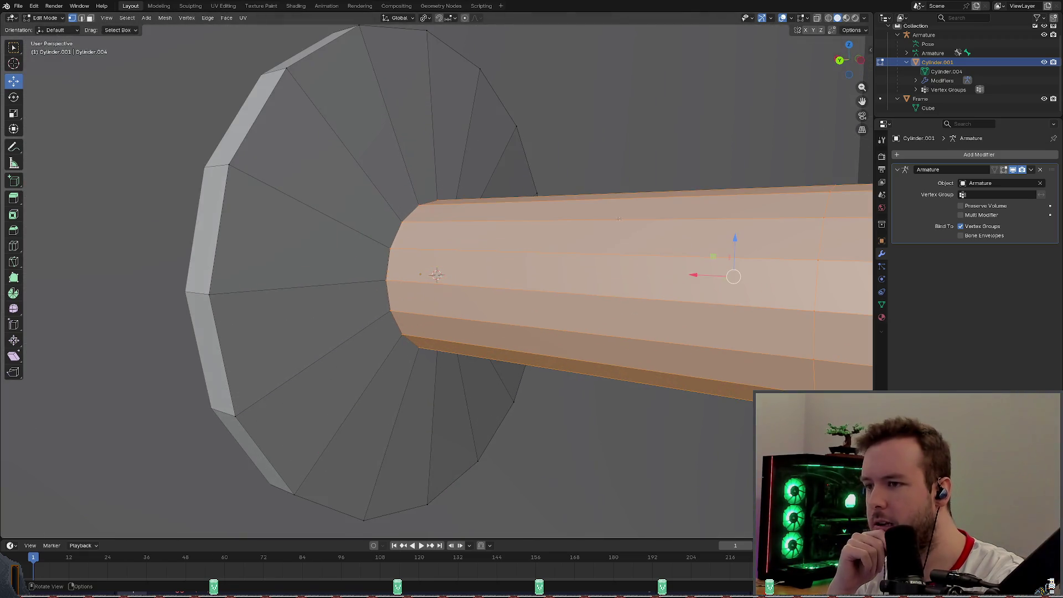
pyautogui.scroll(-3, 622, 226)
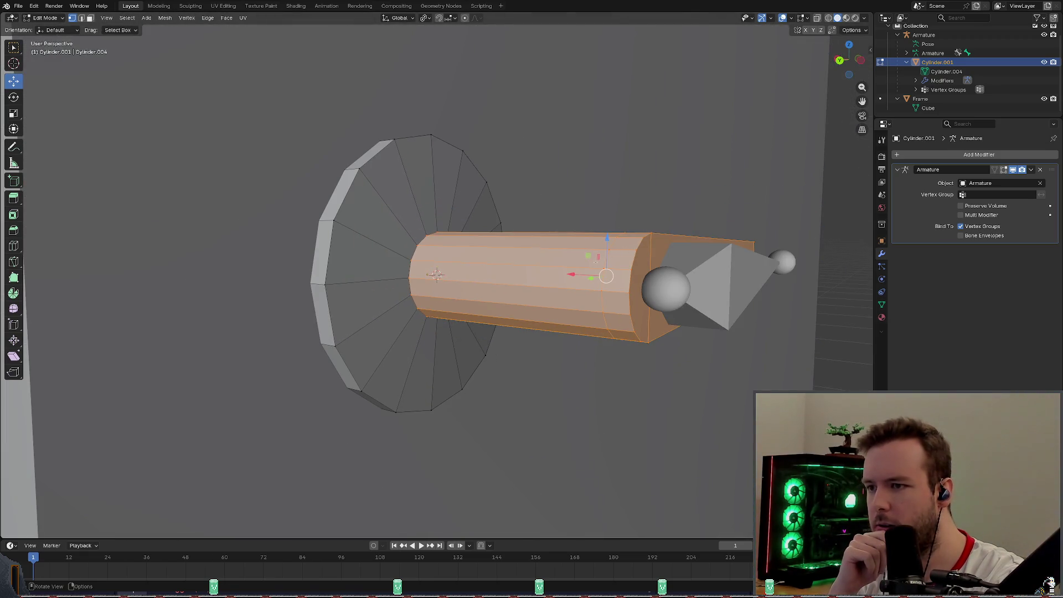
pyautogui.scroll(4, 617, 249)
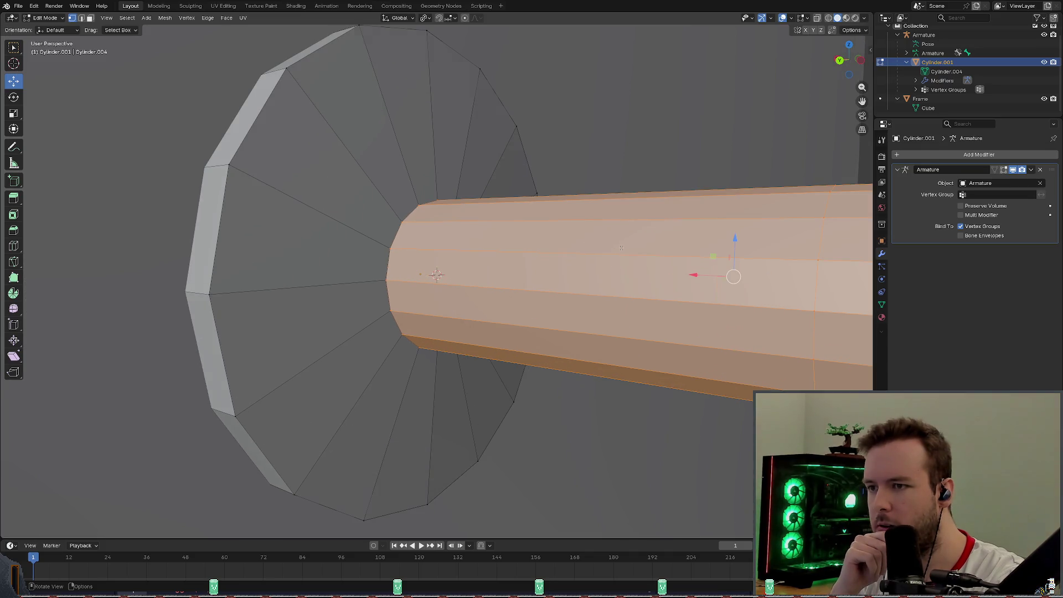
pyautogui.scroll(-3, 620, 248)
pyautogui.scroll(-3, 620, 247)
pyautogui.moveTo(581, 244)
pyautogui.mouseDown(button='middle')
pyautogui.moveTo(453, 241)
pyautogui.moveTo(424, 294)
pyautogui.mouseUp(button='middle')
pyautogui.click(426, 278)
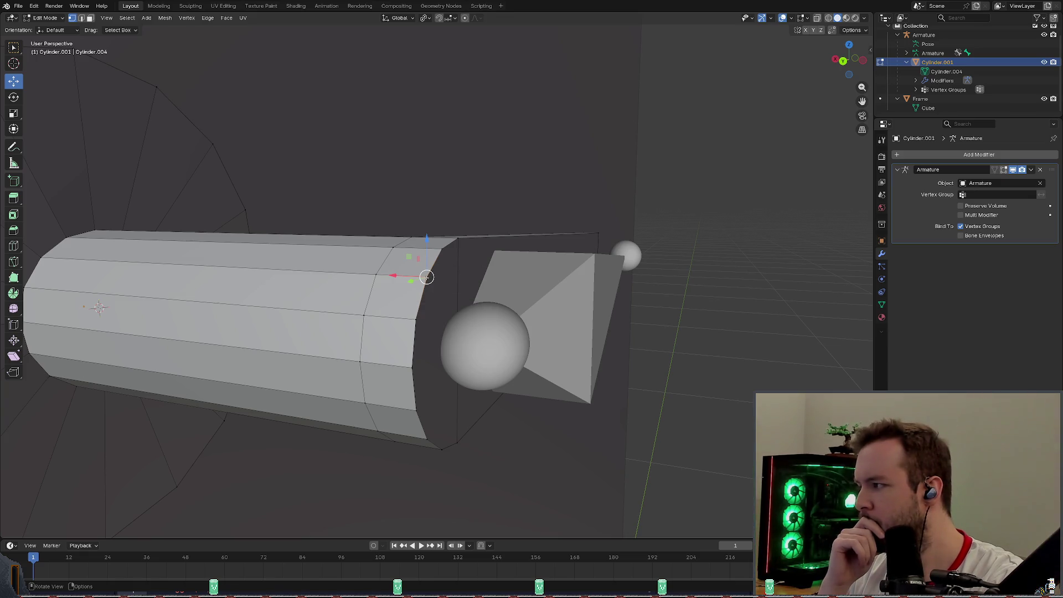
# Browse the vertex context and Options menus, then show the sidebar Item tab with the vertex's coordinates and weights.
pyautogui.rightClick(426, 278)
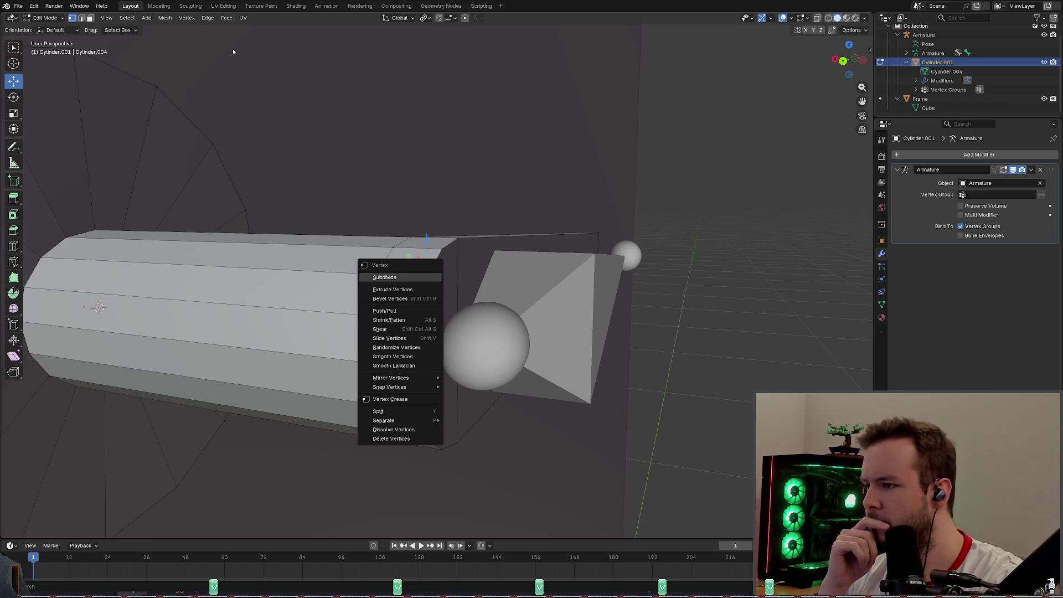
pyautogui.click(188, 19)
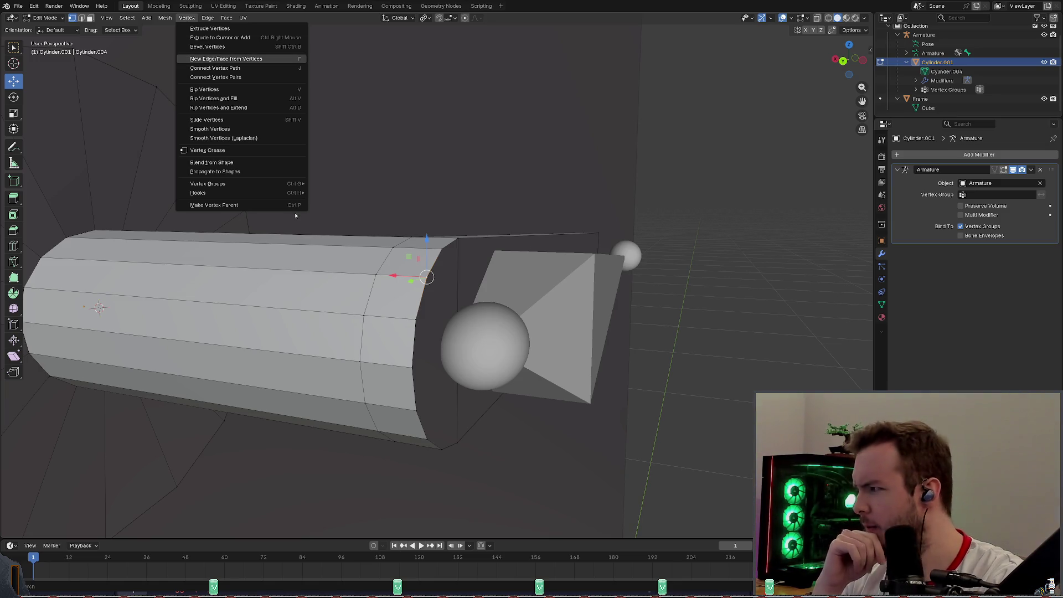
pyautogui.press('Escape')
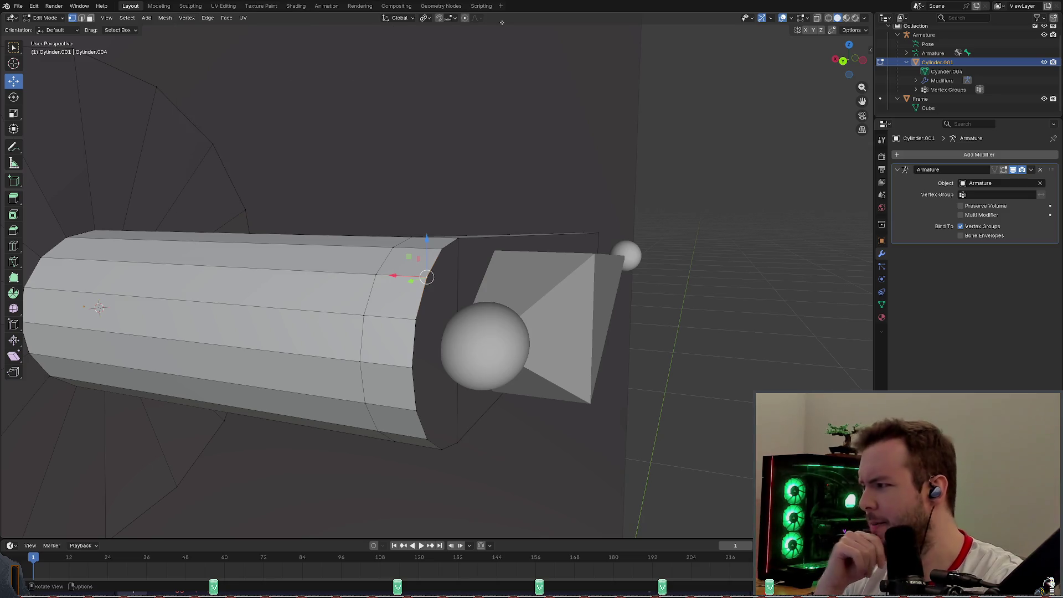
pyautogui.click(853, 30)
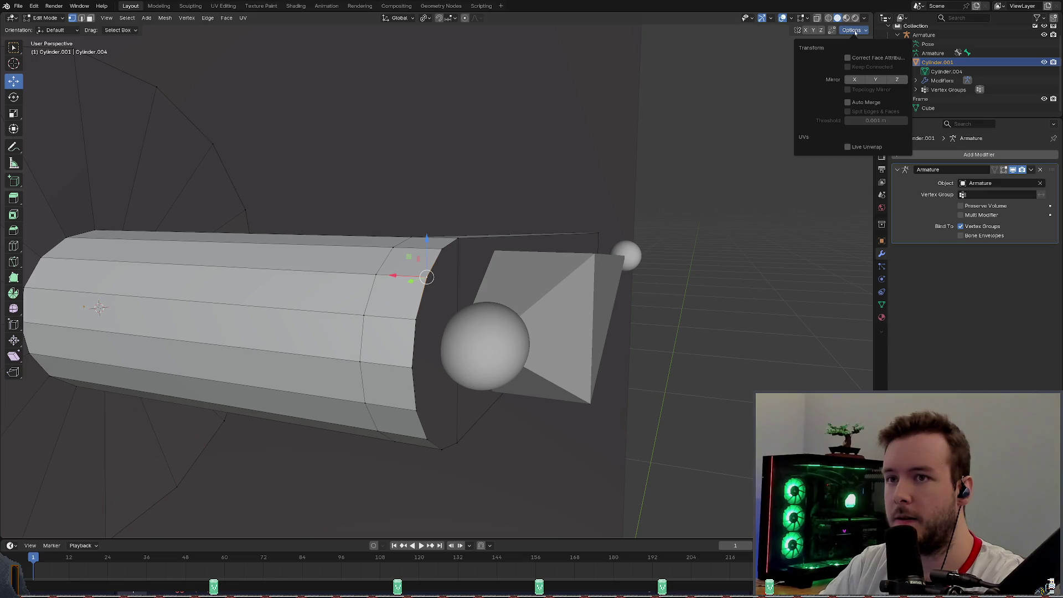
pyautogui.click(802, 31)
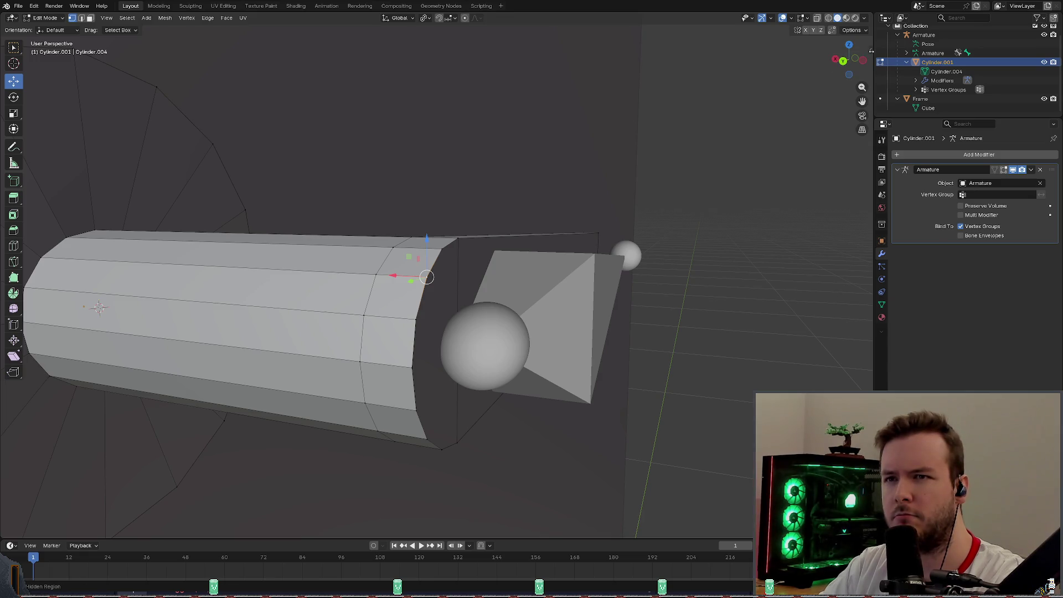
pyautogui.click(871, 52)
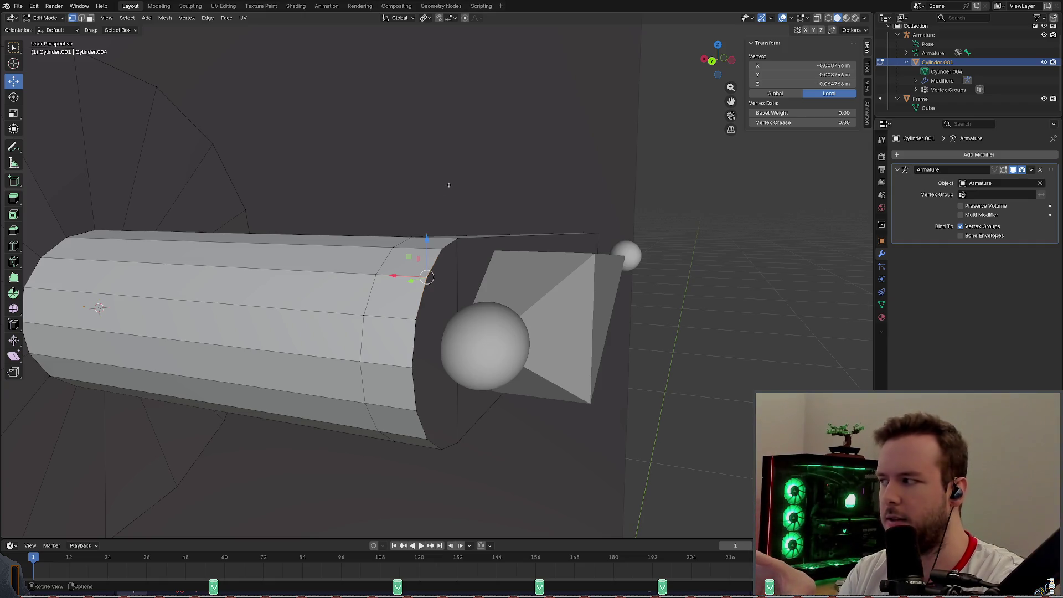
pyautogui.scroll(-2, 449, 183)
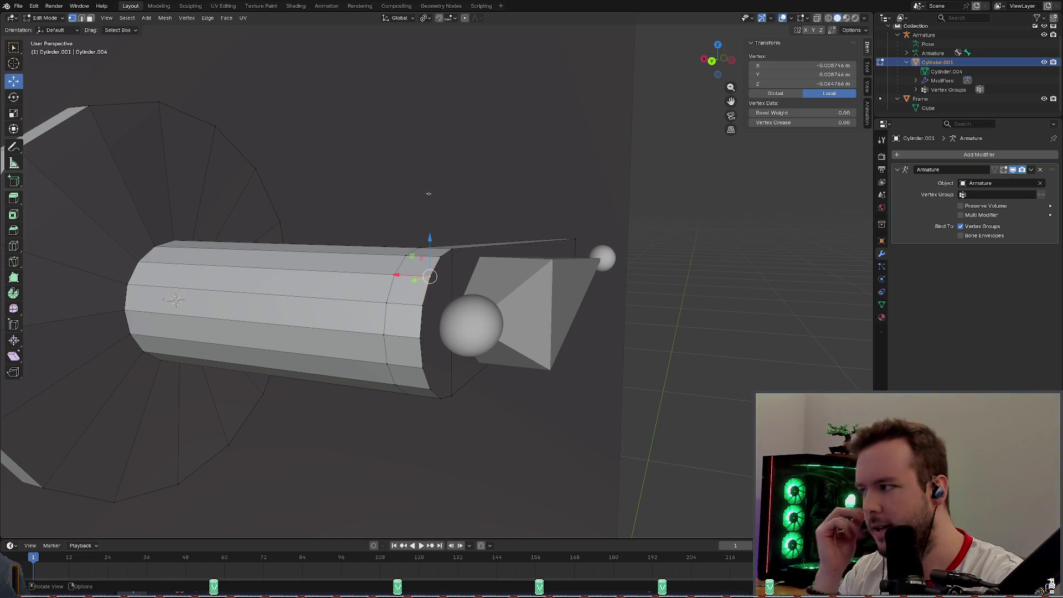
# Expand Vertex Groups under Cylinder.001 in the Outliner and pick the Bone group.
pyautogui.moveTo(425, 195); pyautogui.dragTo(441, 225, button='middle')
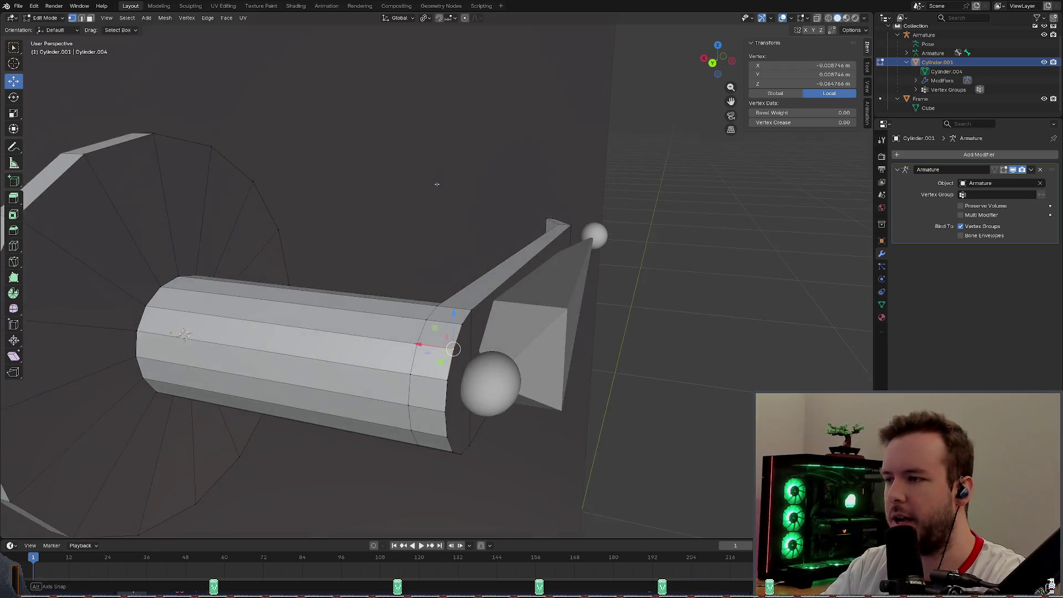
pyautogui.click(915, 90)
pyautogui.click(947, 99)
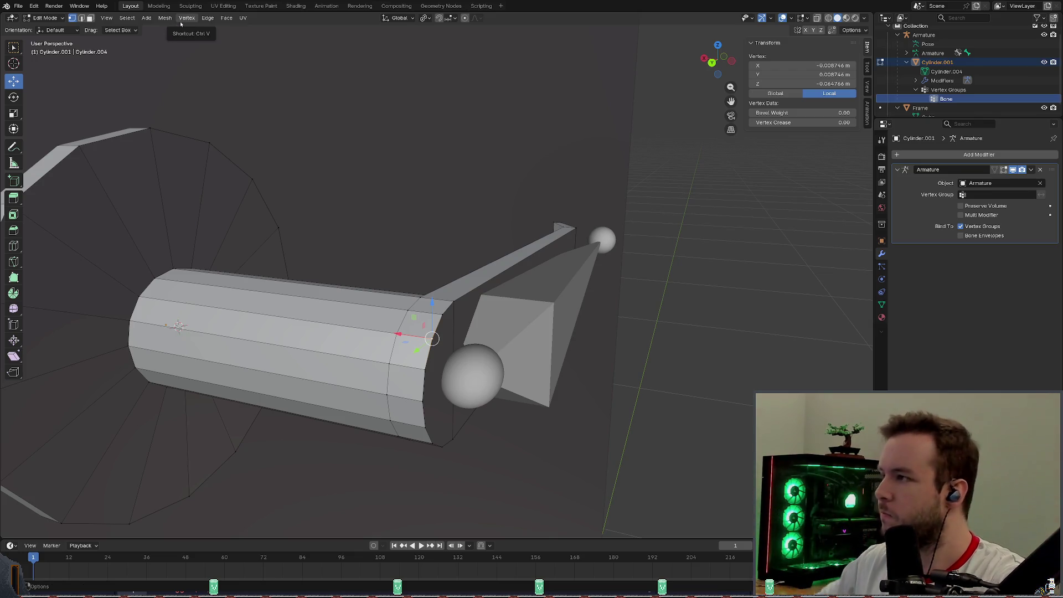
# Run Select > Select Similar > Vertex Groups on the chosen vertex.
pyautogui.click(128, 19)
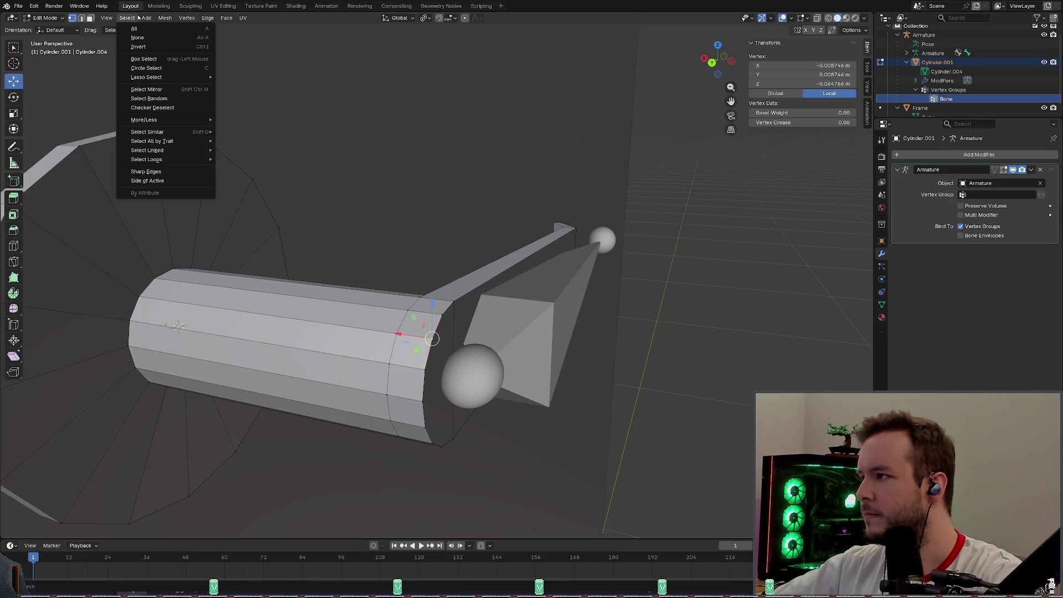
pyautogui.click(127, 17)
pyautogui.click(127, 18)
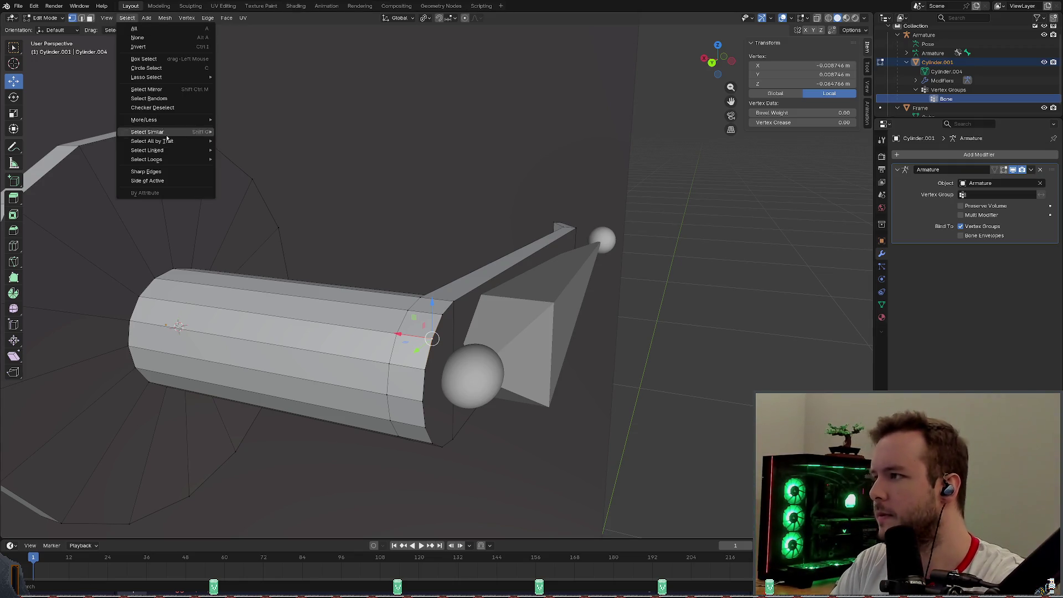
pyautogui.moveTo(148, 132)
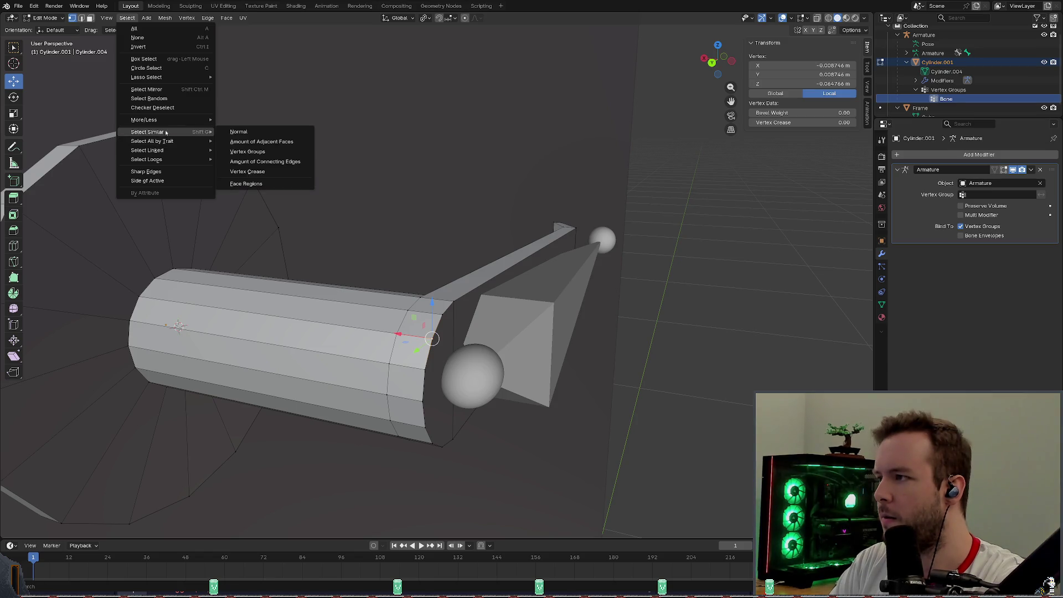
pyautogui.click(248, 151)
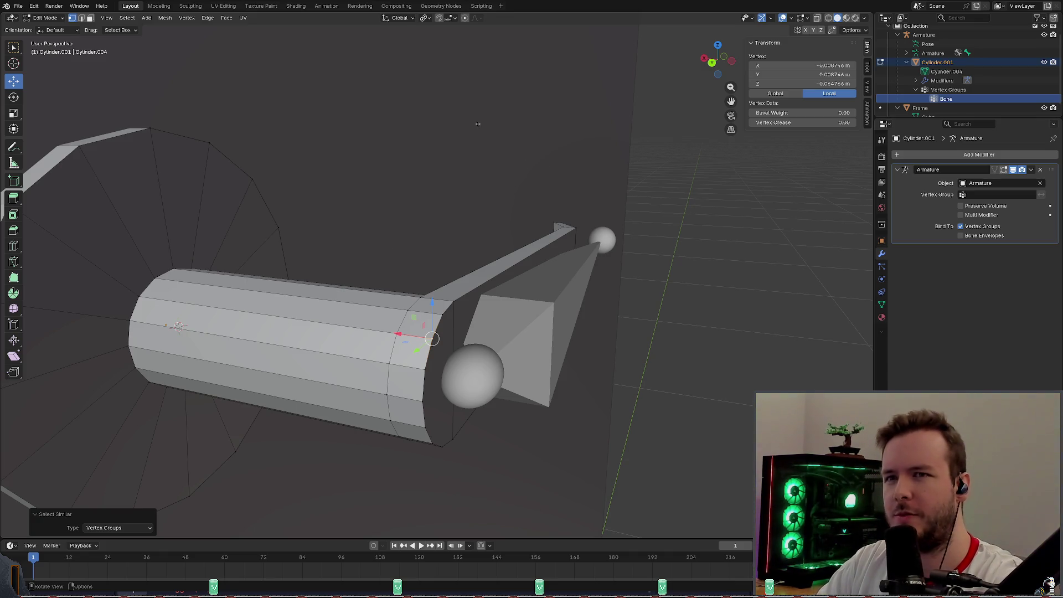
# Reselect Cylinder.001, repeat Select Similar by vertex group, then switch Properties to the View Layer tab.
pyautogui.click(939, 62)
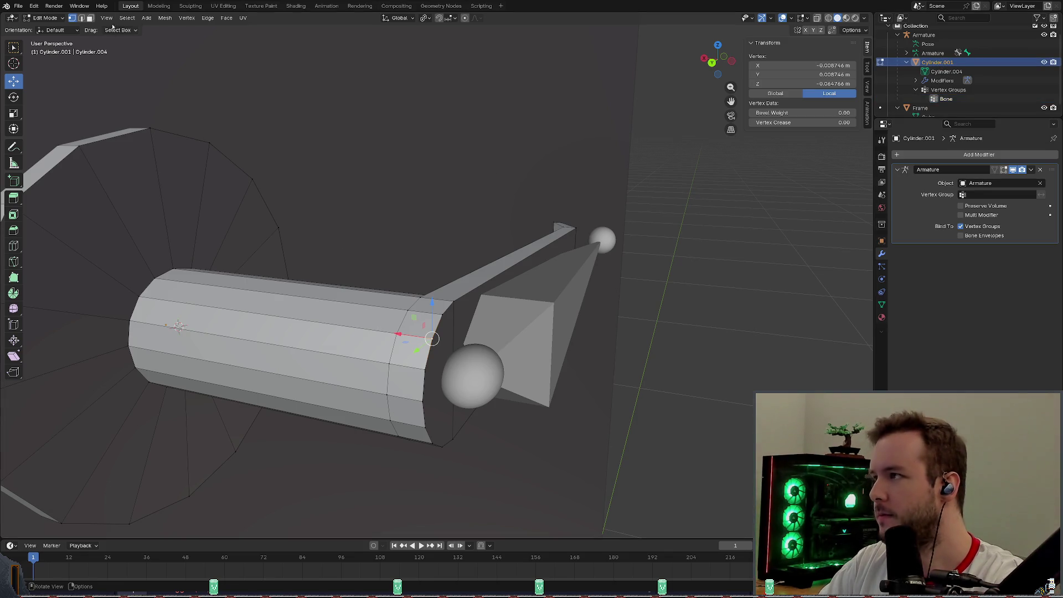
pyautogui.click(127, 17)
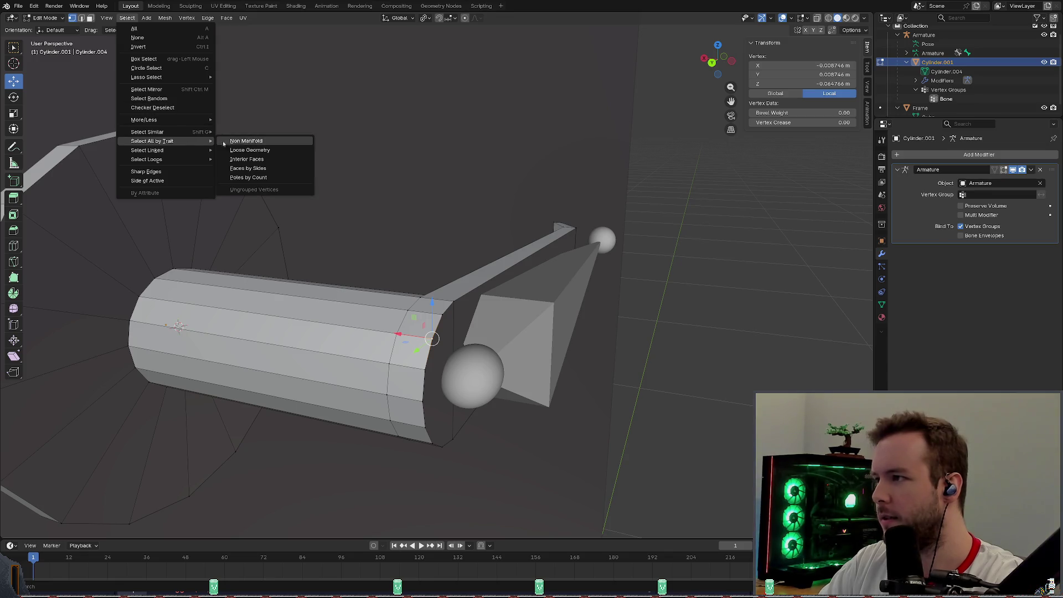
pyautogui.moveTo(154, 132)
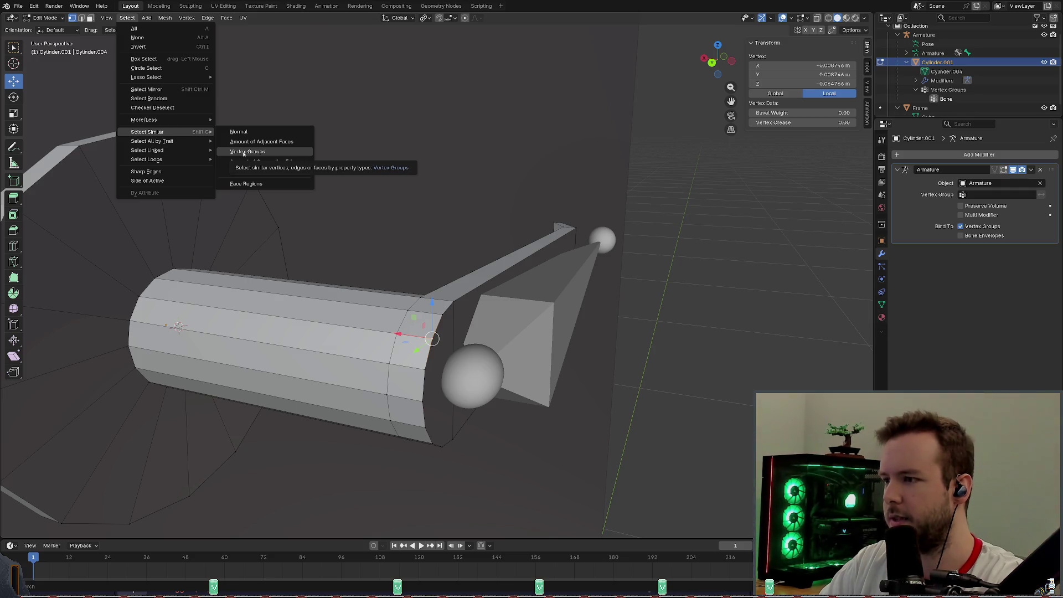
pyautogui.click(244, 152)
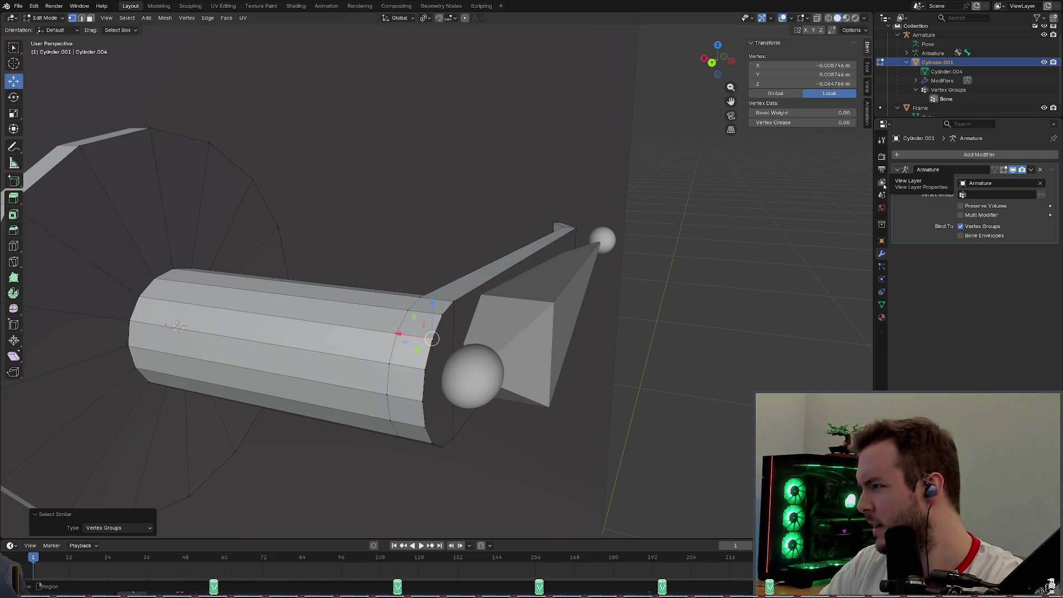
pyautogui.click(882, 181)
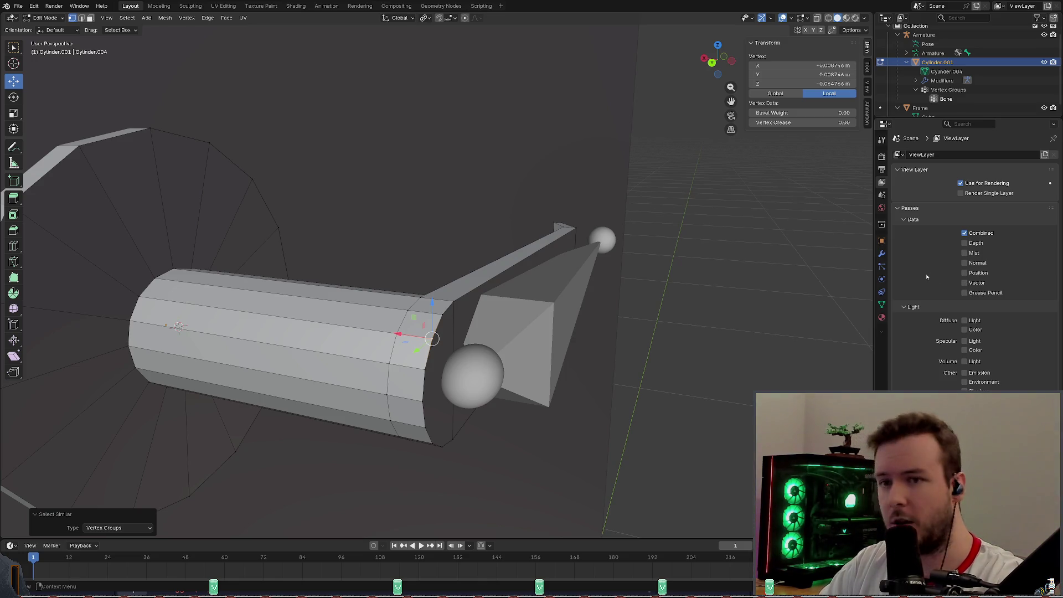
# Show the Object Data properties listing the Bone vertex group.
pyautogui.click(882, 304)
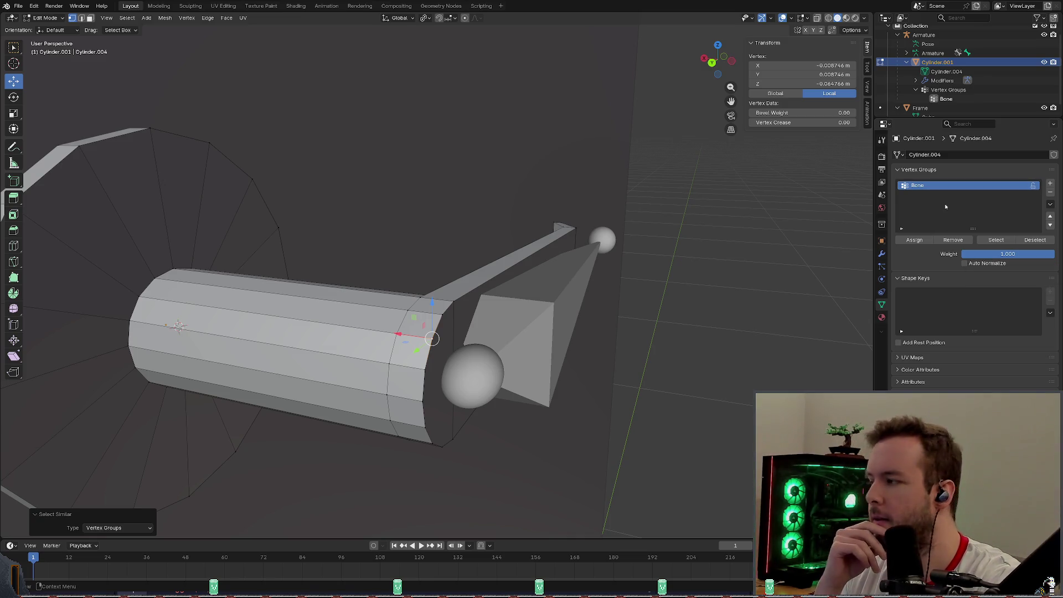
pyautogui.scroll(-3, 811, 221)
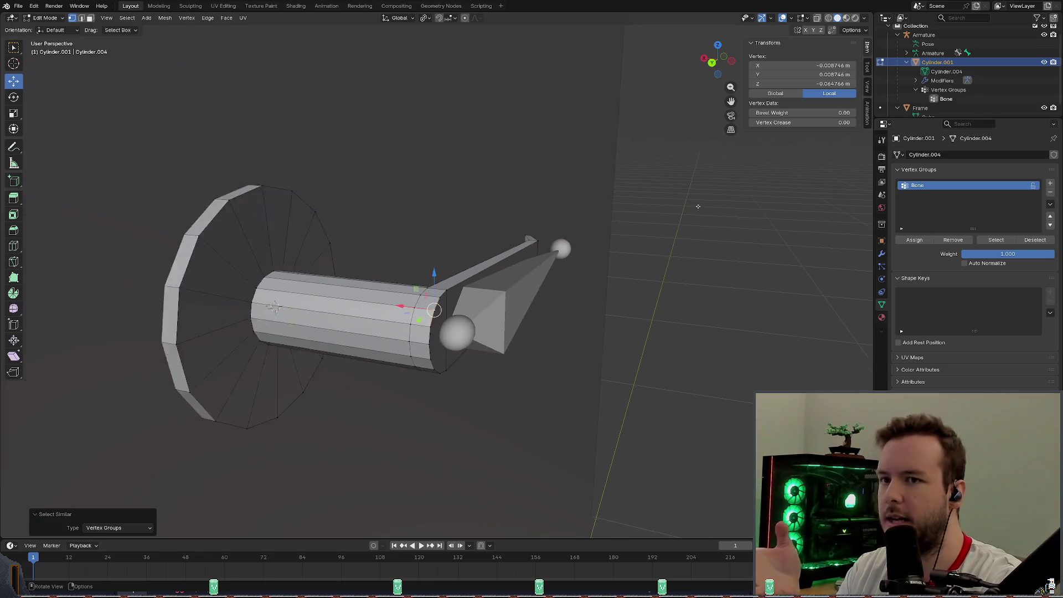
# Inspect the handle from several angles, then save the blend file with Ctrl+S.
pyautogui.moveTo(812, 221); pyautogui.dragTo(695, 204, button='middle')
pyautogui.scroll(-2, 696, 205)
pyautogui.scroll(5, 631, 204)
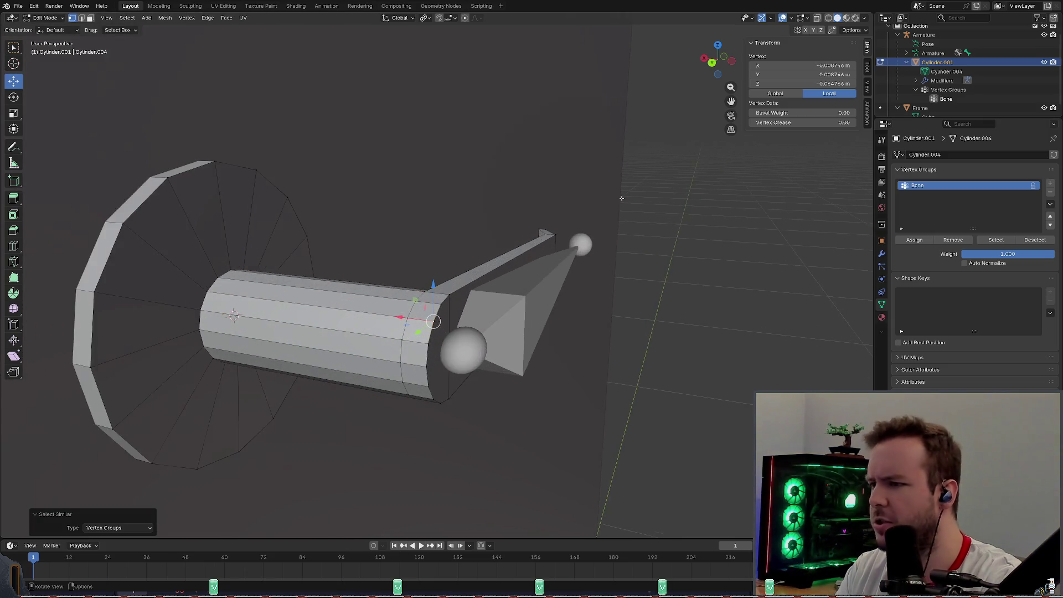
pyautogui.scroll(-2, 590, 204)
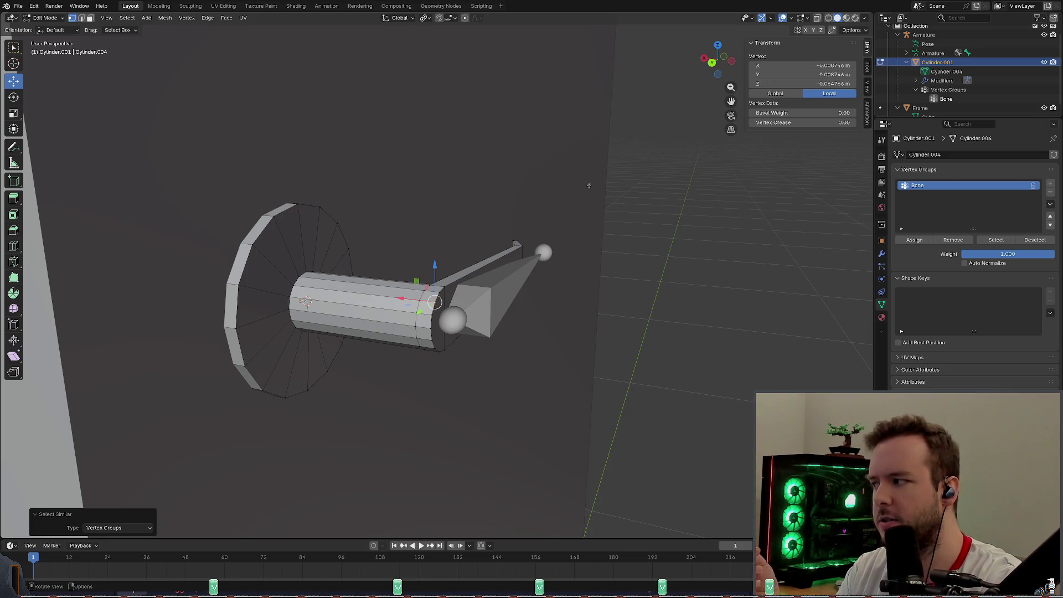
pyautogui.moveTo(589, 186)
pyautogui.mouseDown(button='middle')
pyautogui.moveTo(566, 176)
pyautogui.moveTo(522, 190)
pyautogui.moveTo(514, 178)
pyautogui.mouseUp(button='middle')
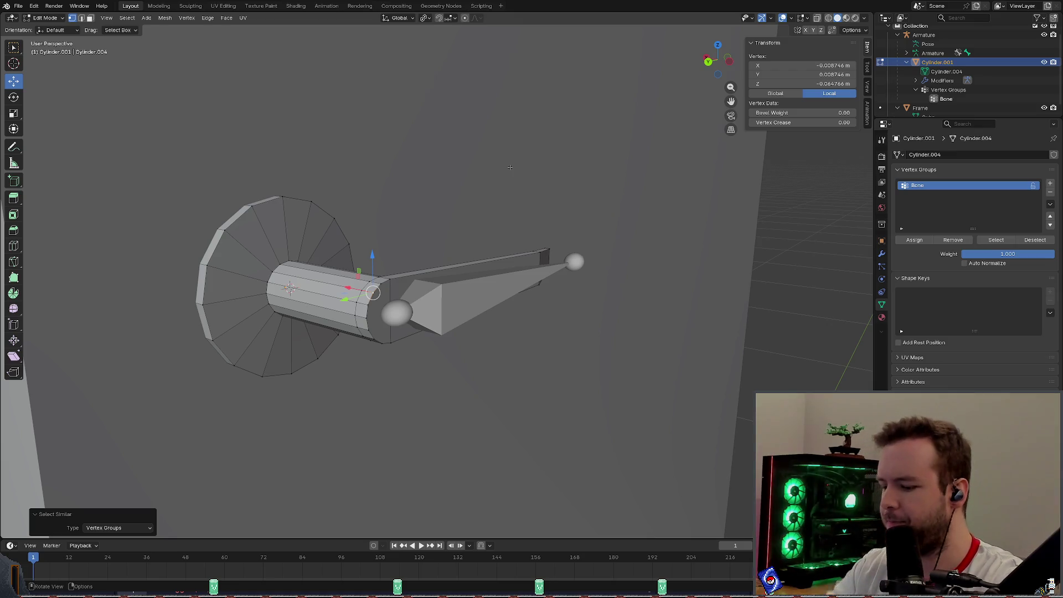
pyautogui.scroll(6, 492, 170)
pyautogui.scroll(-7, 493, 183)
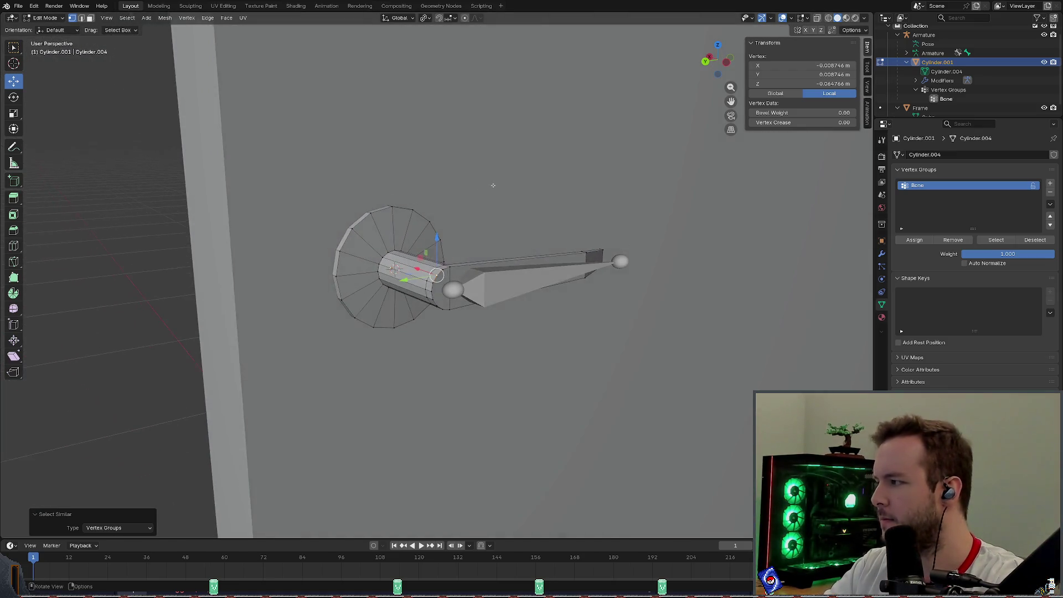
pyautogui.scroll(4, 496, 196)
pyautogui.moveTo(496, 197); pyautogui.dragTo(533, 180, button='middle')
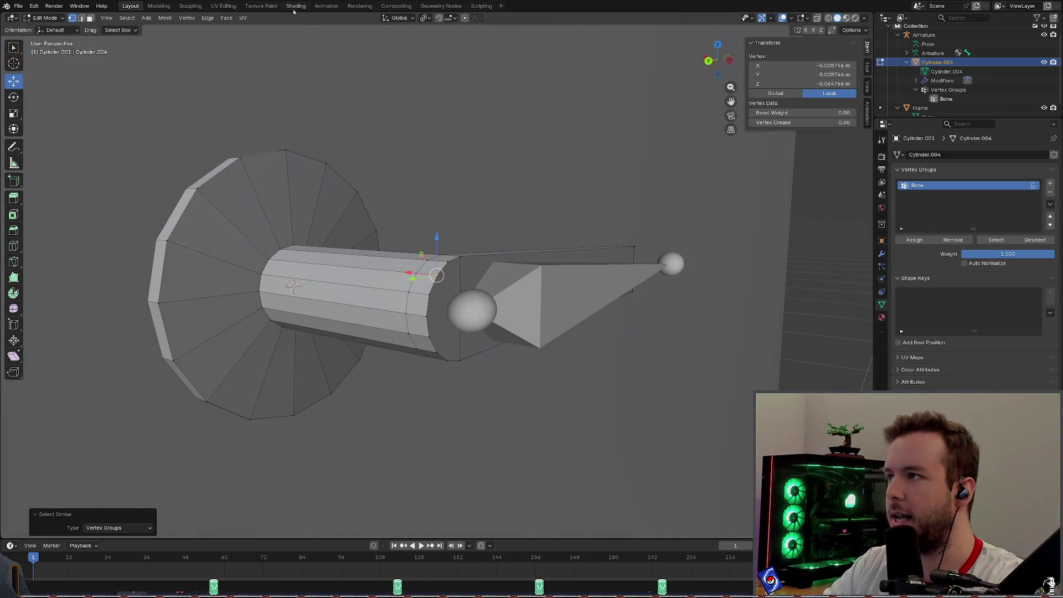
pyautogui.hotkey('ctrl', 's')
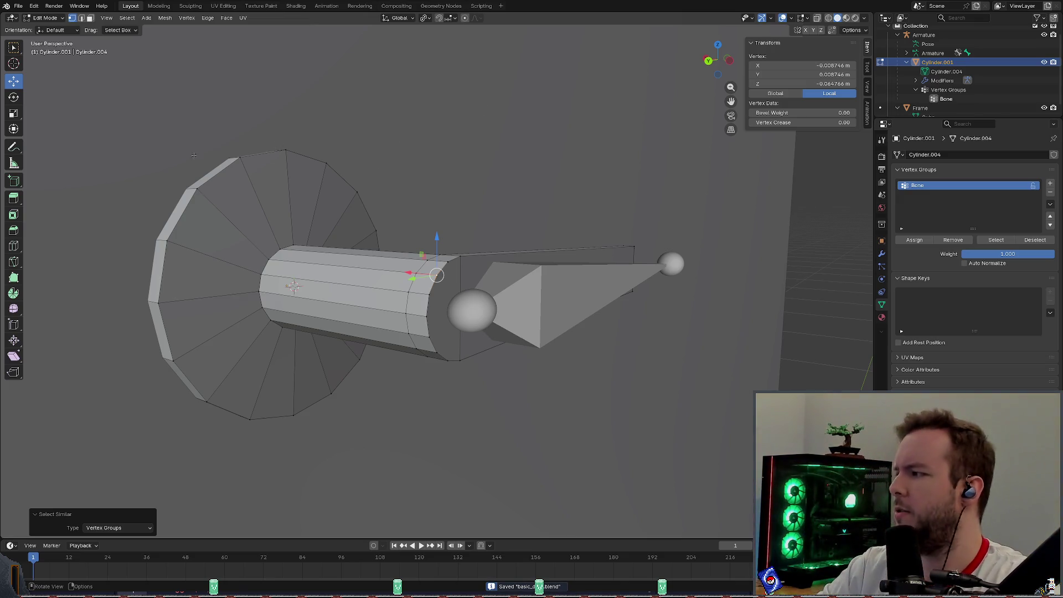
pyautogui.click(37, 18)
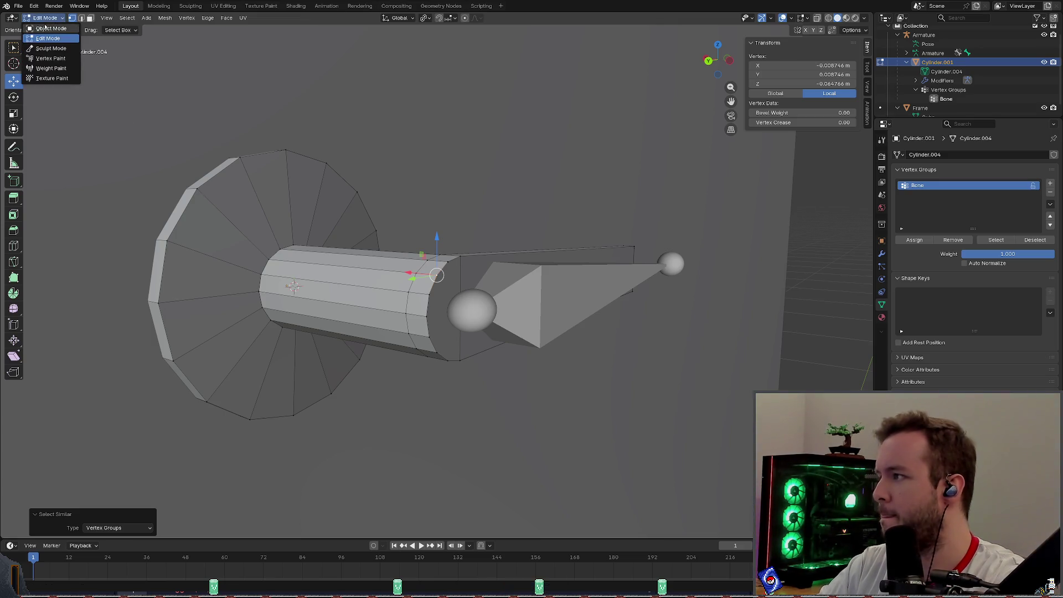
# Select the Armature, browse and dismiss its context and Object menus without changes.
pyautogui.click(474, 309)
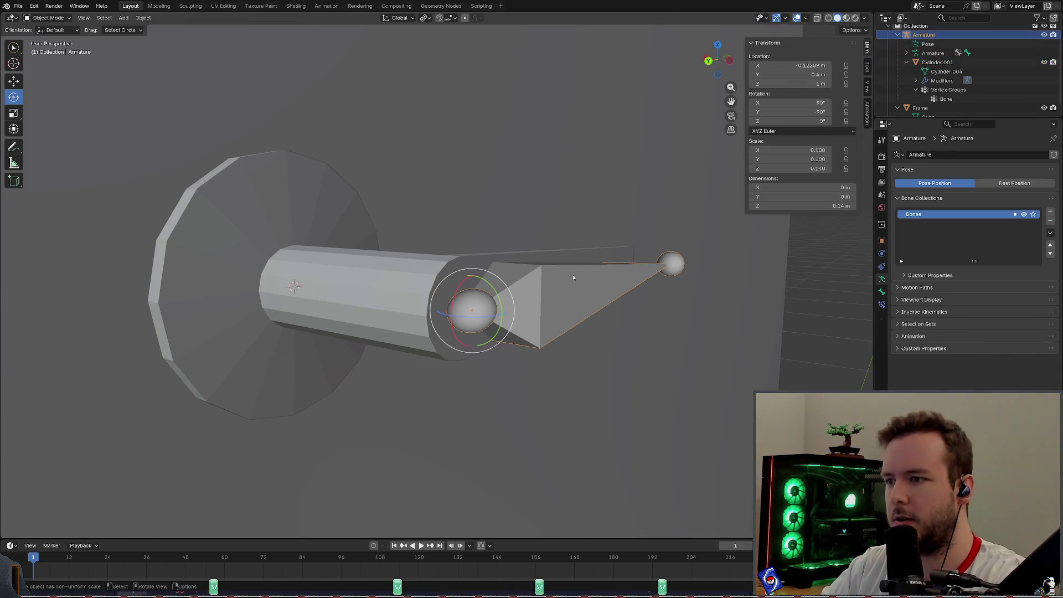
pyautogui.rightClick(473, 283)
pyautogui.press('Escape')
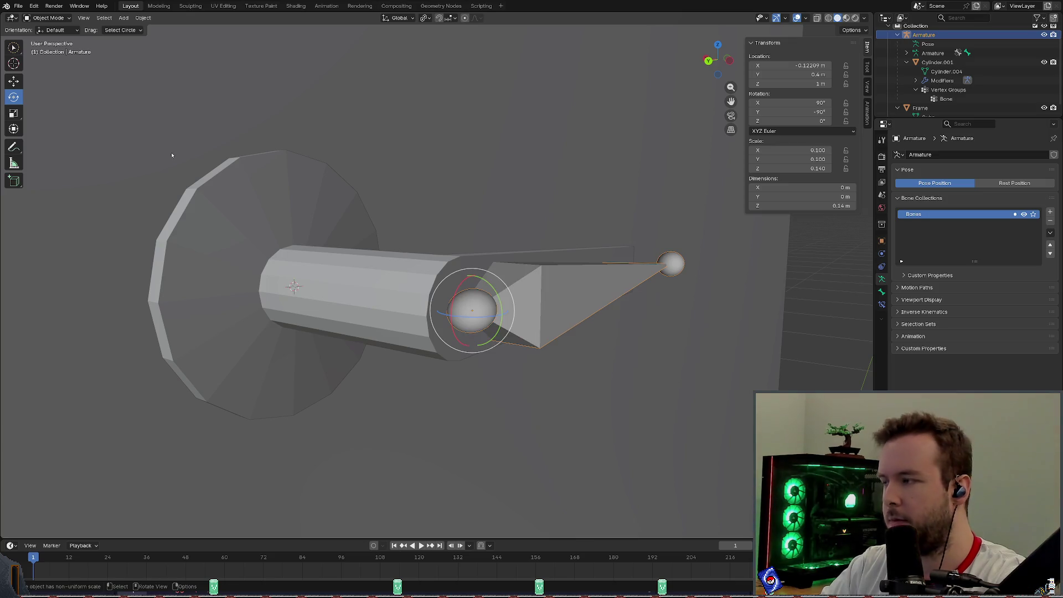
pyautogui.scroll(-3, 718, 269)
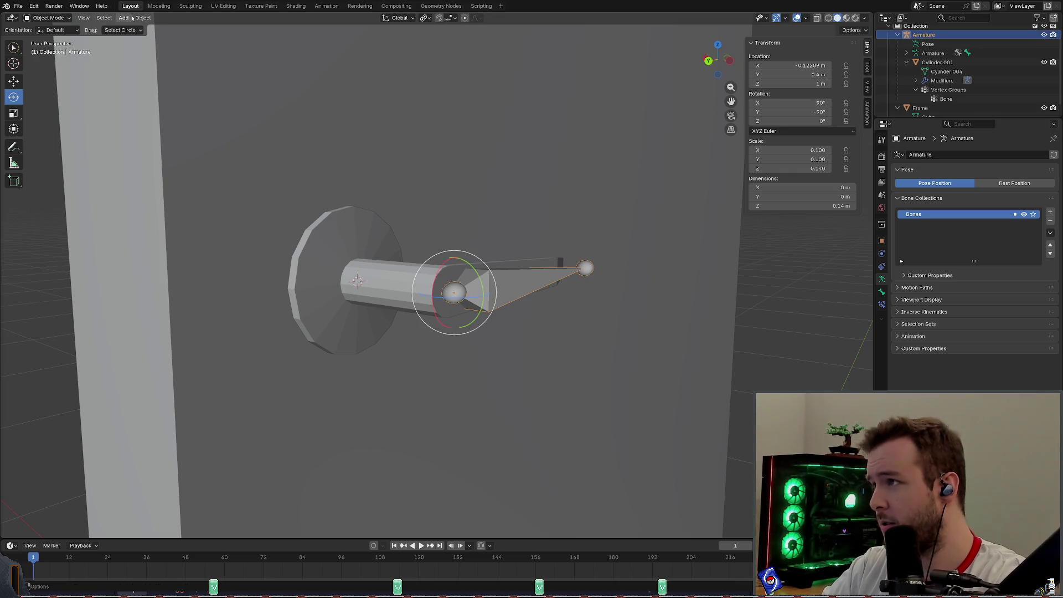
pyautogui.click(106, 18)
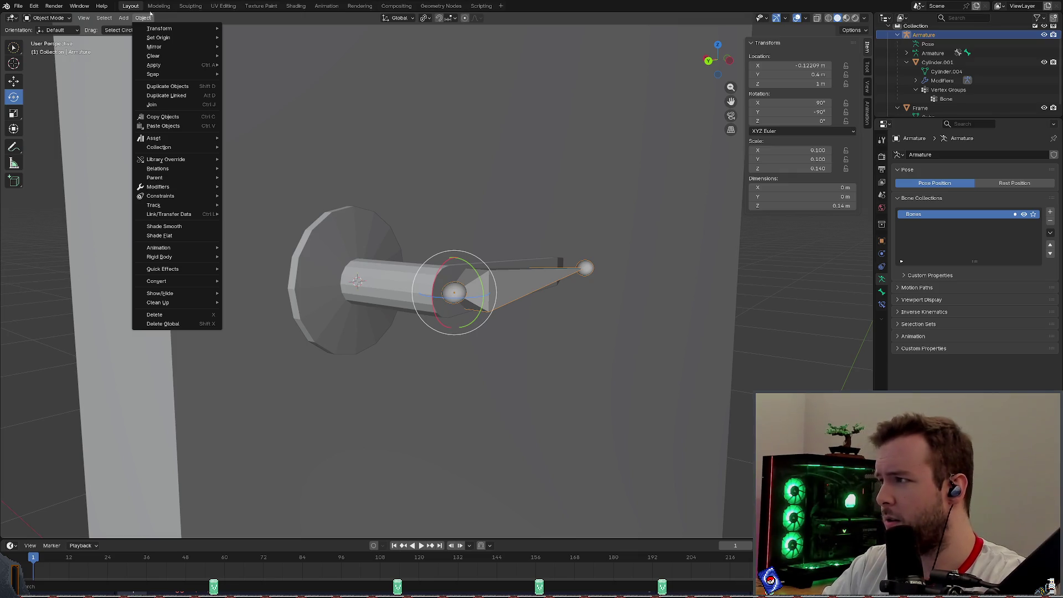
pyautogui.press('Escape')
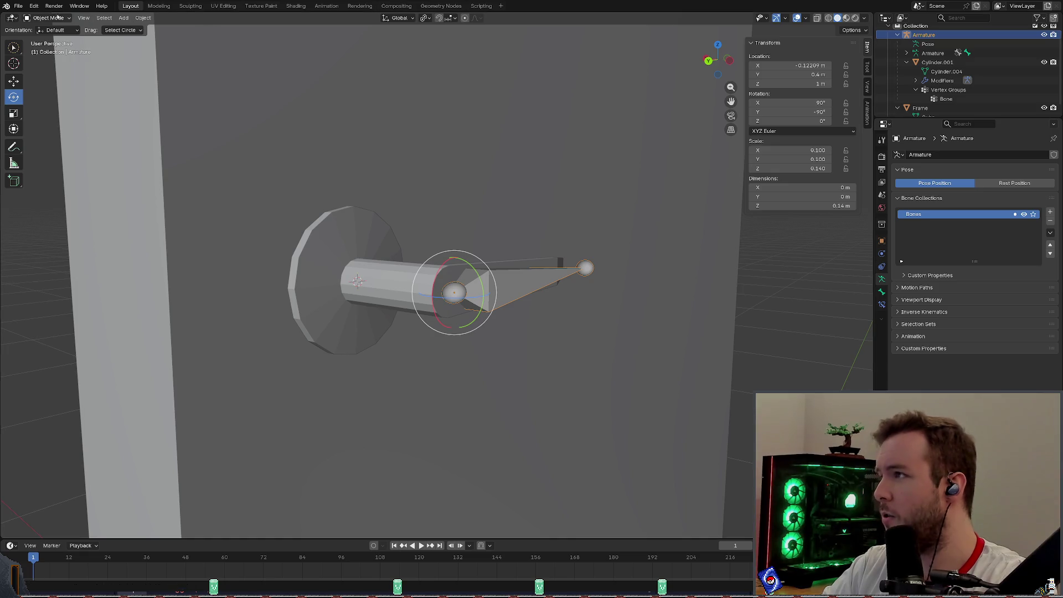
pyautogui.click(49, 18)
# Switch the Armature into Pose Mode and activate the Rotate tool.
pyautogui.click(50, 48)
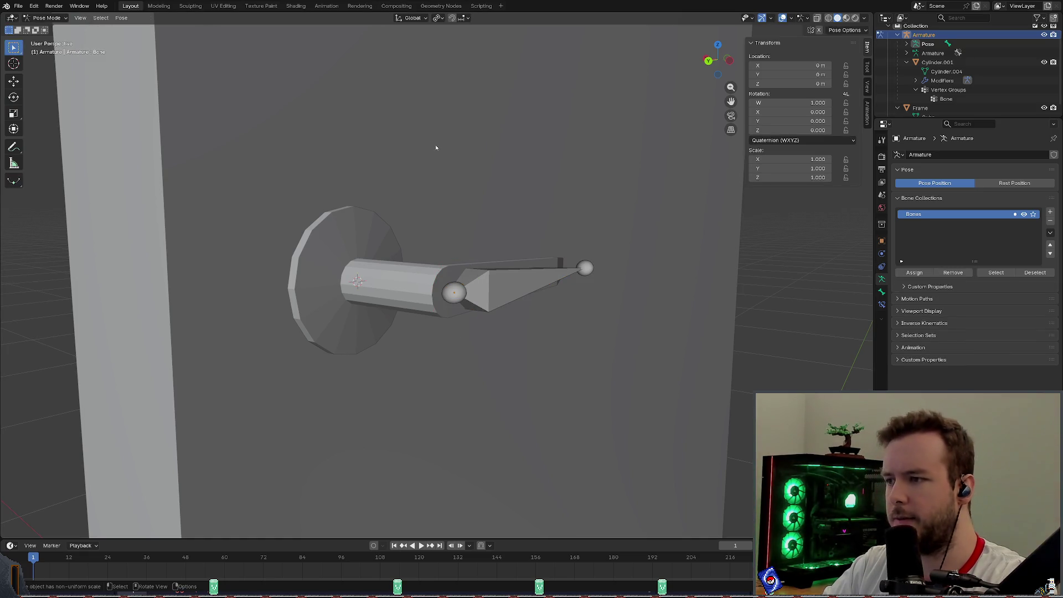
pyautogui.scroll(2, 498, 208)
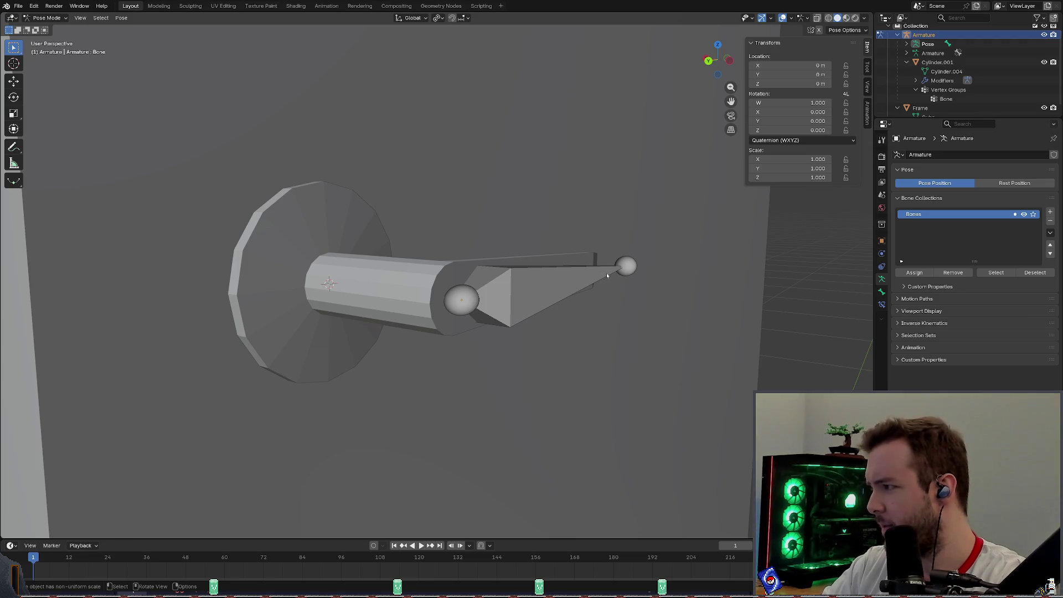
pyautogui.moveTo(609, 275); pyautogui.dragTo(621, 277, button='middle')
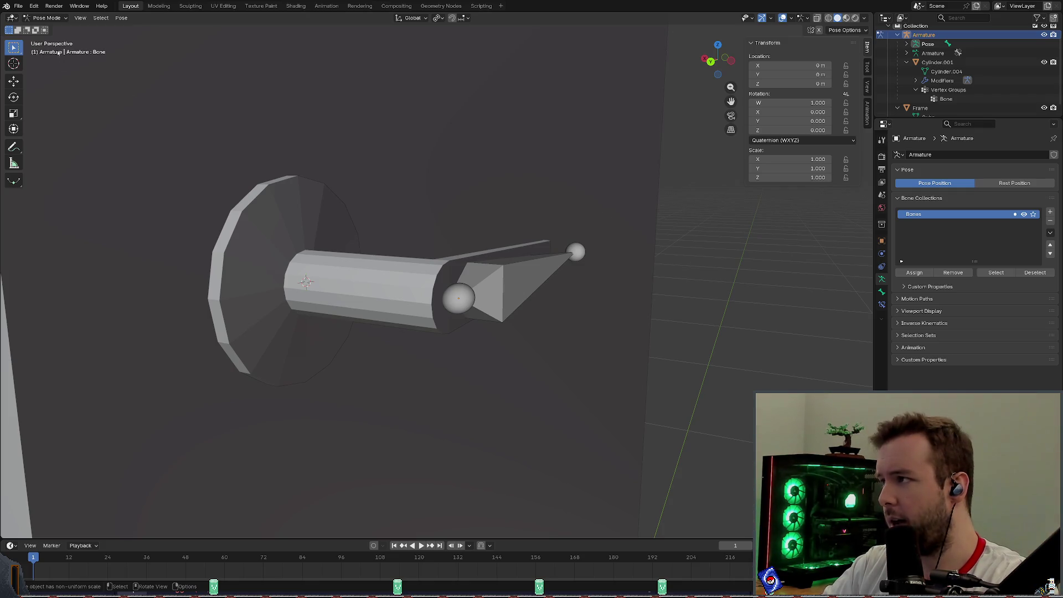
pyautogui.moveTo(528, 201); pyautogui.dragTo(486, 180, button='middle')
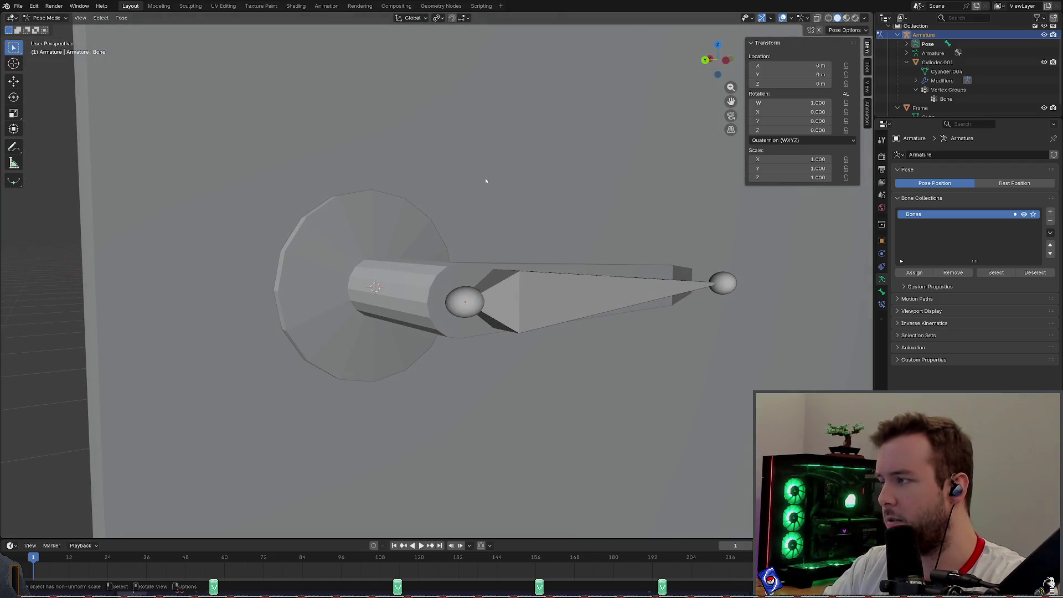
pyautogui.click(21, 99)
pyautogui.scroll(-2, 561, 234)
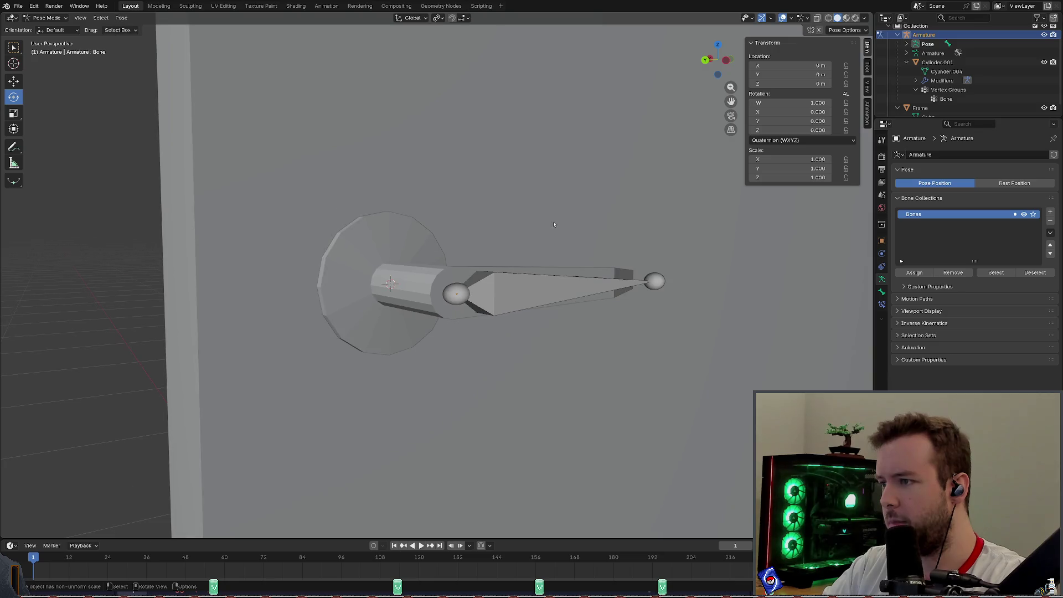
pyautogui.scroll(-1, 589, 212)
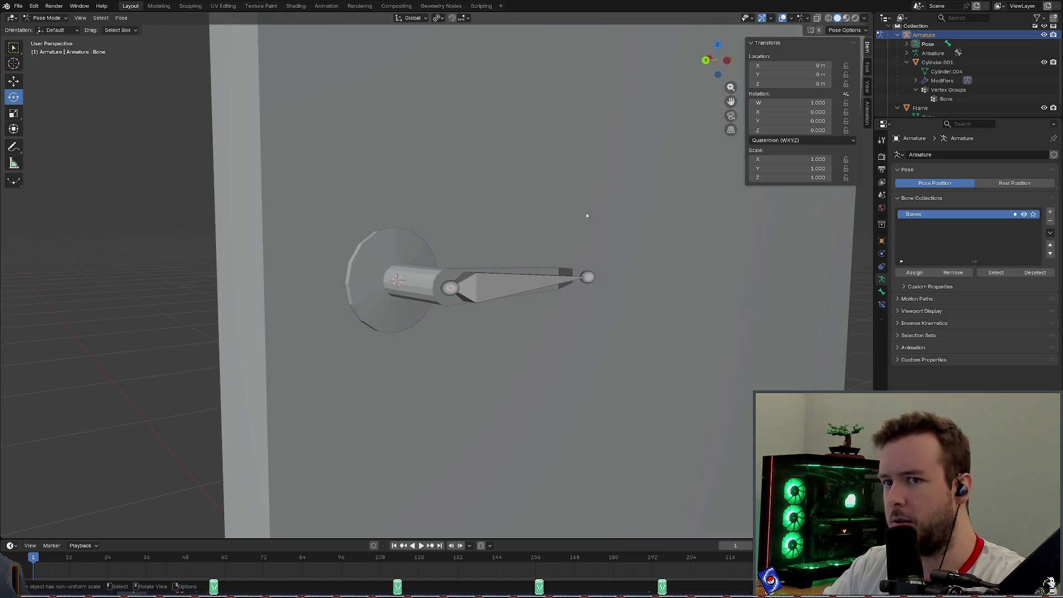
pyautogui.scroll(-1, 532, 213)
# Select the armature's bone and start a free rotation with R.
pyautogui.moveTo(512, 207); pyautogui.dragTo(514, 209, button='middle')
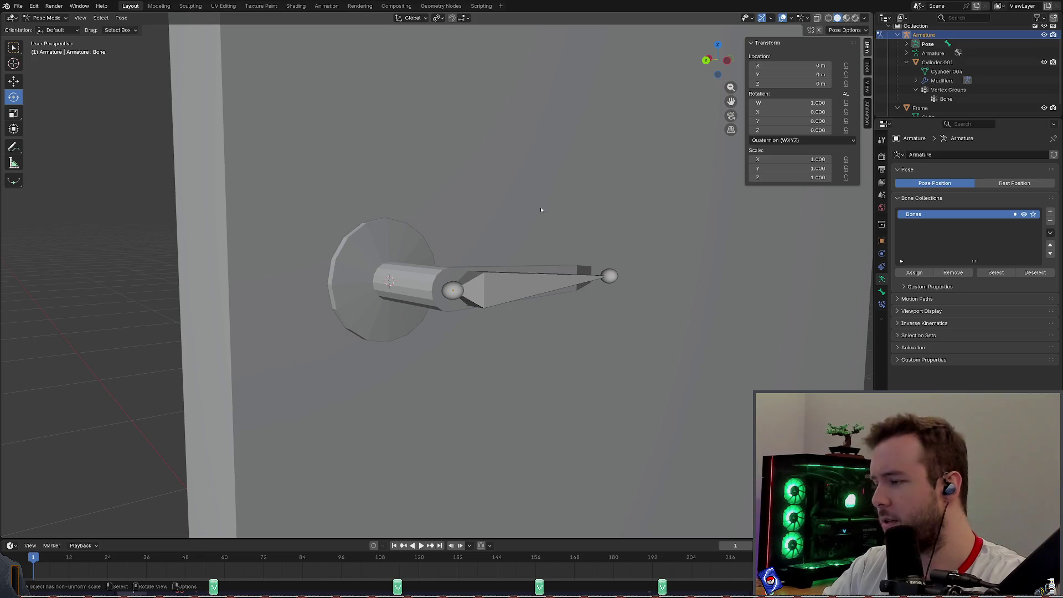
pyautogui.click(510, 288)
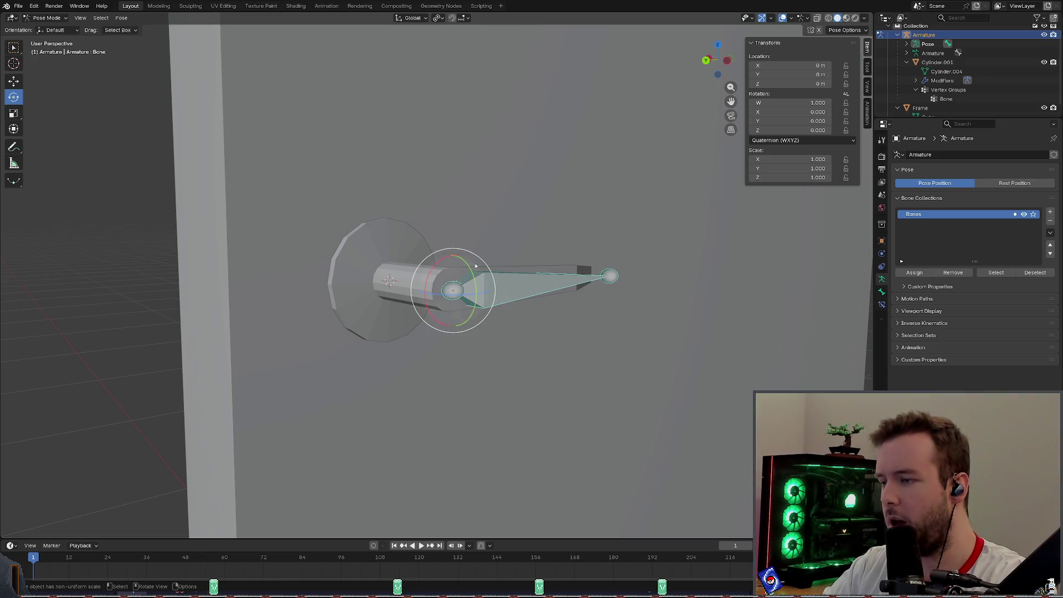
pyautogui.moveTo(476, 266); pyautogui.dragTo(513, 247, button='middle')
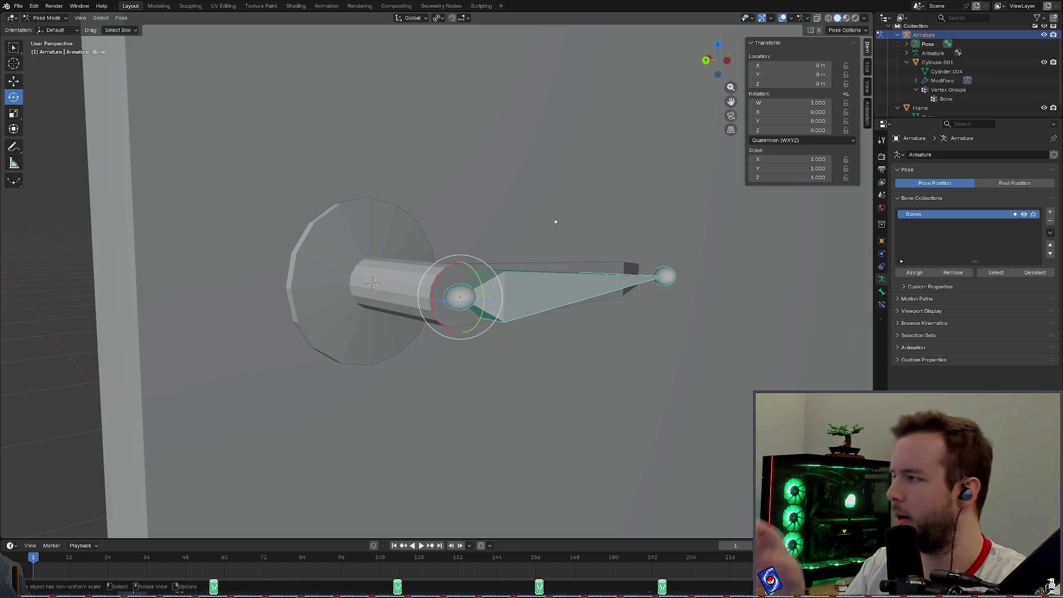
pyautogui.press('r')
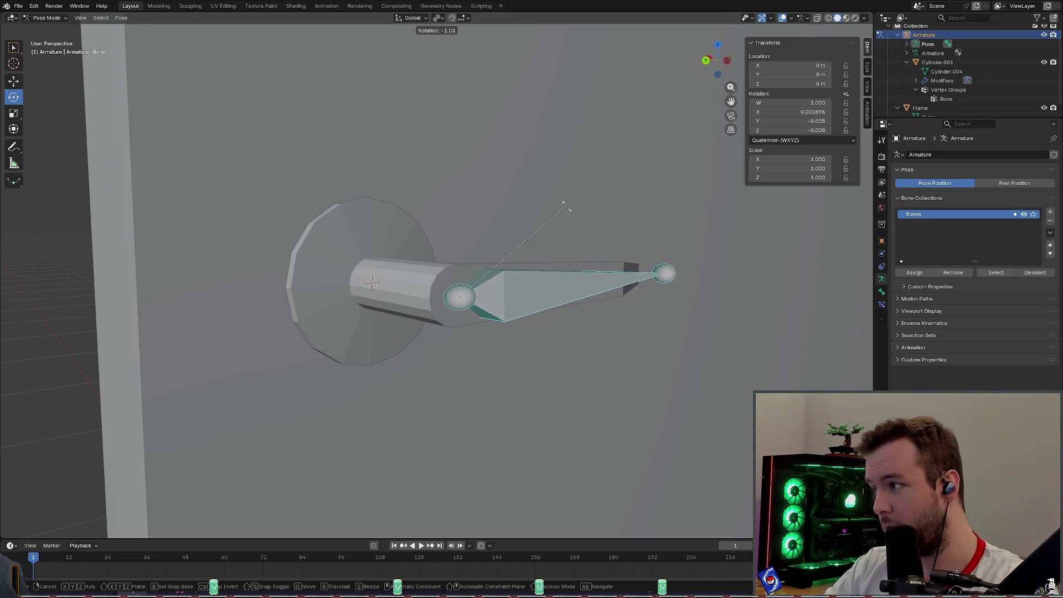
# Swing the bone about its X axis, see the handle stay put, and undo the rotation.
pyautogui.click(565, 205)
pyautogui.moveTo(564, 208); pyautogui.dragTo(581, 237, button='middle')
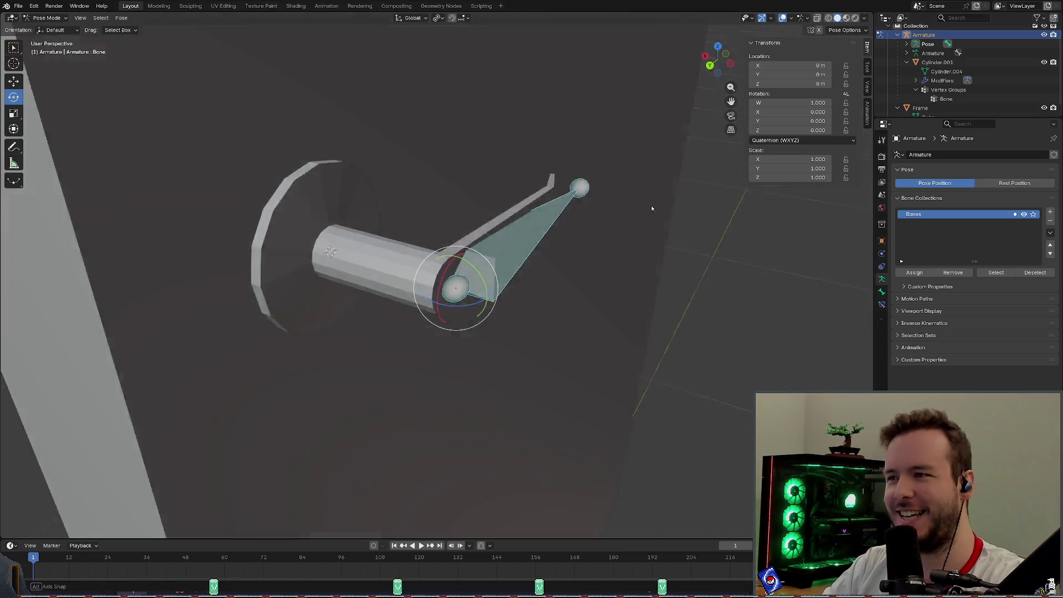
pyautogui.moveTo(699, 215); pyautogui.dragTo(617, 185, button='middle')
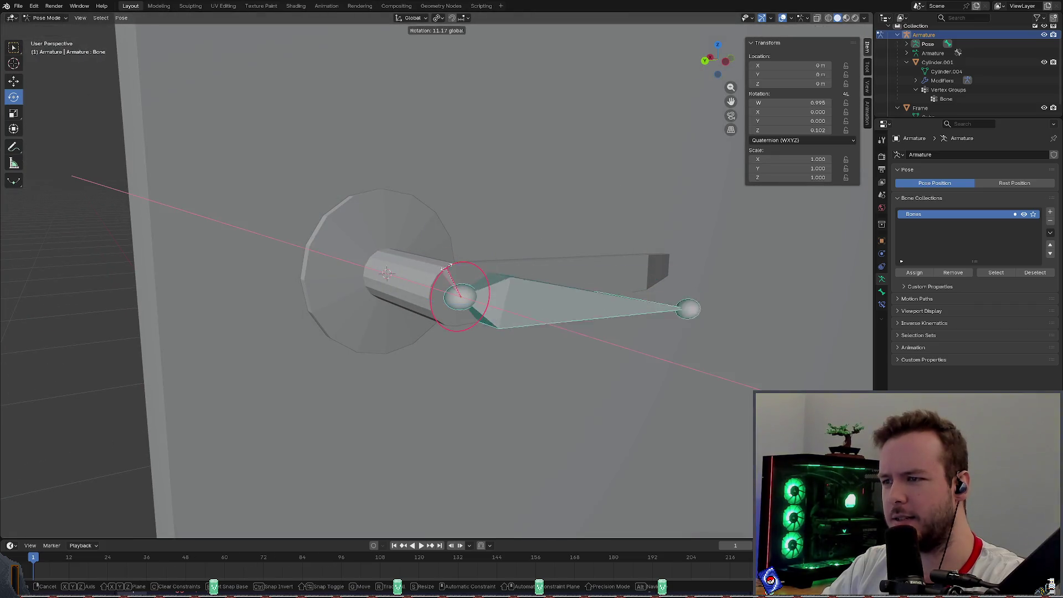
pyautogui.moveTo(444, 274); pyautogui.dragTo(486, 264)
pyautogui.hotkey('ctrl', 'z')
# Put the Armature into Edit Mode and deselect the bone.
pyautogui.moveTo(618, 235)
pyautogui.mouseDown(button='middle')
pyautogui.moveTo(586, 217)
pyautogui.moveTo(567, 227)
pyautogui.mouseUp(button='middle')
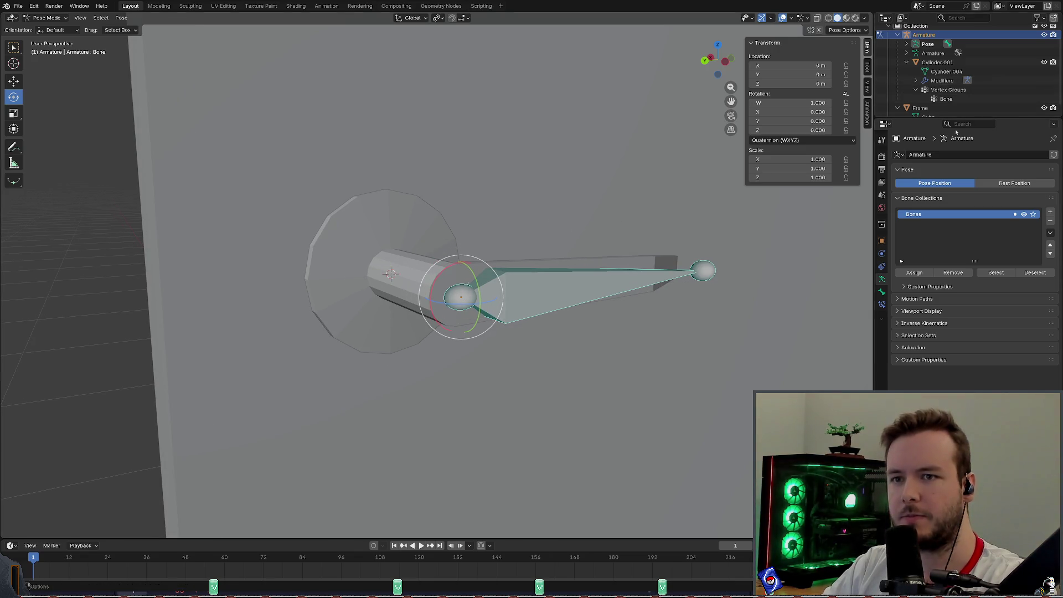
pyautogui.scroll(2, 516, 164)
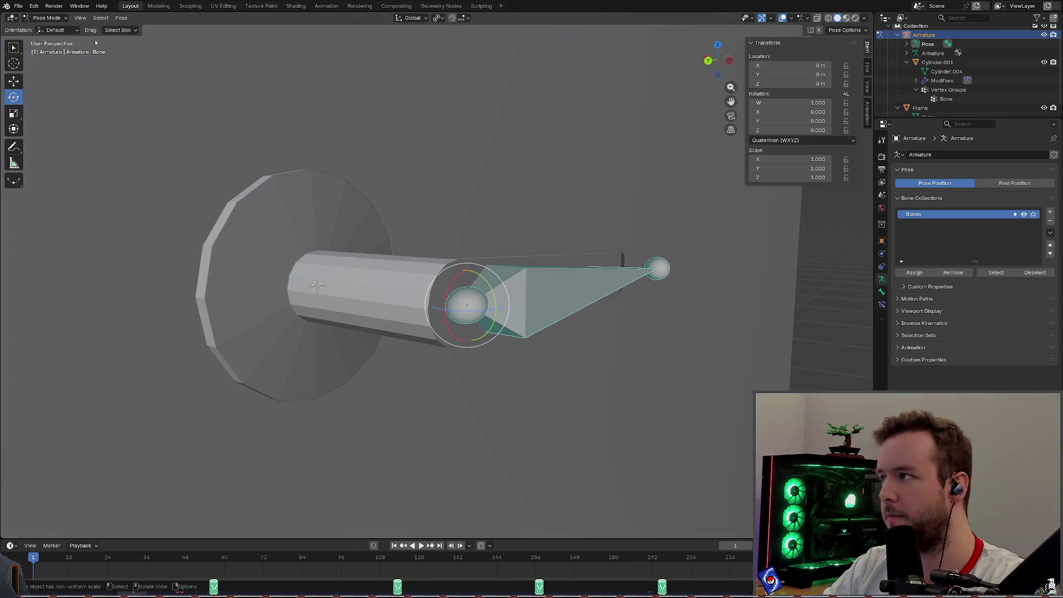
pyautogui.press('Tab')
pyautogui.click(535, 170)
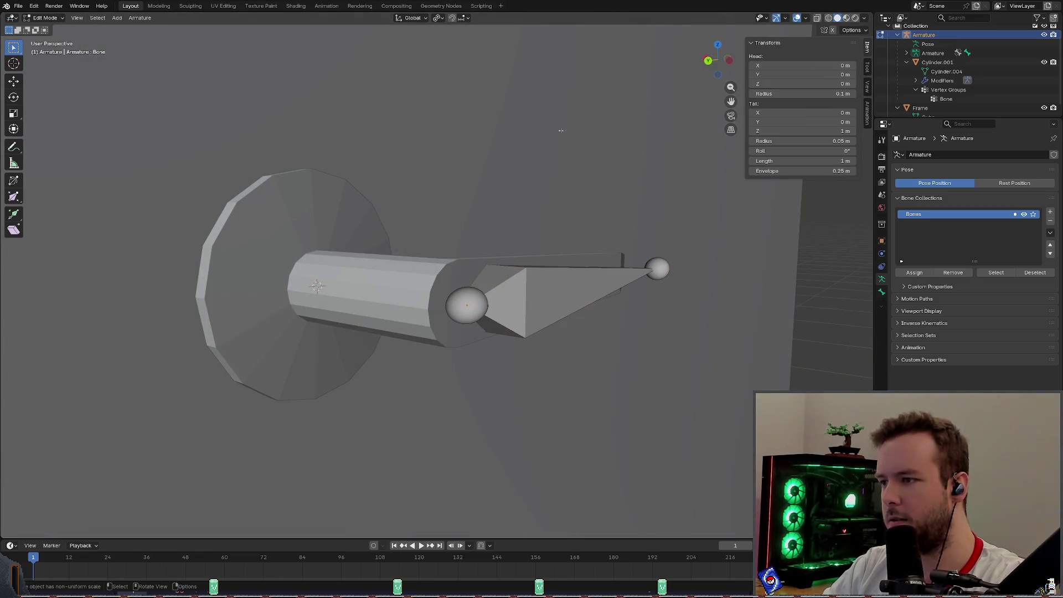
# Select Cylinder.001 in the Outliner and return to Object Mode.
pyautogui.moveTo(432, 214); pyautogui.dragTo(465, 224, button='middle')
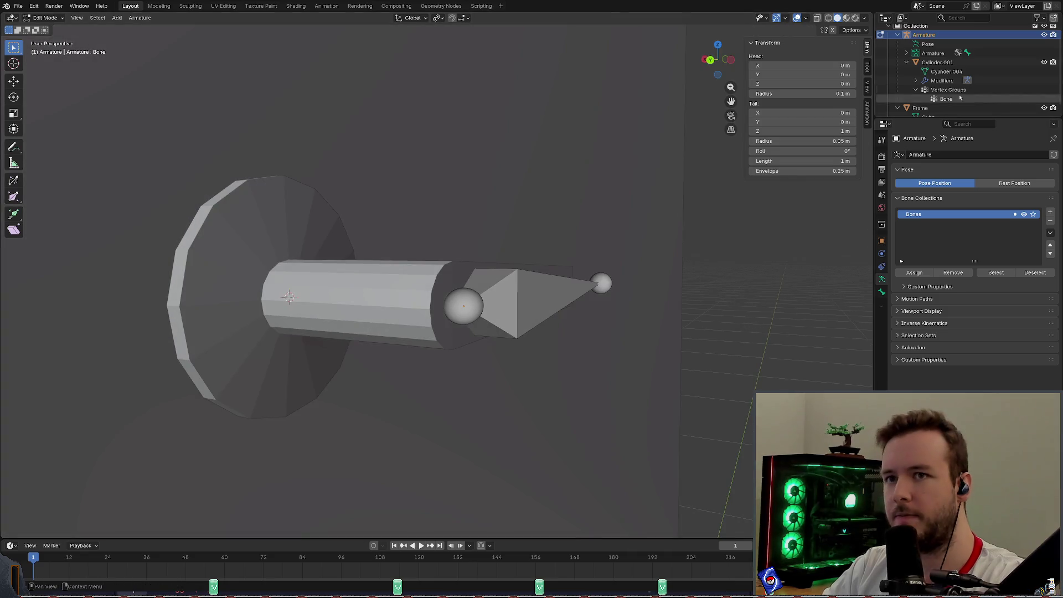
pyautogui.click(939, 61)
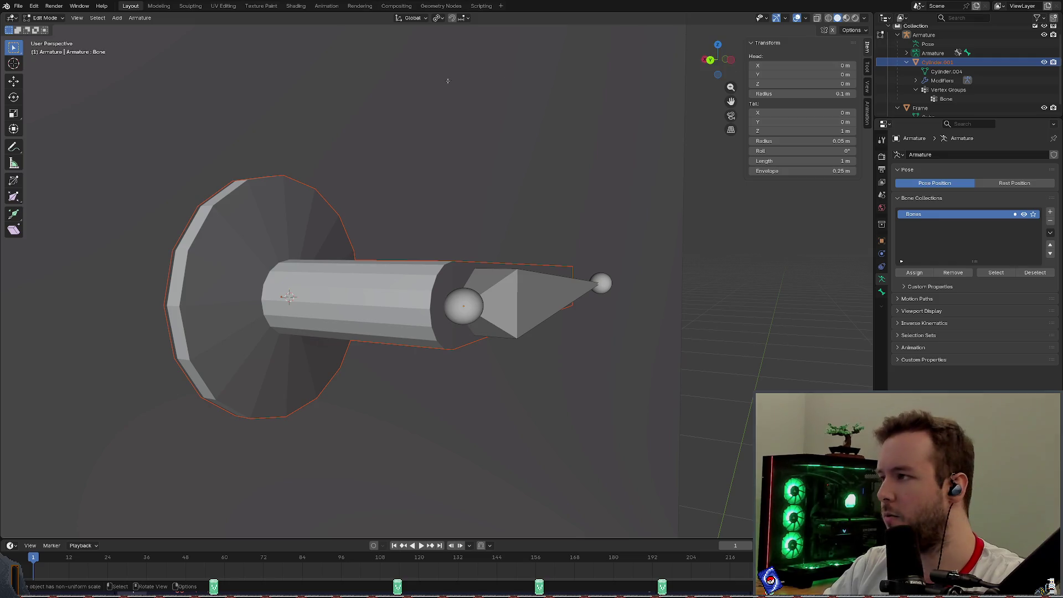
pyautogui.click(43, 17)
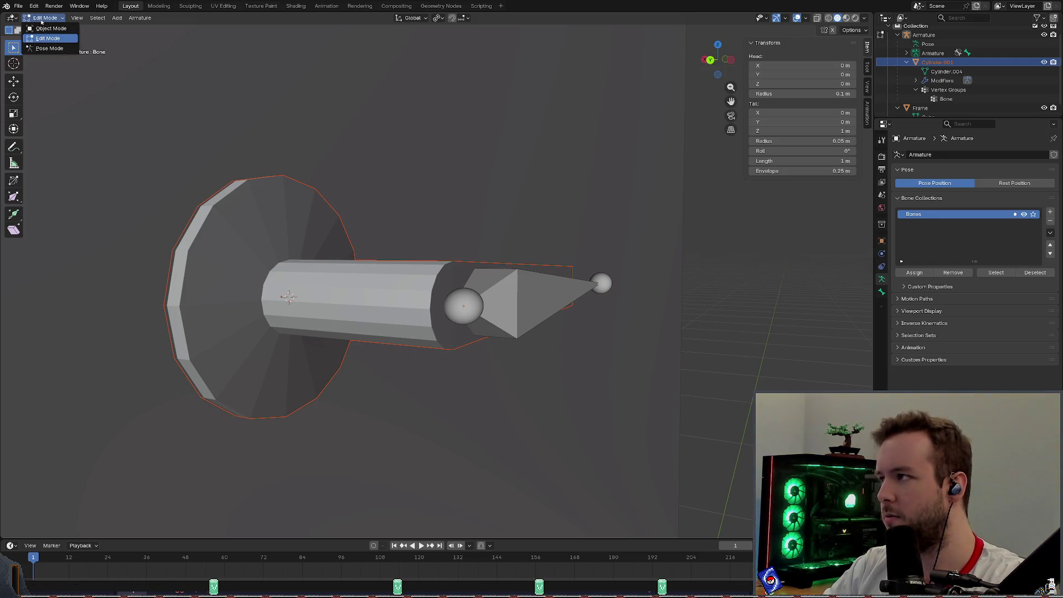
pyautogui.click(40, 30)
# Make the handle mesh active and switch it into Edit Mode.
pyautogui.click(360, 296)
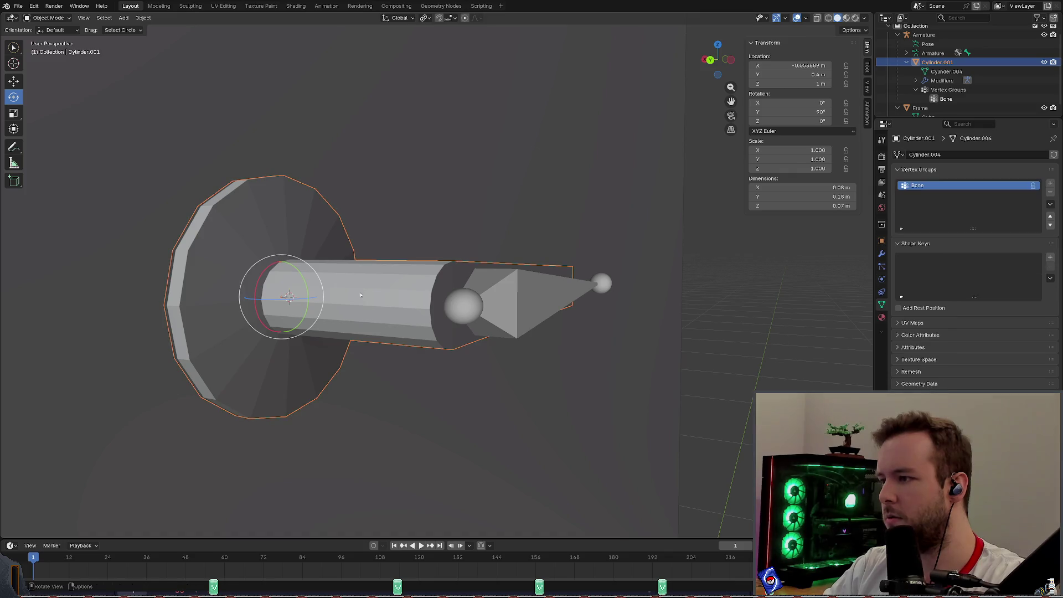
pyautogui.click(43, 17)
pyautogui.click(46, 40)
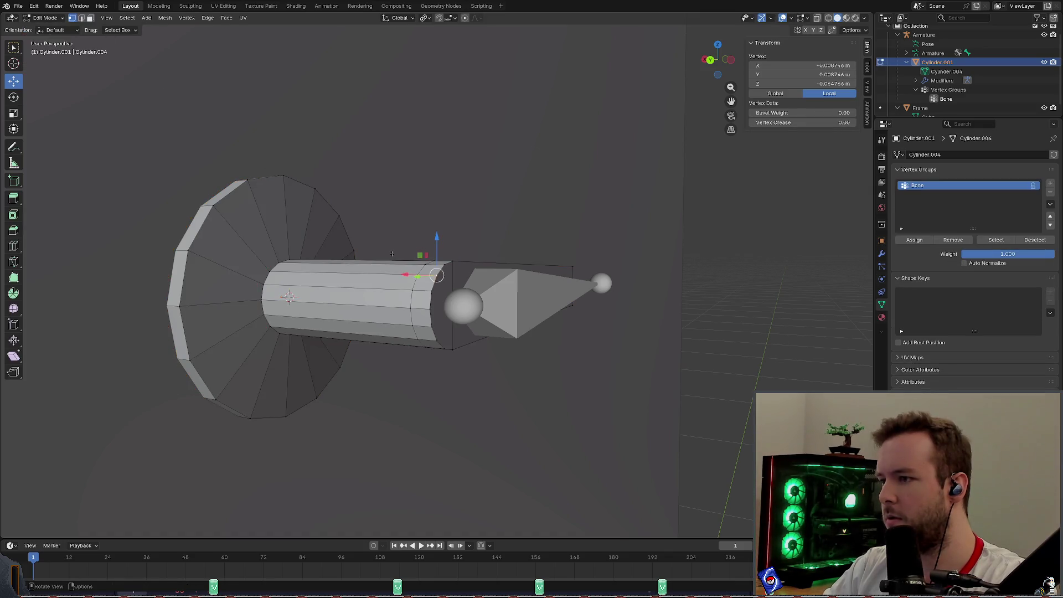
pyautogui.scroll(2, 392, 252)
pyautogui.moveTo(399, 249); pyautogui.dragTo(433, 246, button='middle')
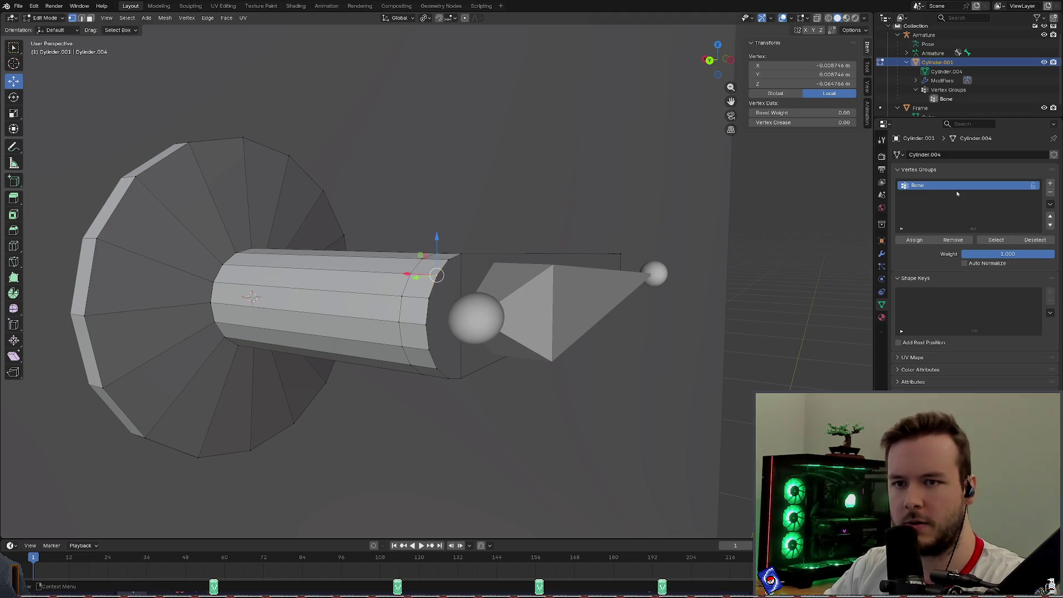
pyautogui.hotkey('alt', 'a')
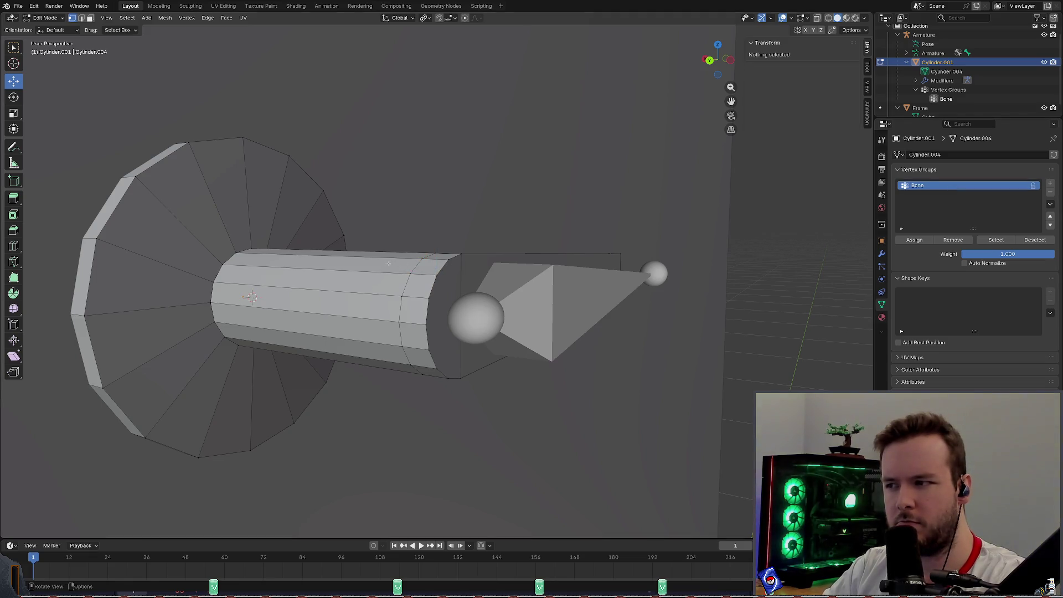
pyautogui.click(409, 275)
pyautogui.hotkey('alt', 'a')
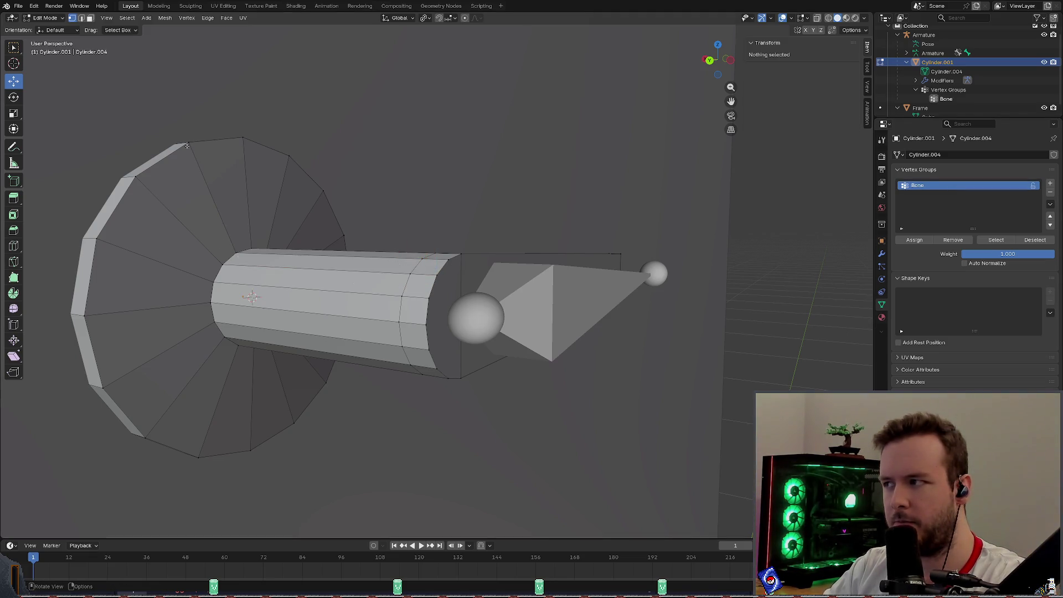
pyautogui.moveTo(177, 133); pyautogui.dragTo(197, 154)
pyautogui.hotkey('alt', 'a')
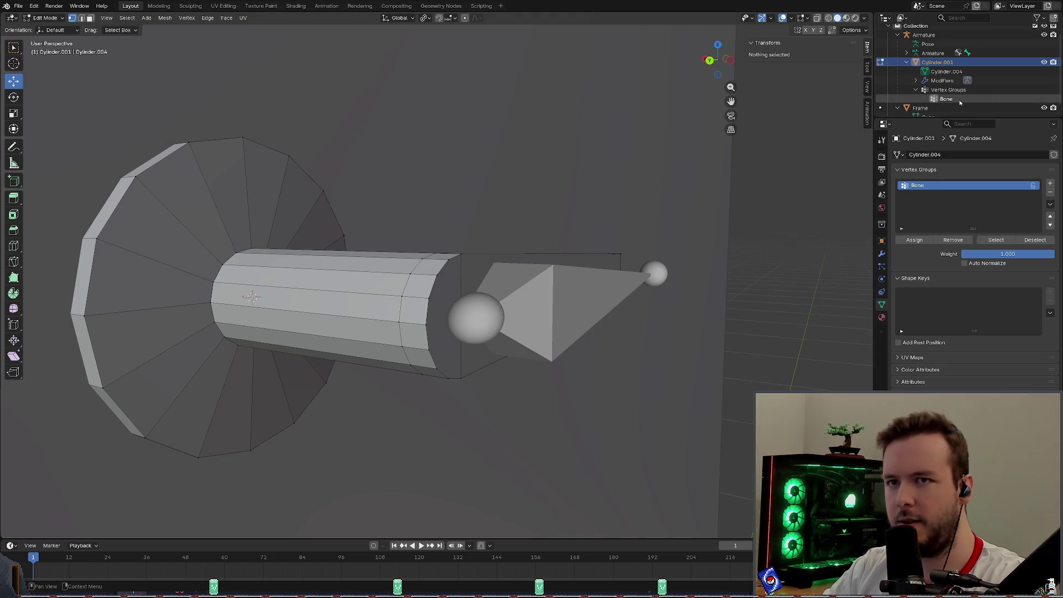
pyautogui.click(947, 72)
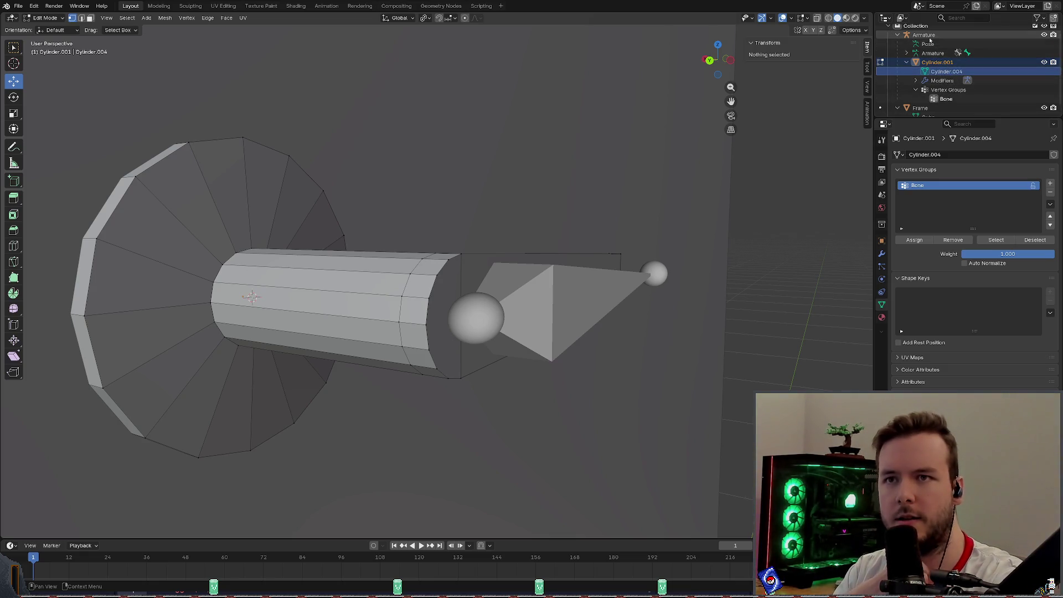
pyautogui.scroll(-1, 954, 83)
pyautogui.click(938, 99)
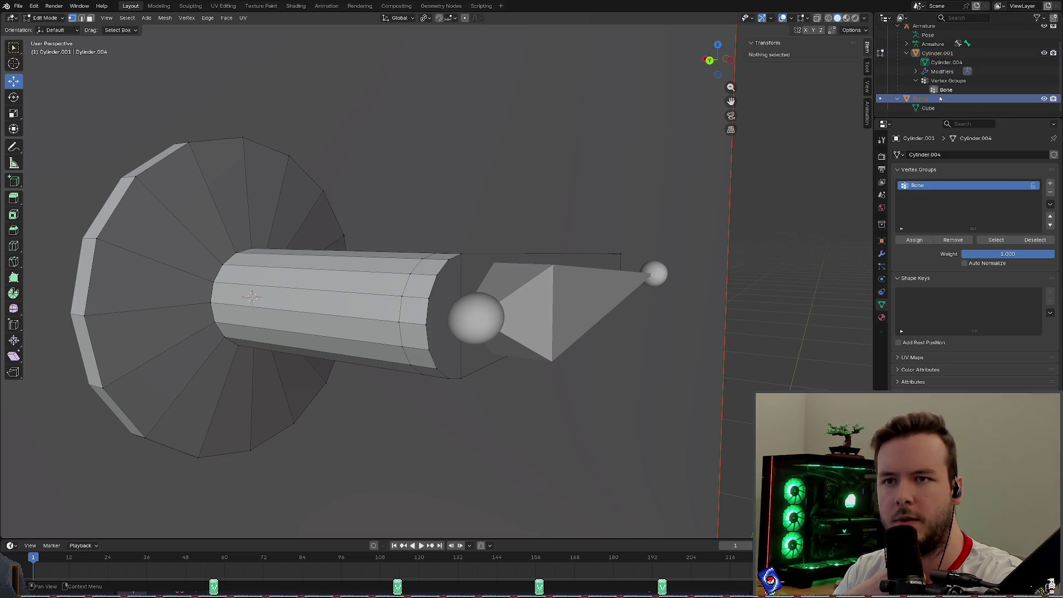
pyautogui.scroll(2, 941, 99)
pyautogui.hotkey('ctrl', 'z')
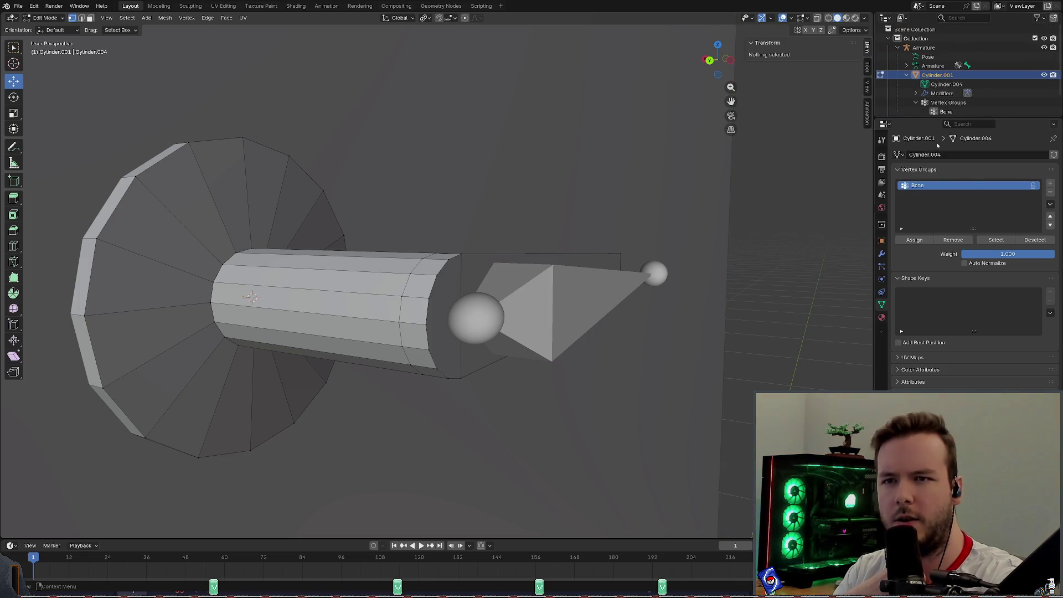
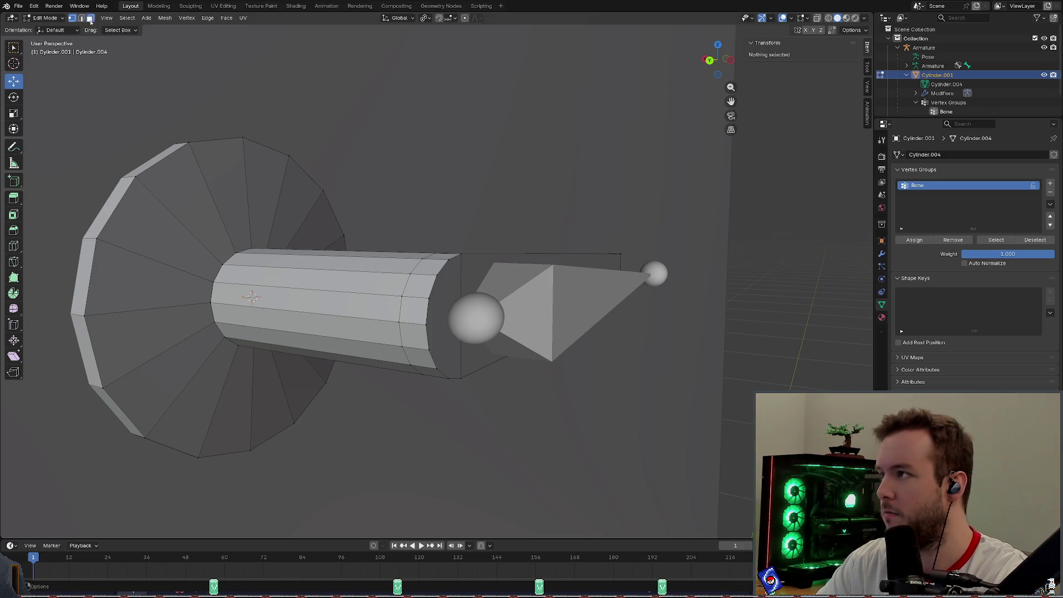
# Select a shaft face and expand the selection to all linked geometry.
pyautogui.press('l')
pyautogui.click(379, 288)
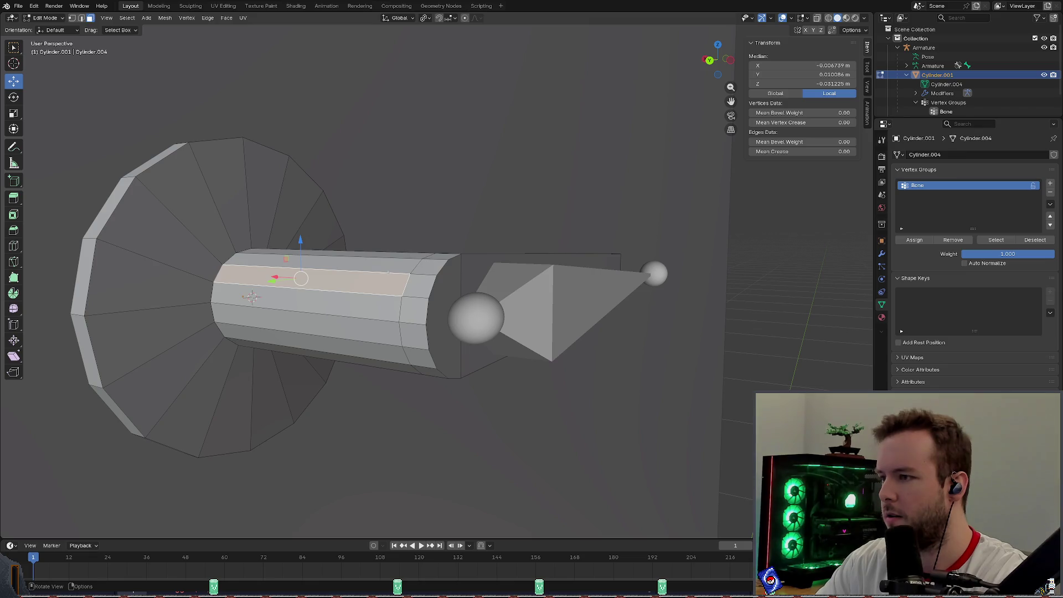
pyautogui.hotkey('ctrl', 'l')
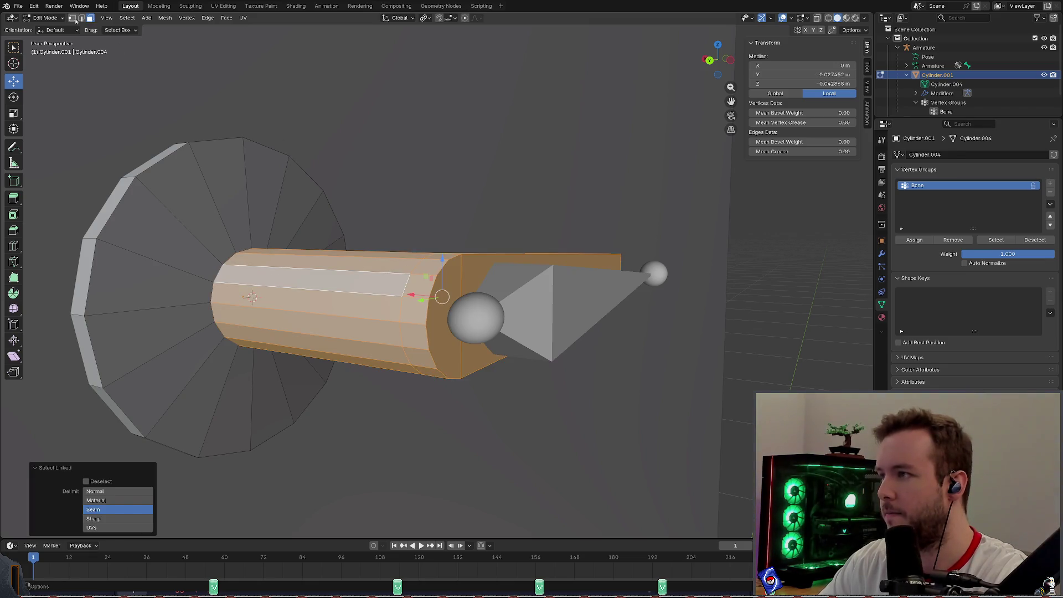
pyautogui.click(75, 19)
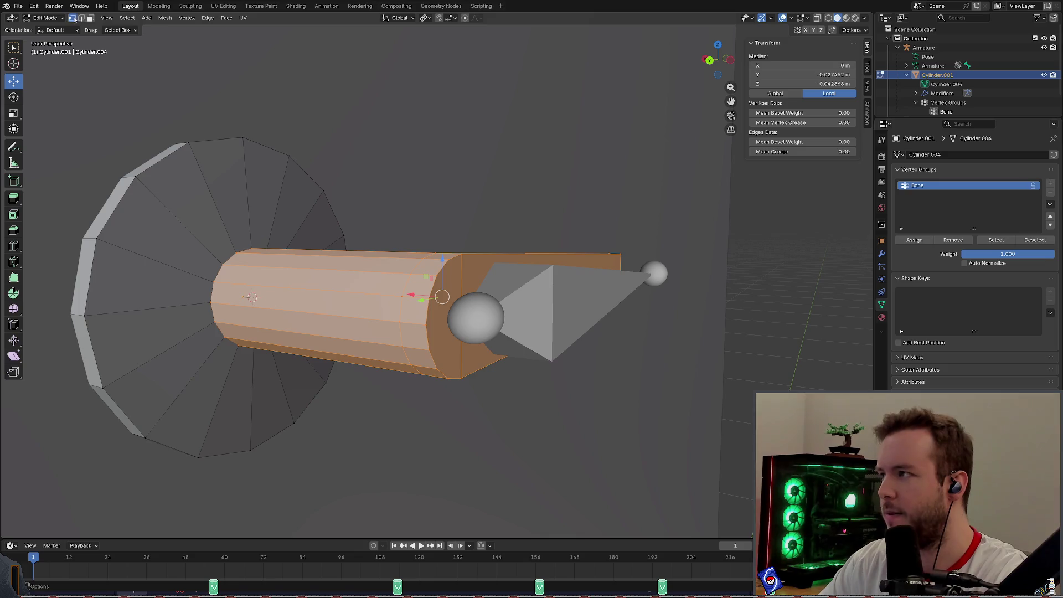
# Orbit around the shaft to inspect the linked lever bar from several angles.
pyautogui.moveTo(251, 297); pyautogui.dragTo(403, 254, button='middle')
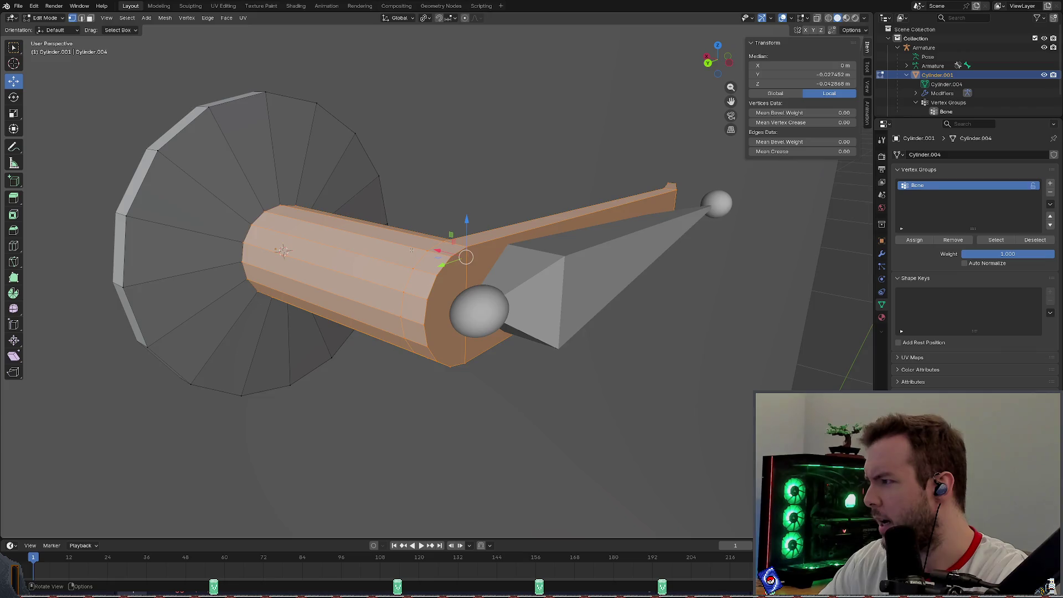
pyautogui.moveTo(411, 250); pyautogui.dragTo(424, 247, button='middle')
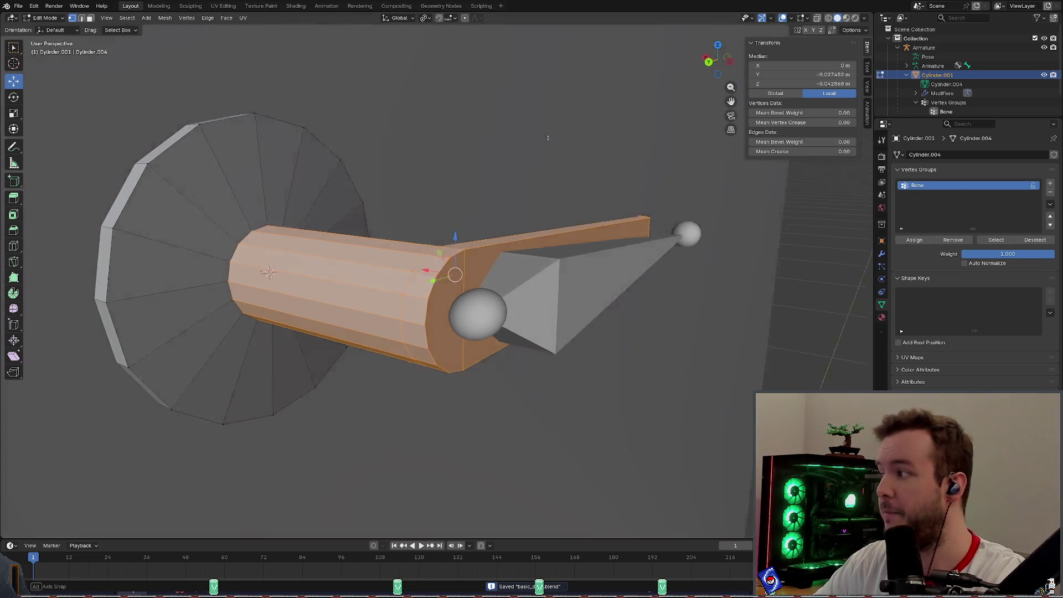
pyautogui.moveTo(557, 147); pyautogui.dragTo(564, 138, button='middle')
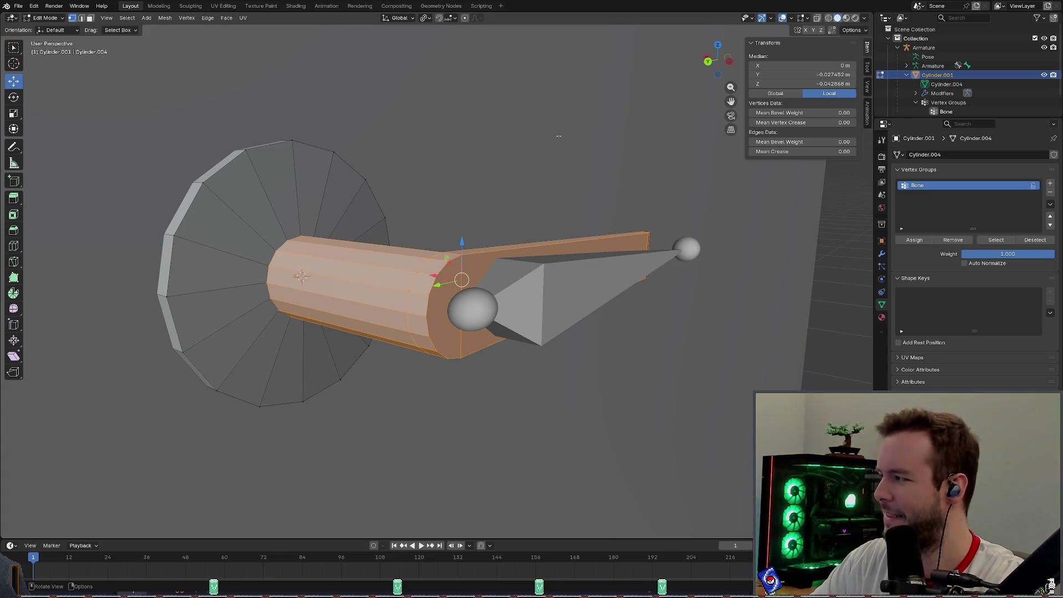
pyautogui.moveTo(671, 155); pyautogui.dragTo(579, 165, button='middle')
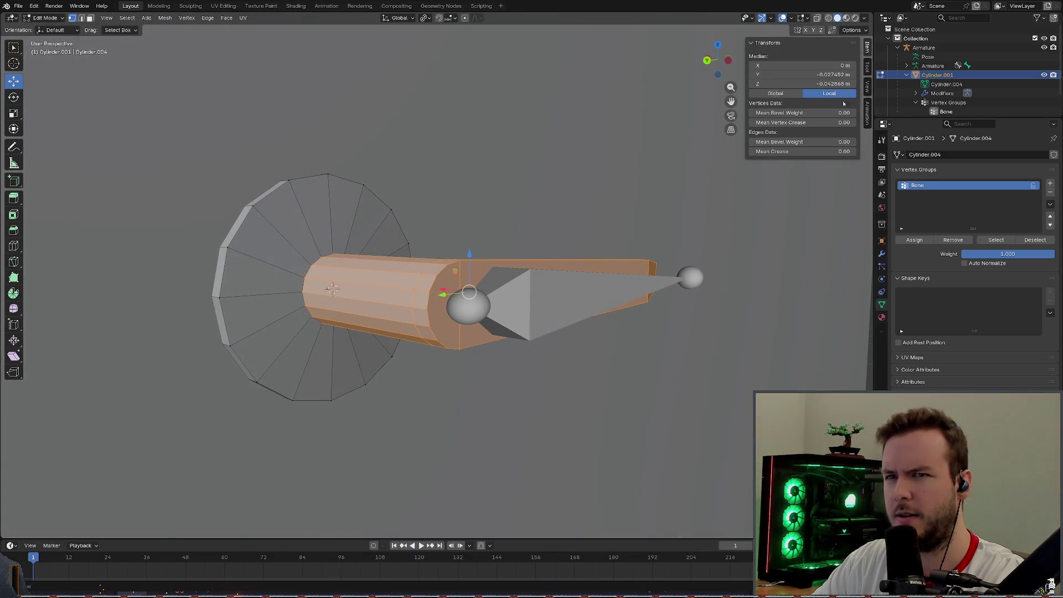
pyautogui.click(46, 17)
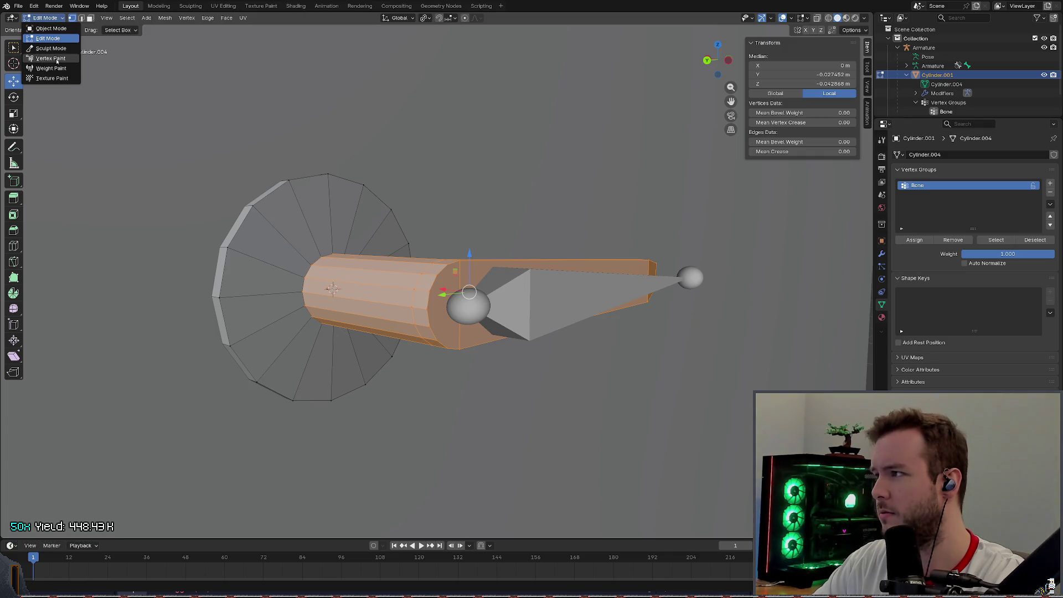
# Switch from the armature to the shaft object and return it to Edit Mode.
pyautogui.click(45, 28)
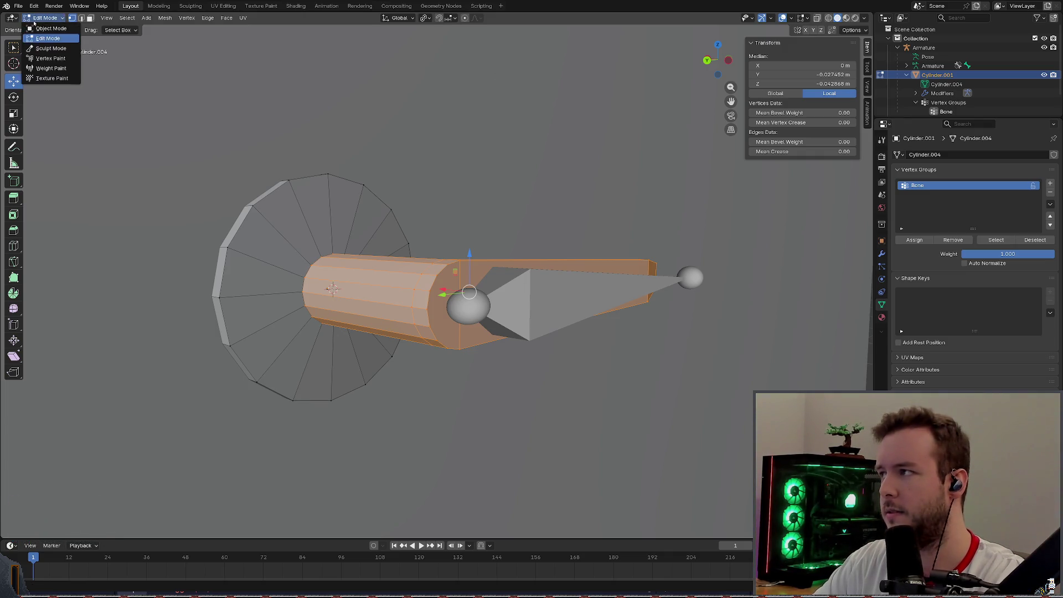
pyautogui.click(533, 292)
pyautogui.click(46, 18)
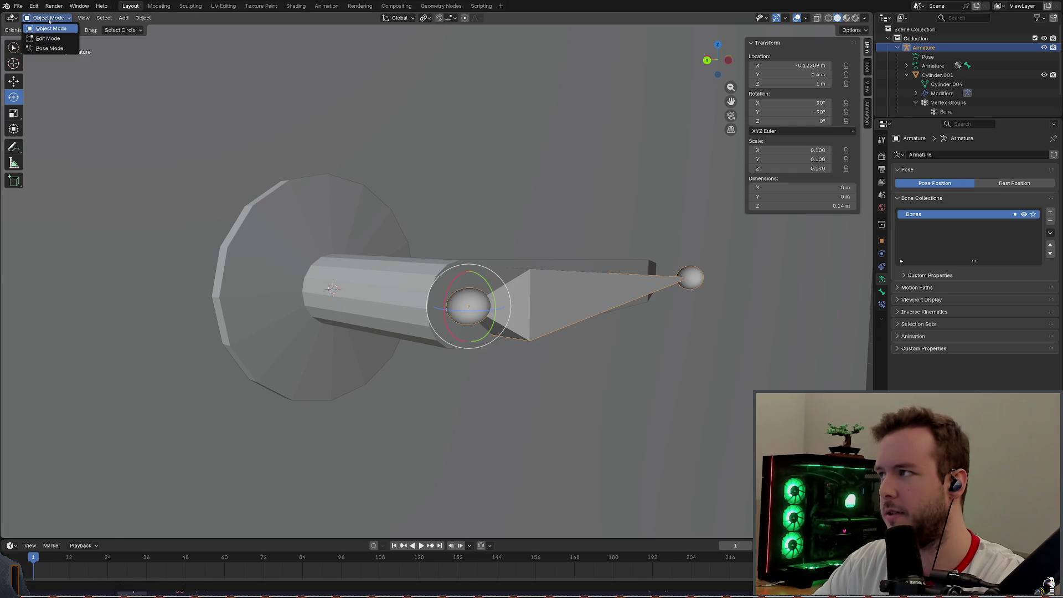
pyautogui.click(50, 48)
pyautogui.scroll(1, 395, 250)
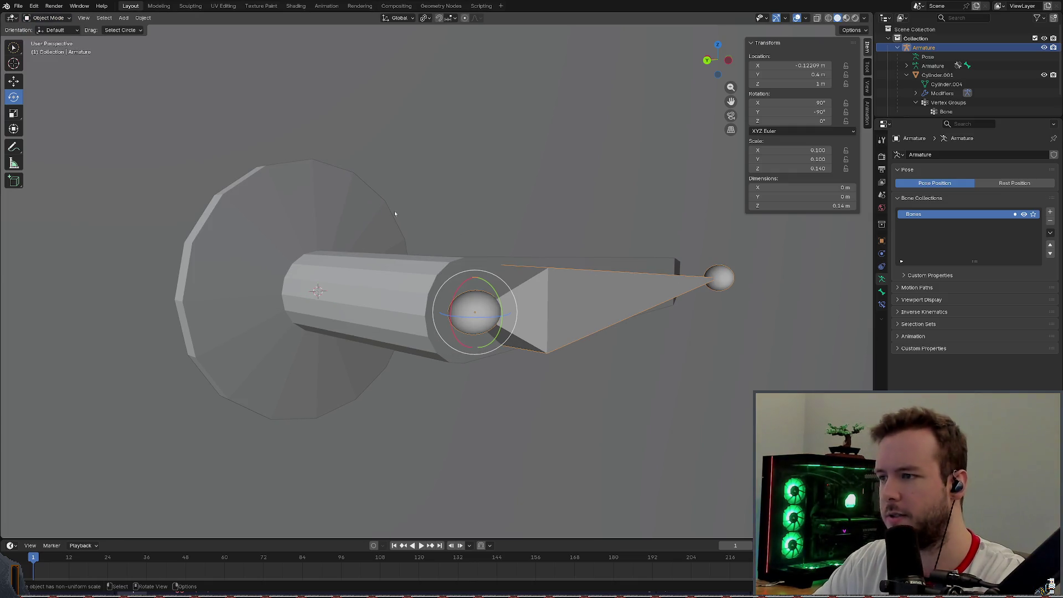
pyautogui.click(415, 289)
pyautogui.click(46, 18)
pyautogui.click(46, 38)
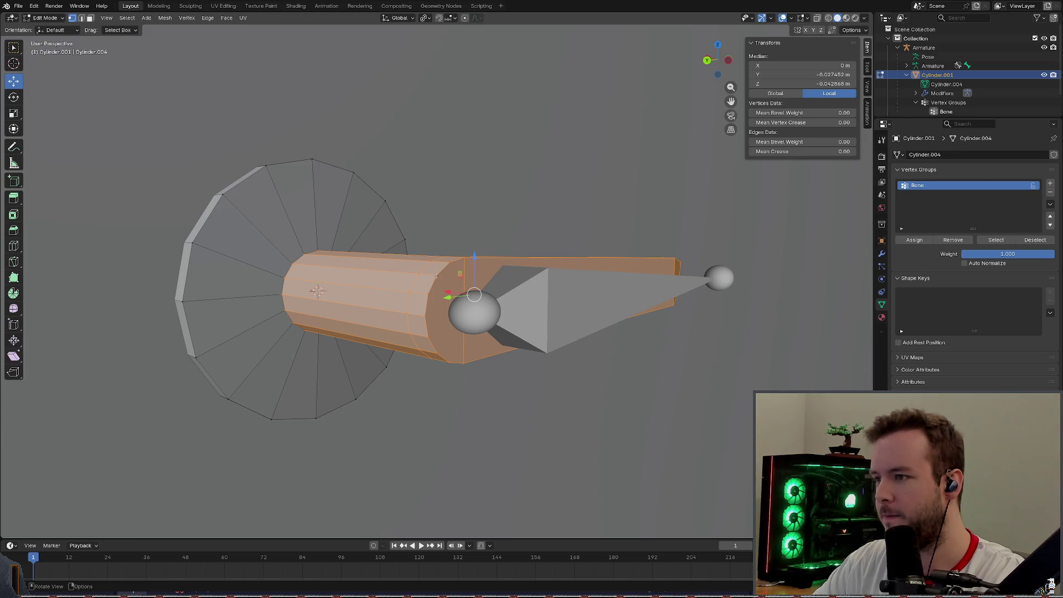
# Select a single vertex at the shaft end and zoom in to check its weight.
pyautogui.click(436, 275)
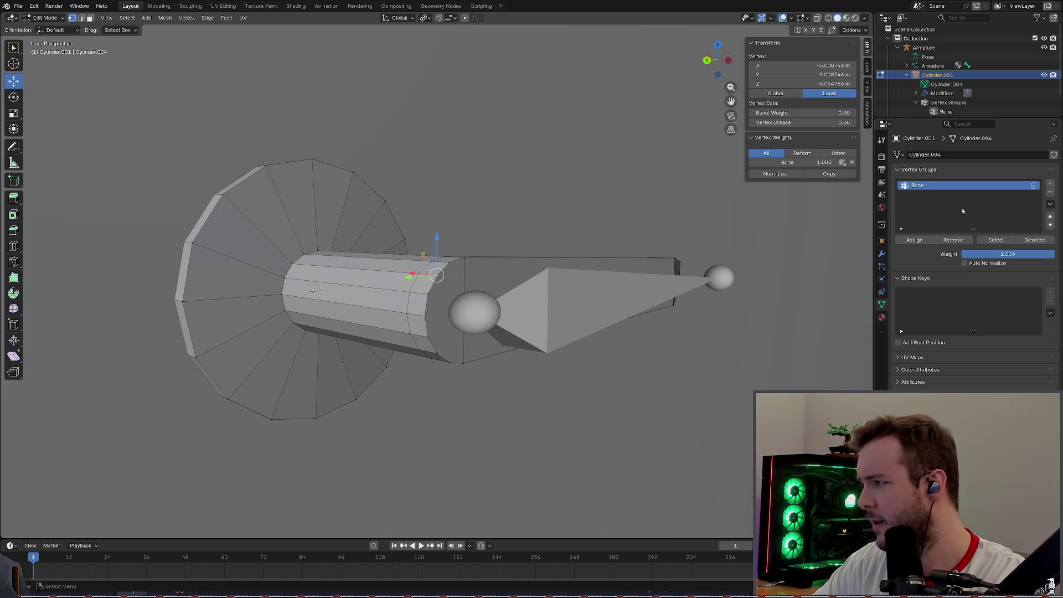
pyautogui.press('KP_Add')
pyautogui.press('KP_Add')
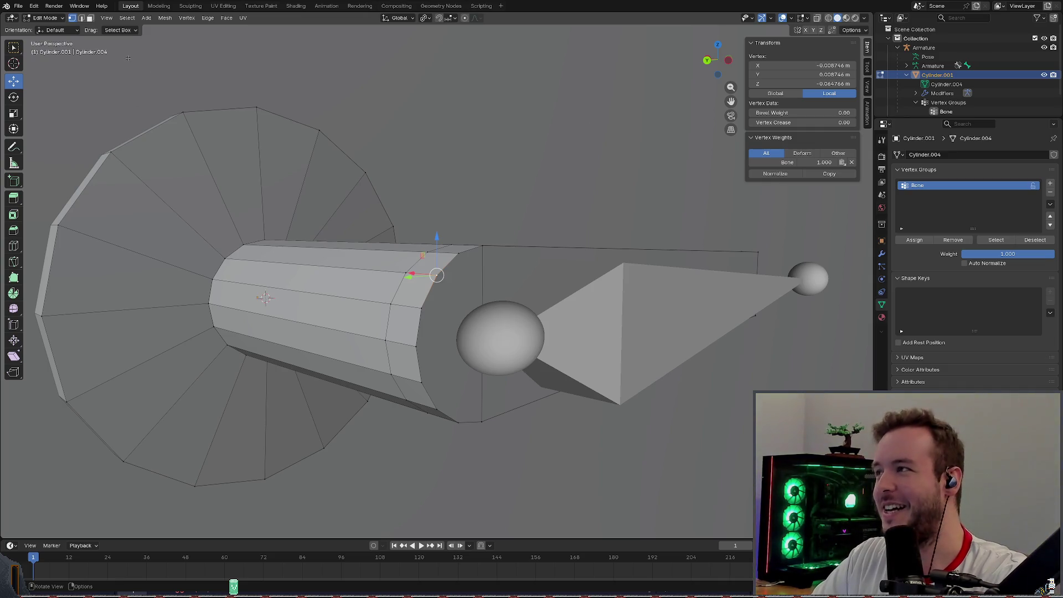
pyautogui.click(45, 18)
pyautogui.click(333, 166)
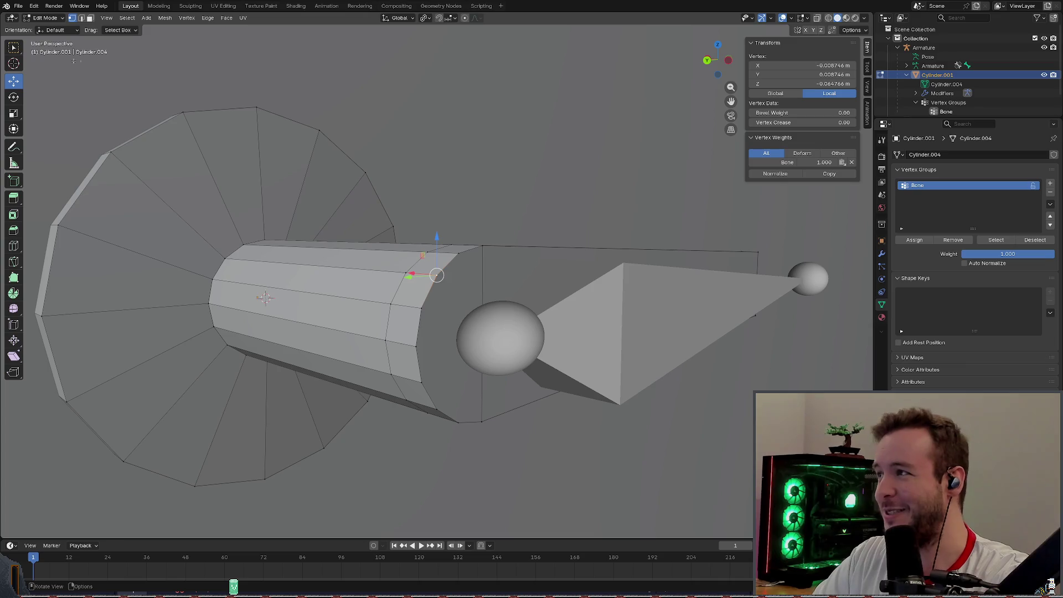
pyautogui.press('Tab')
pyautogui.click(503, 332)
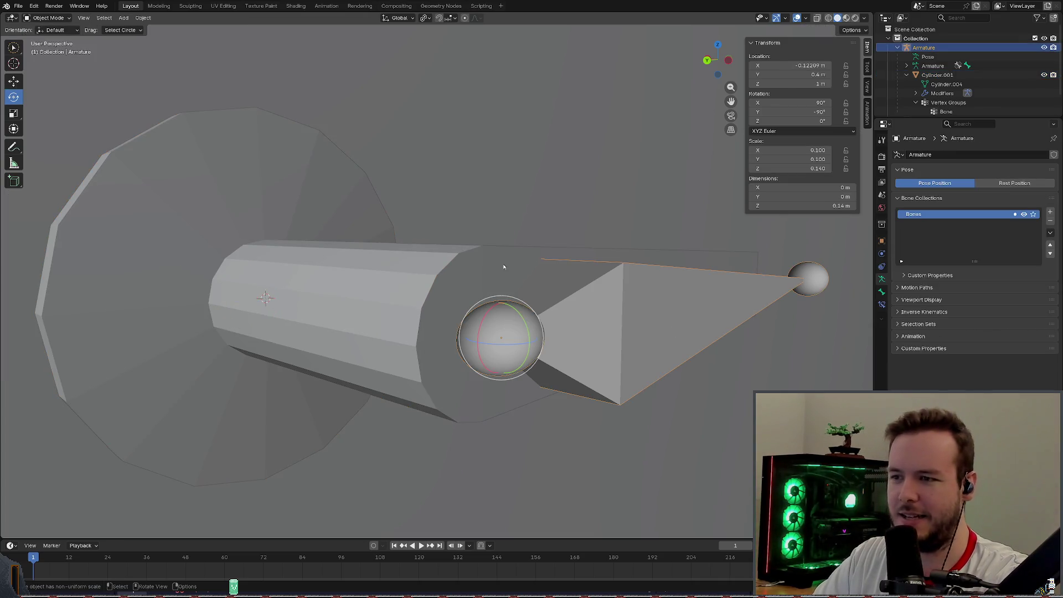
pyautogui.click(46, 17)
pyautogui.click(49, 48)
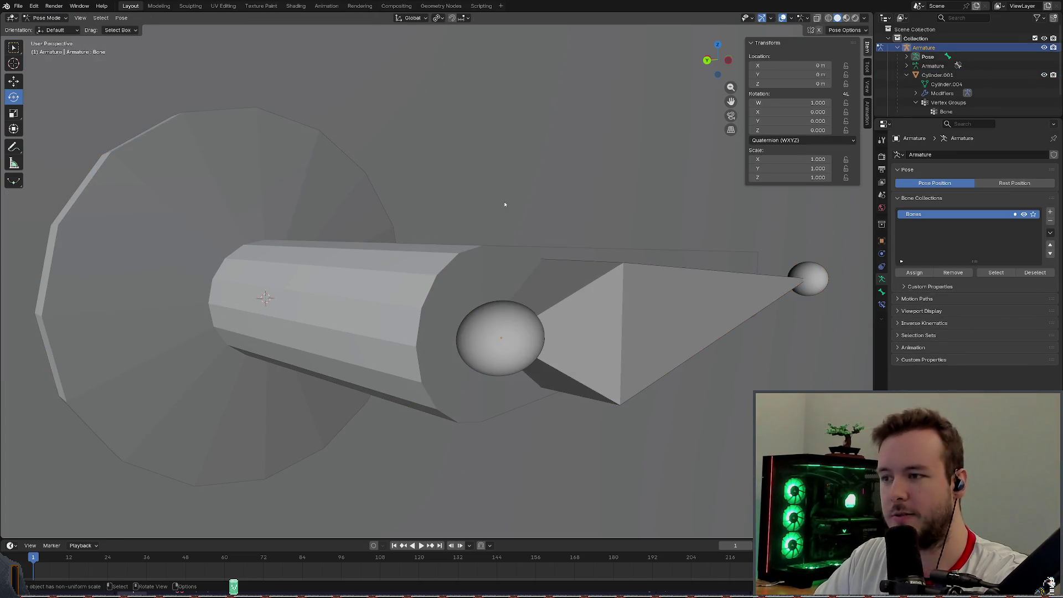
pyautogui.scroll(-3, 558, 195)
pyautogui.scroll(-2, 558, 195)
pyautogui.moveTo(558, 194); pyautogui.dragTo(570, 196, button='middle')
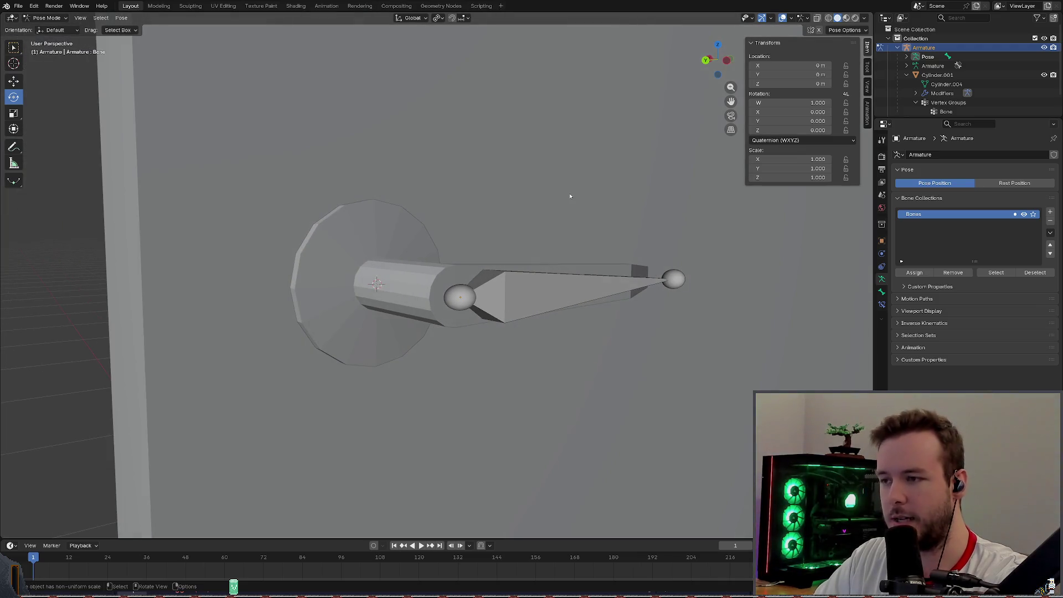
pyautogui.click(465, 295)
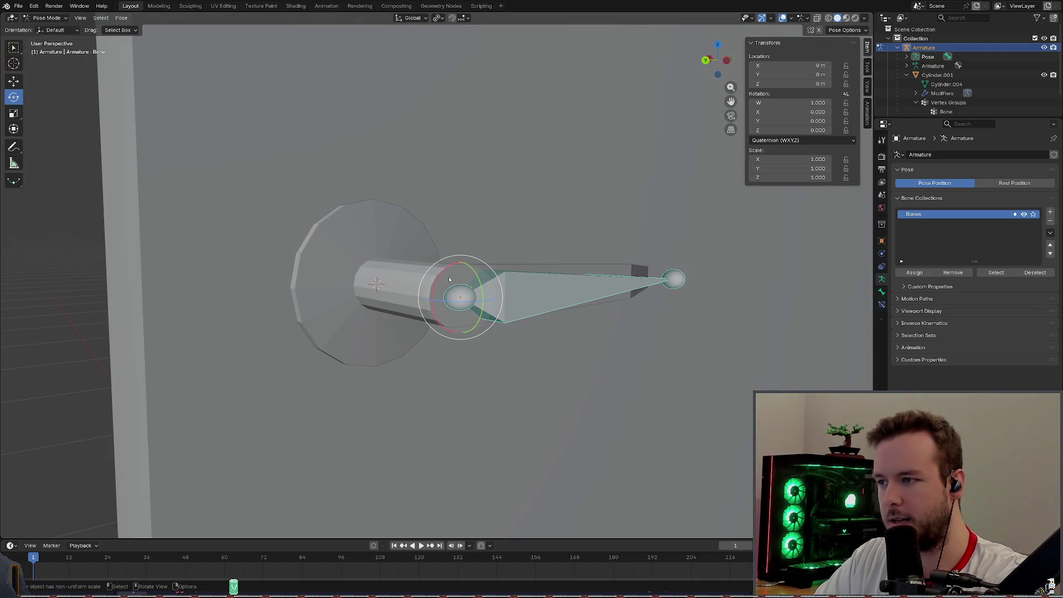
pyautogui.moveTo(440, 277)
pyautogui.mouseDown()
pyautogui.moveTo(456, 264)
pyautogui.moveTo(520, 271)
pyautogui.moveTo(500, 331)
pyautogui.mouseUp()
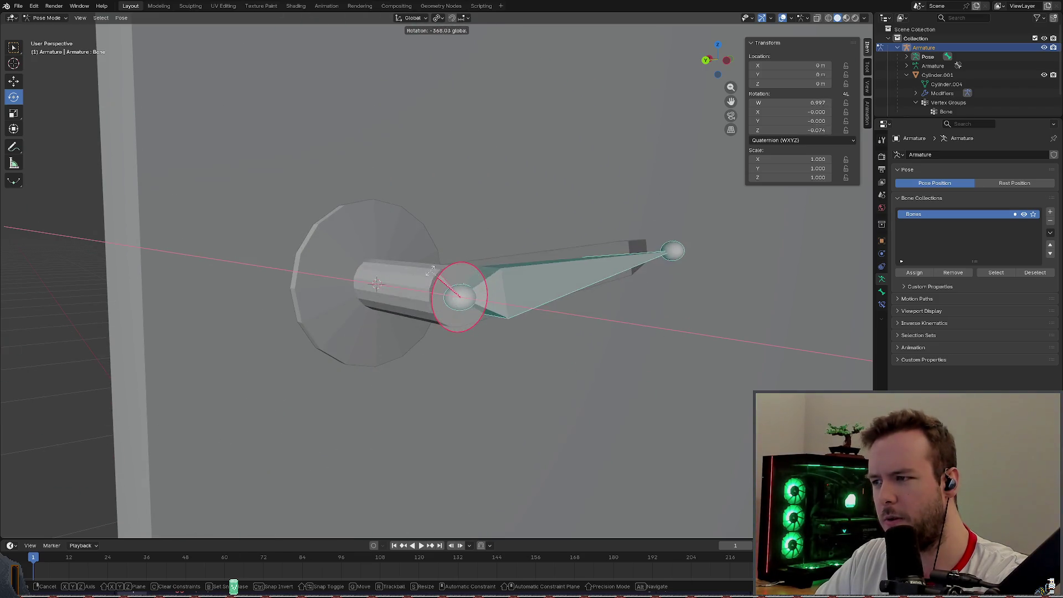
pyautogui.moveTo(500, 330); pyautogui.dragTo(466, 274)
pyautogui.hotkey('alt', 'r')
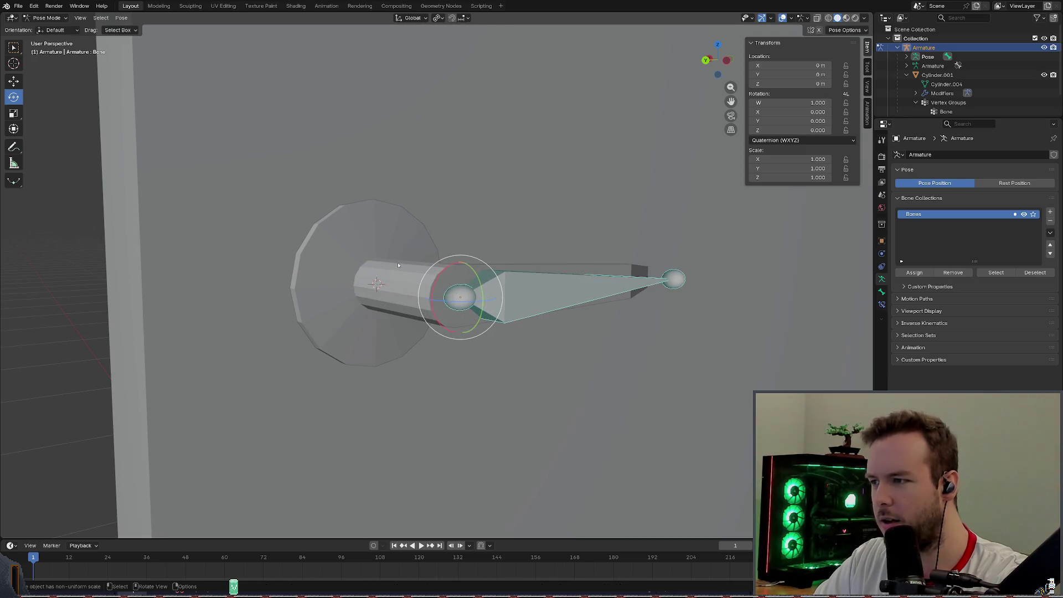
pyautogui.moveTo(465, 283)
pyautogui.mouseDown(button='middle')
pyautogui.moveTo(396, 277)
pyautogui.moveTo(439, 225)
pyautogui.moveTo(492, 299)
pyautogui.mouseUp(button='middle')
pyautogui.press('r')
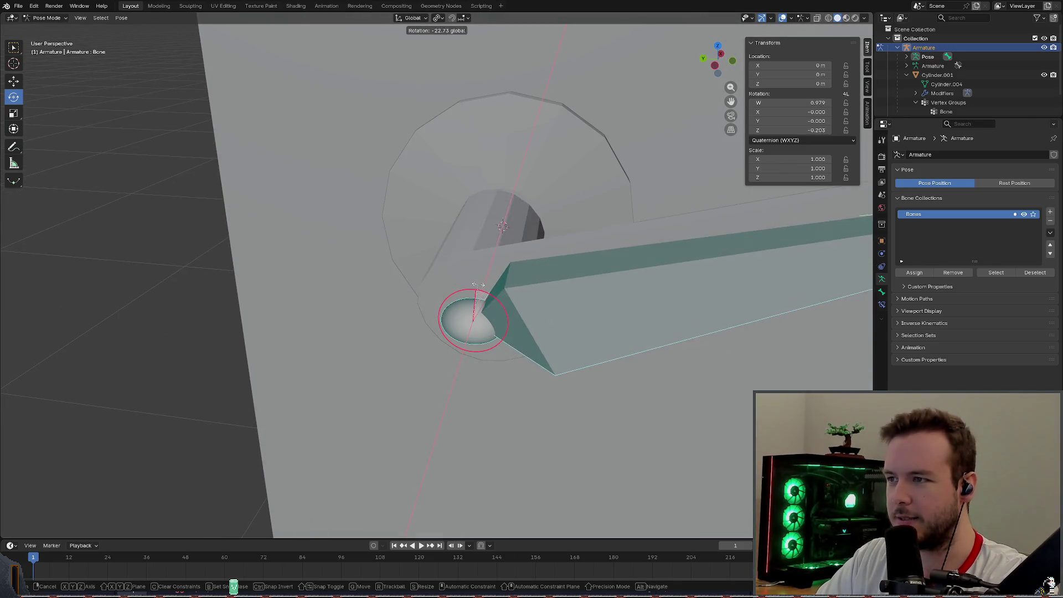
pyautogui.click(507, 322)
pyautogui.press('r')
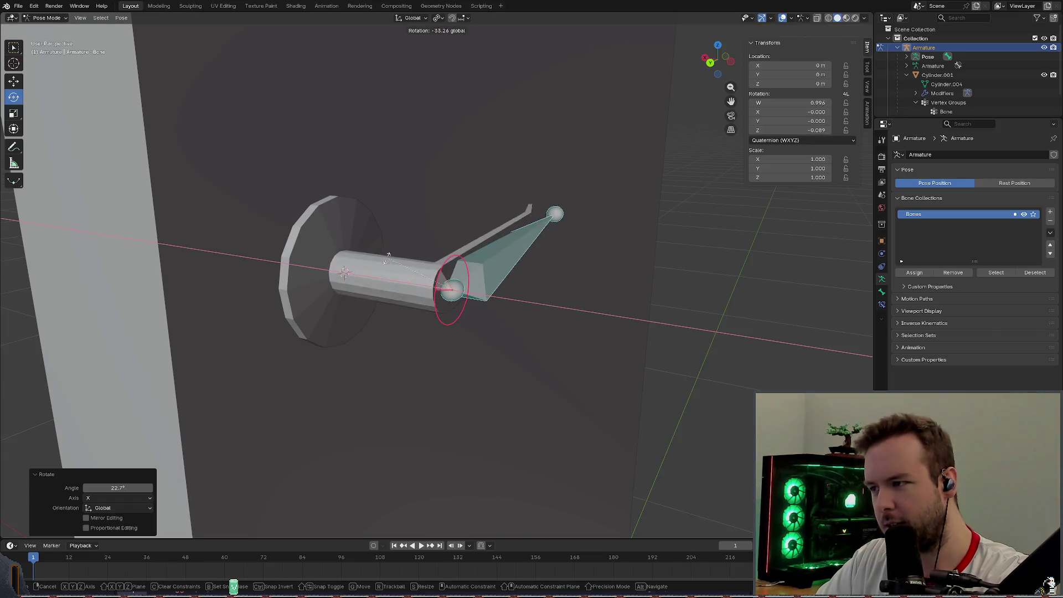
pyautogui.click(511, 190)
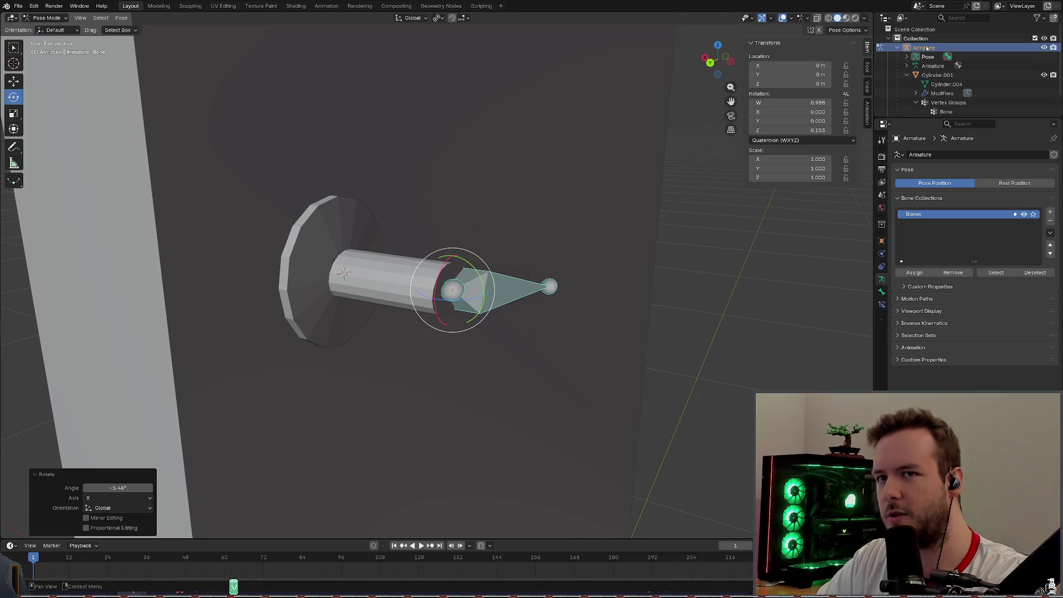
pyautogui.moveTo(485, 197); pyautogui.dragTo(444, 284, button='middle')
pyautogui.moveTo(445, 285)
pyautogui.mouseDown()
pyautogui.moveTo(466, 255)
pyautogui.moveTo(431, 274)
pyautogui.mouseUp()
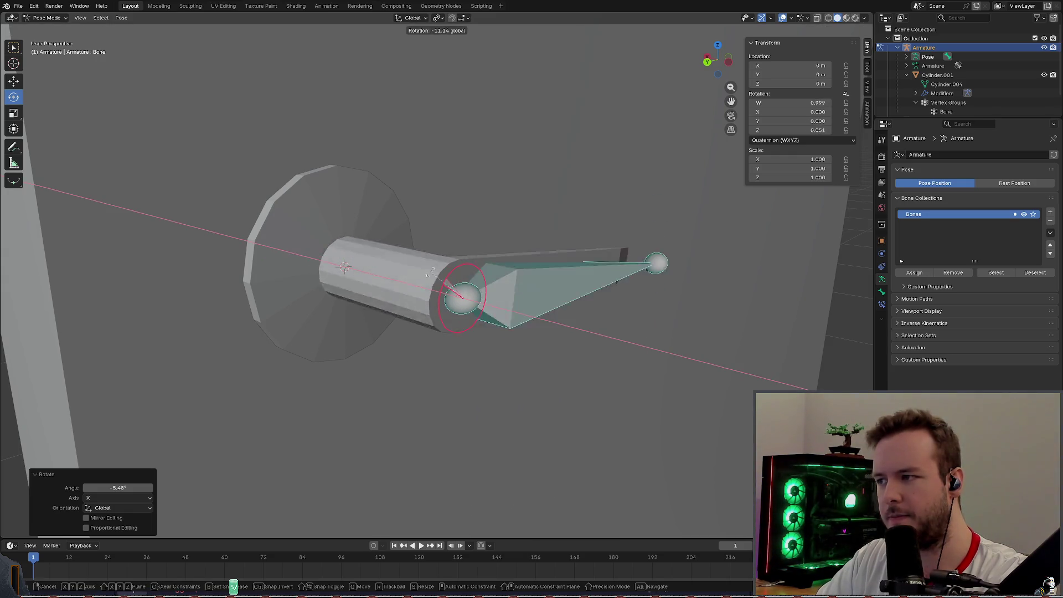
pyautogui.moveTo(430, 274); pyautogui.dragTo(510, 197)
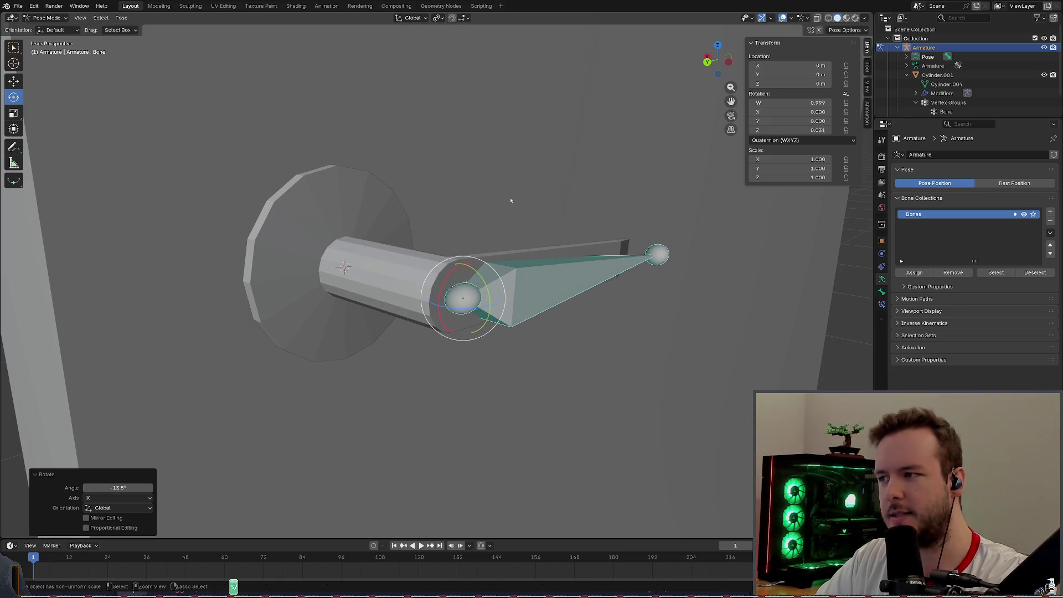
pyautogui.hotkey('ctrl', 'z')
pyautogui.scroll(1, 490, 213)
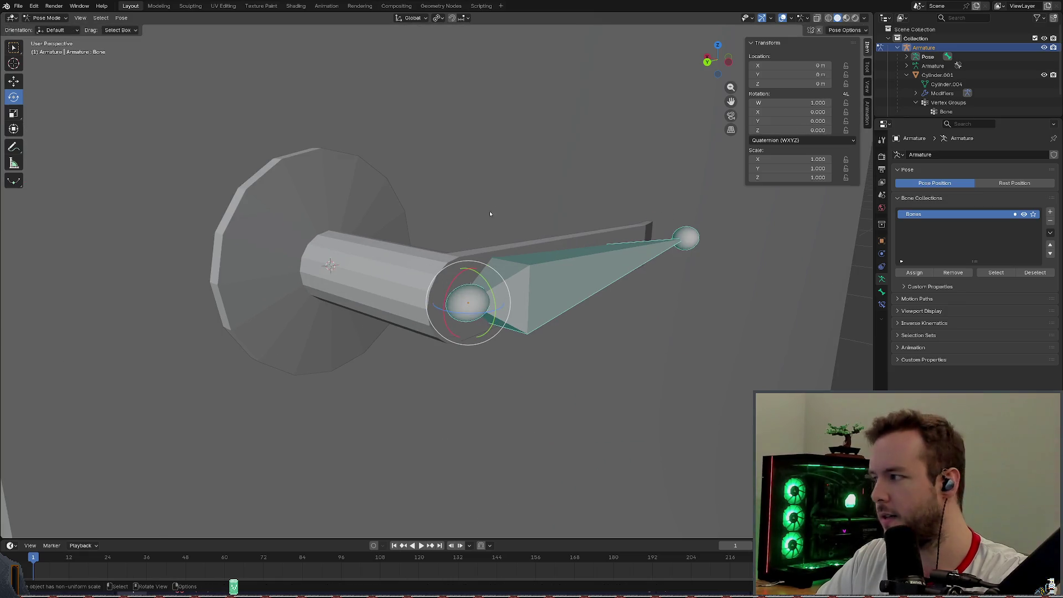
pyautogui.moveTo(490, 212); pyautogui.dragTo(475, 200, button='middle')
pyautogui.scroll(2, 478, 204)
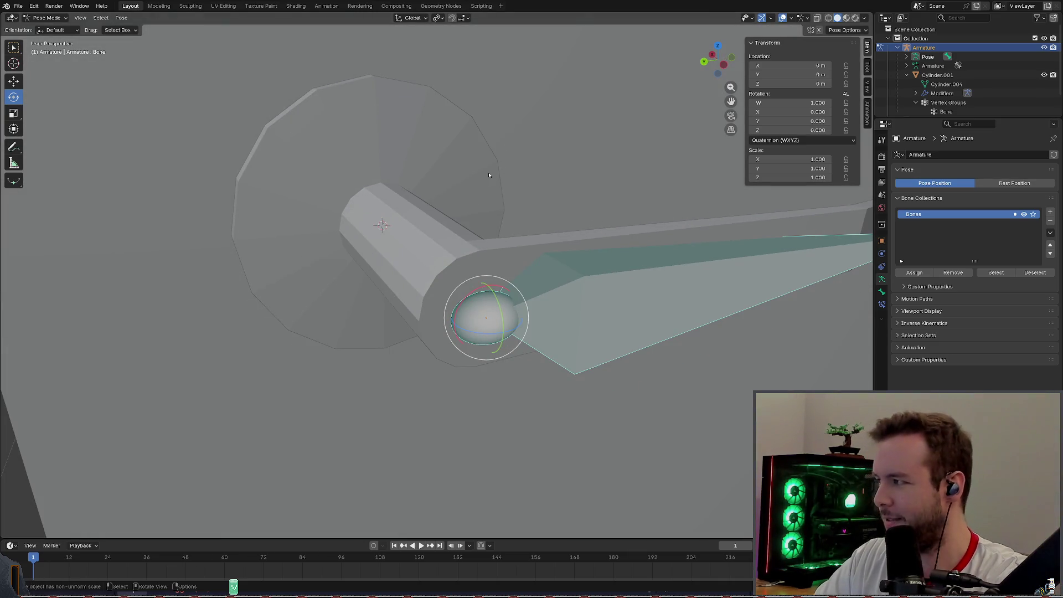
pyautogui.moveTo(486, 191); pyautogui.dragTo(478, 164, button='middle')
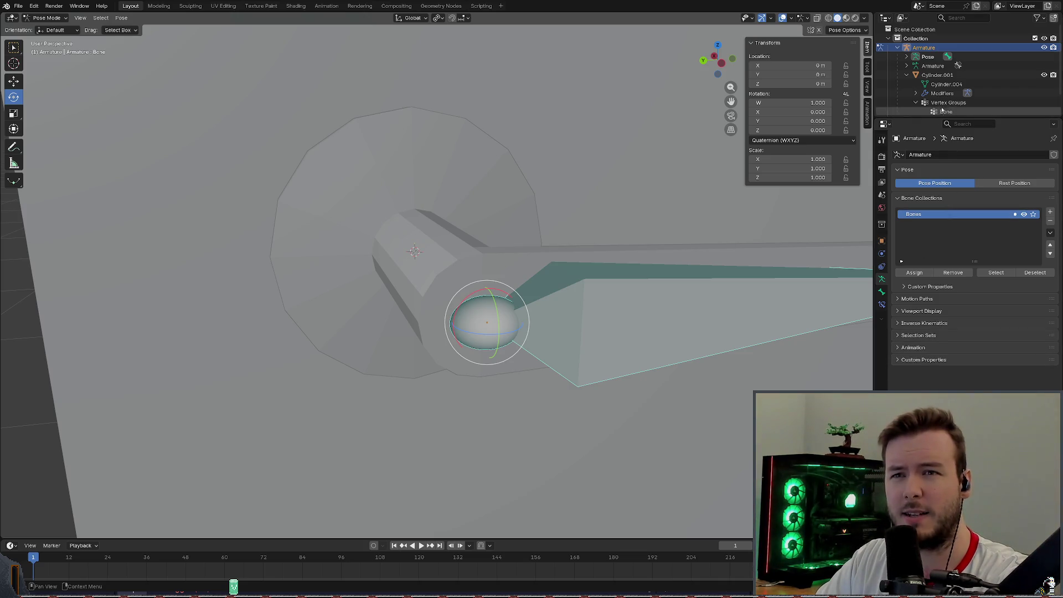
pyautogui.scroll(-2, 943, 86)
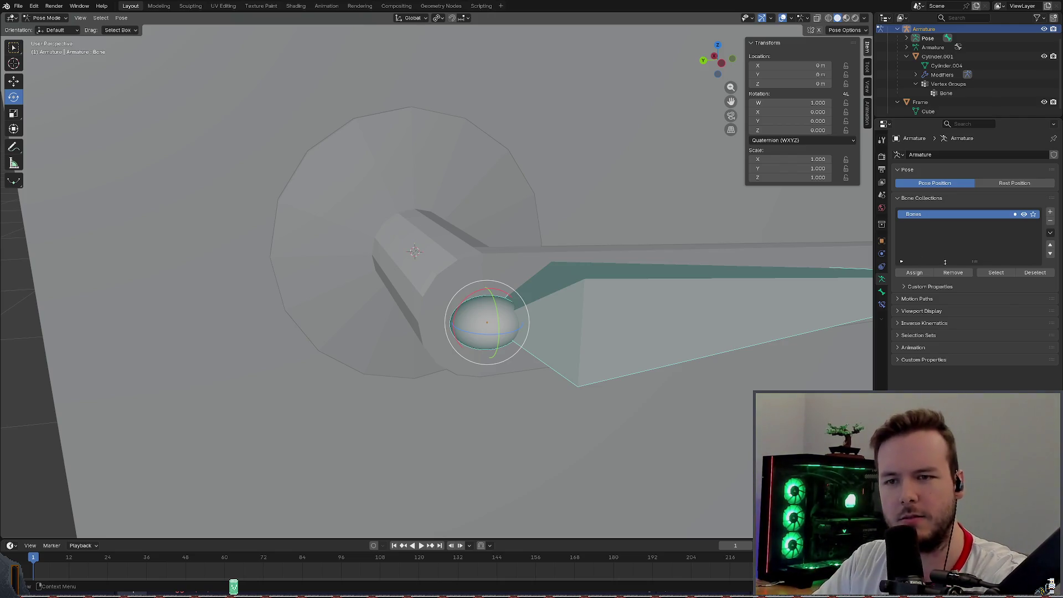
pyautogui.click(917, 298)
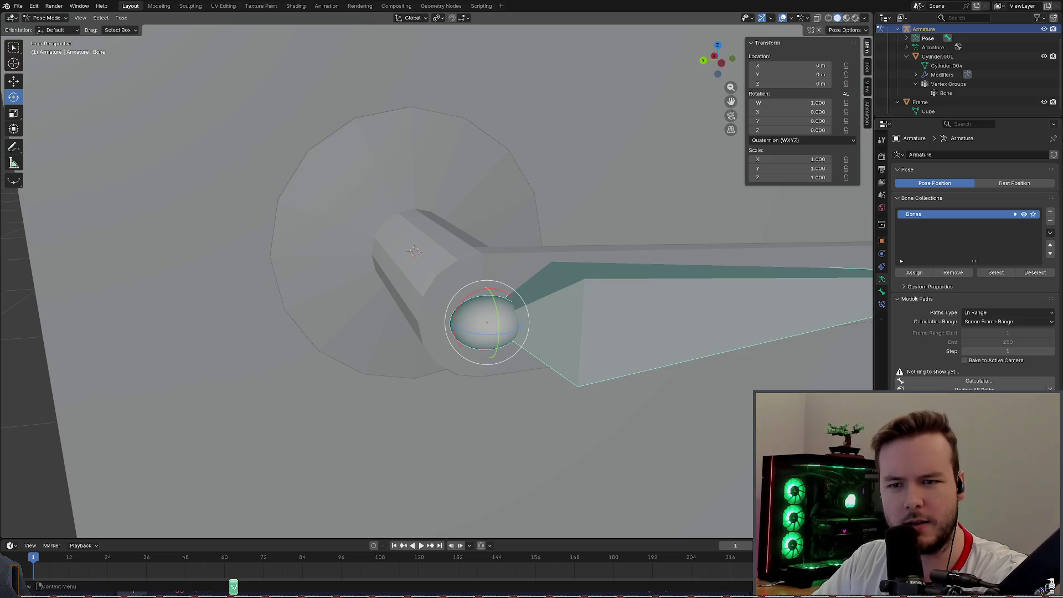
# Review the bone's Bendy Bones and Relations panels, then head to the Animation workspace.
pyautogui.click(918, 297)
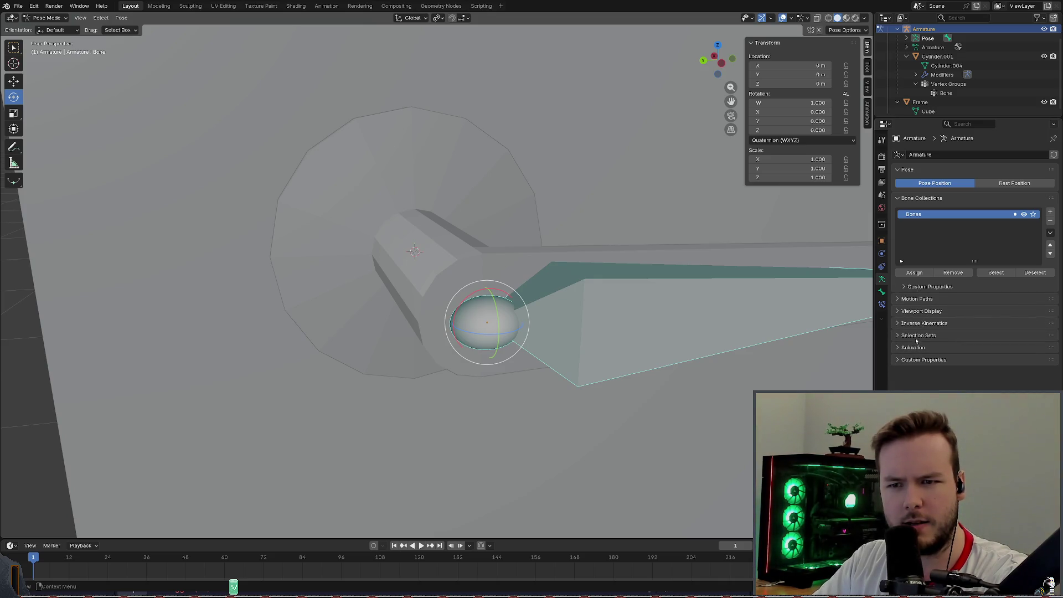
pyautogui.click(883, 292)
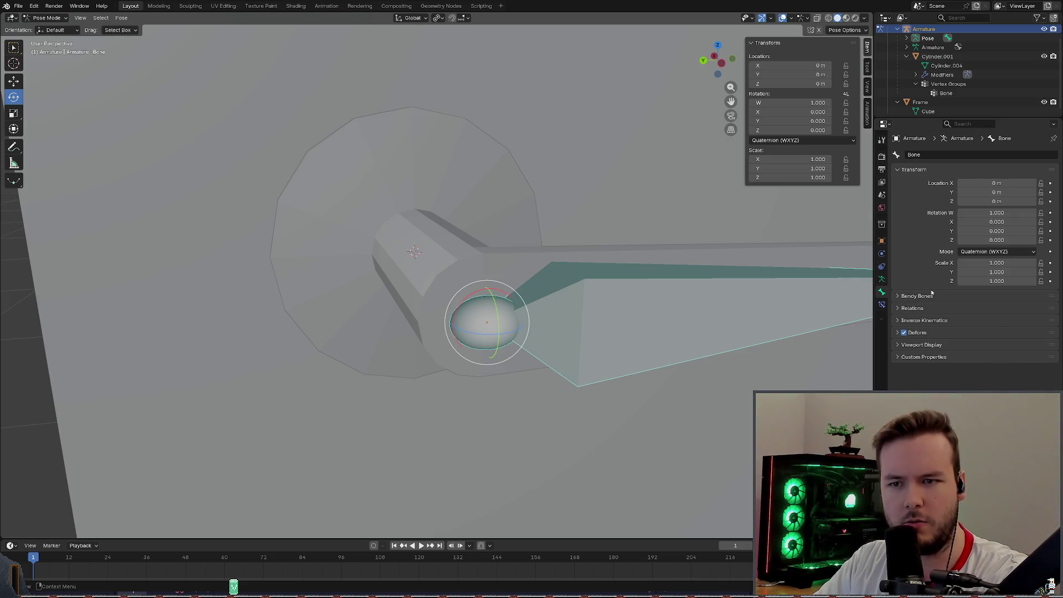
pyautogui.click(917, 296)
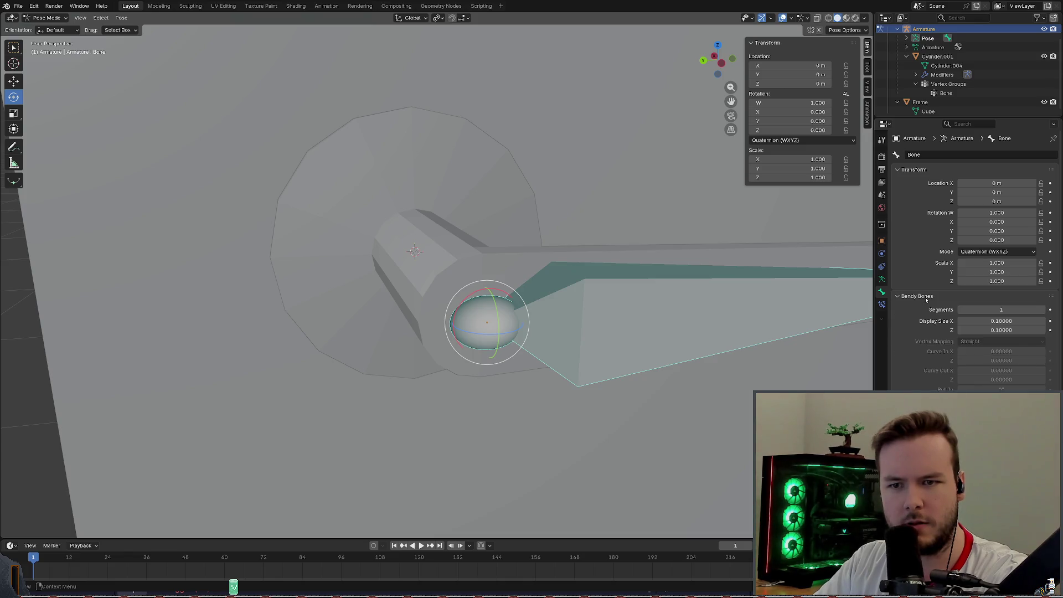
pyautogui.click(926, 300)
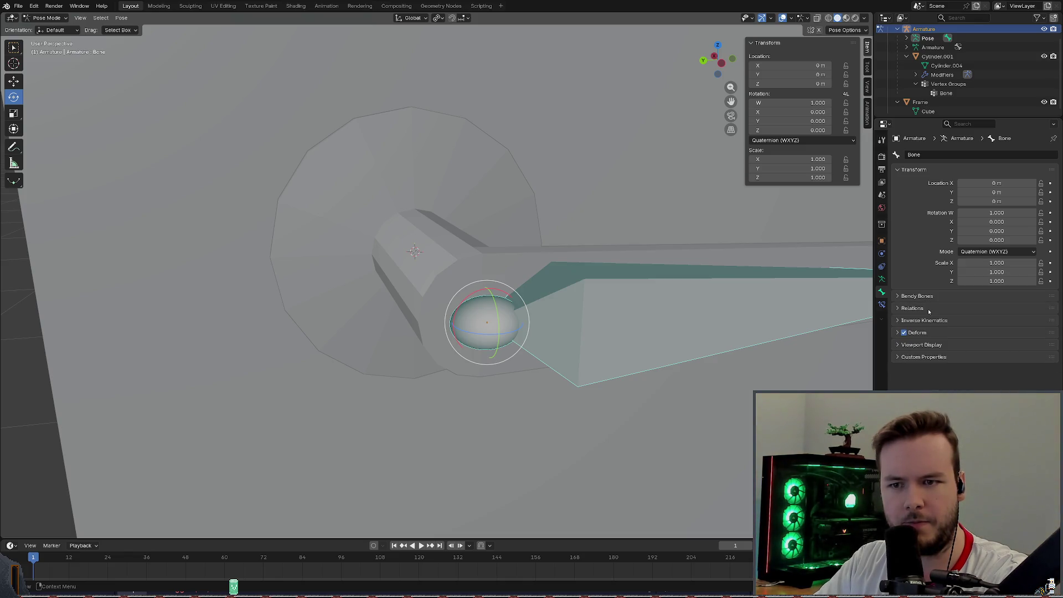
pyautogui.click(928, 312)
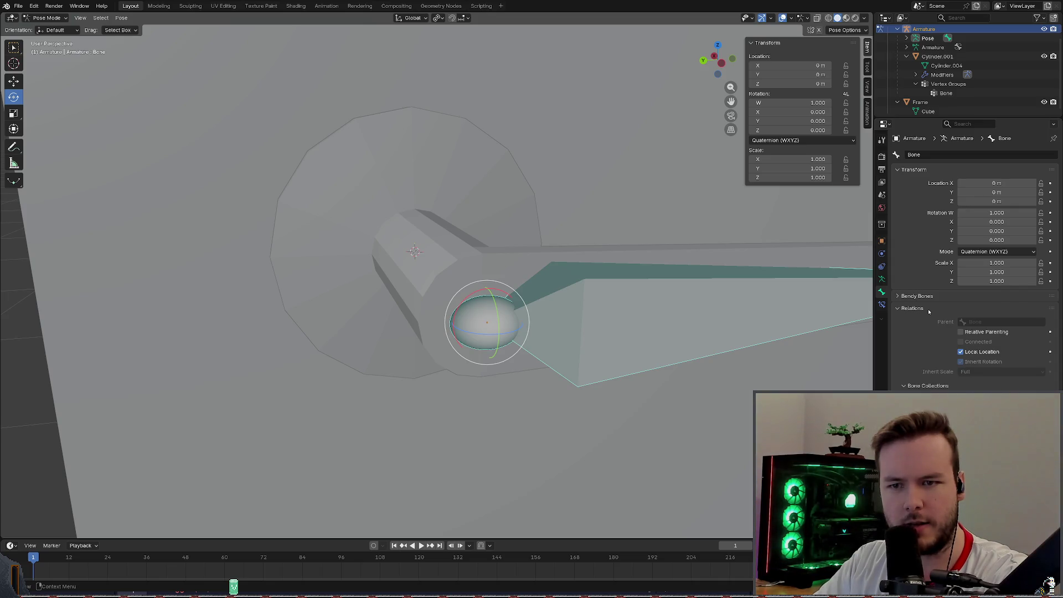
pyautogui.click(928, 312)
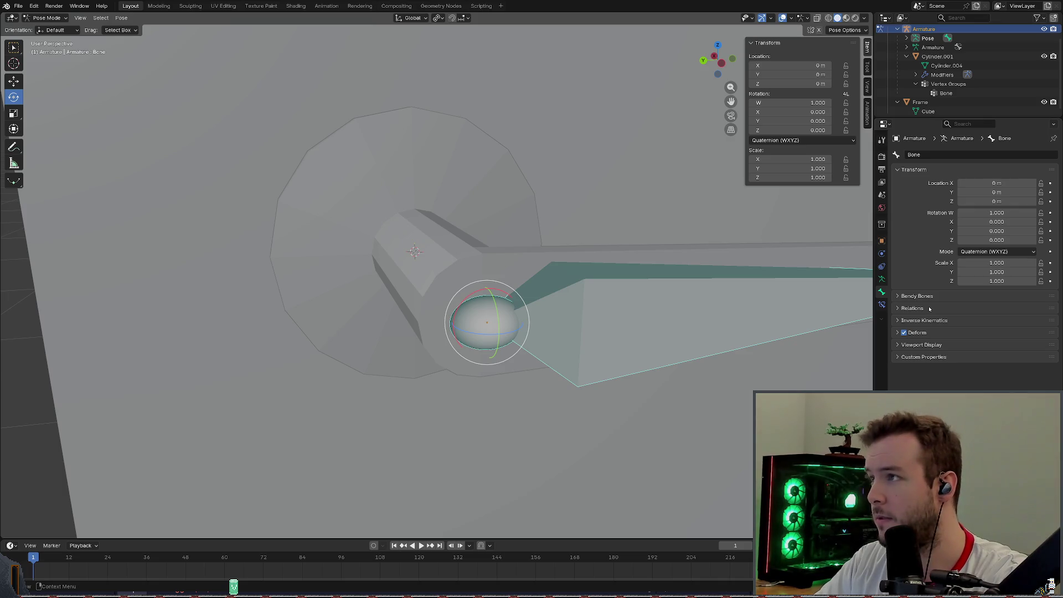
pyautogui.click(328, 8)
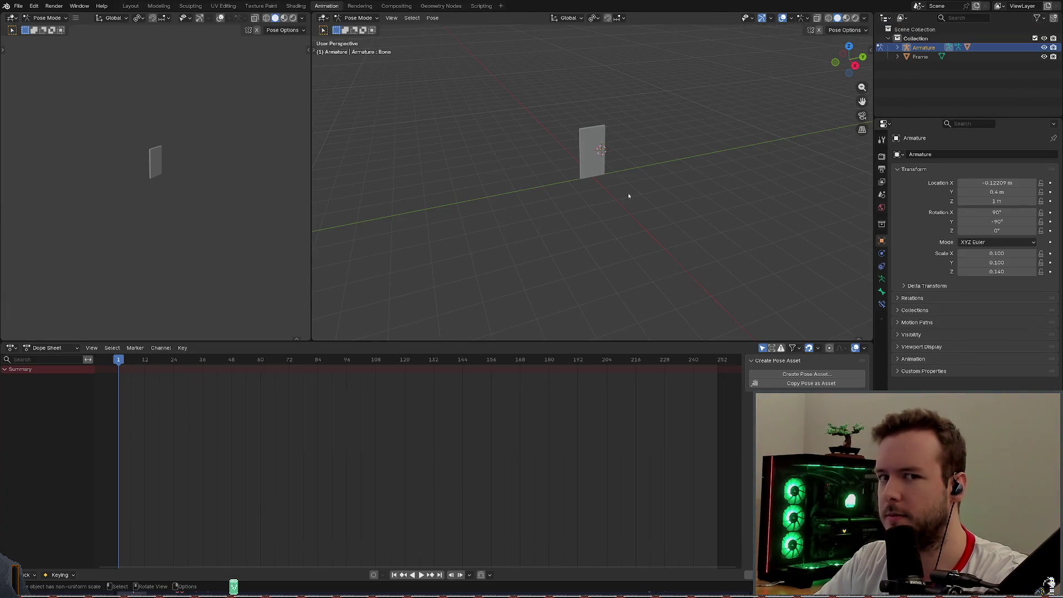
pyautogui.scroll(2, 628, 194)
pyautogui.scroll(2, 631, 178)
pyautogui.scroll(3, 635, 170)
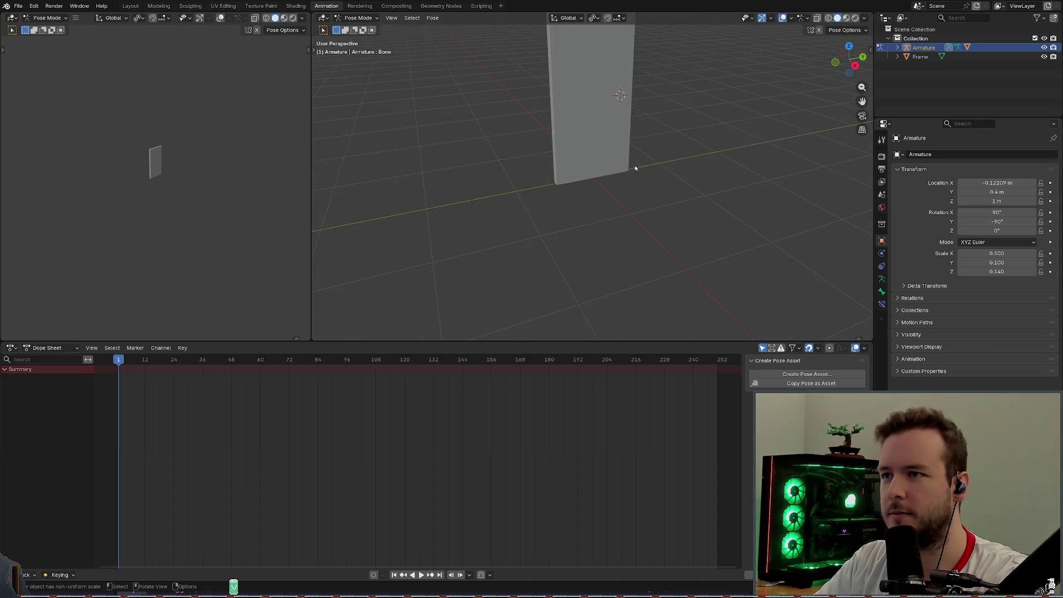
pyautogui.moveTo(686, 138)
pyautogui.mouseDown(button='middle')
pyautogui.moveTo(562, 103)
pyautogui.moveTo(583, 131)
pyautogui.moveTo(562, 80)
pyautogui.moveTo(581, 92)
pyautogui.mouseUp(button='middle')
pyautogui.scroll(5, 585, 132)
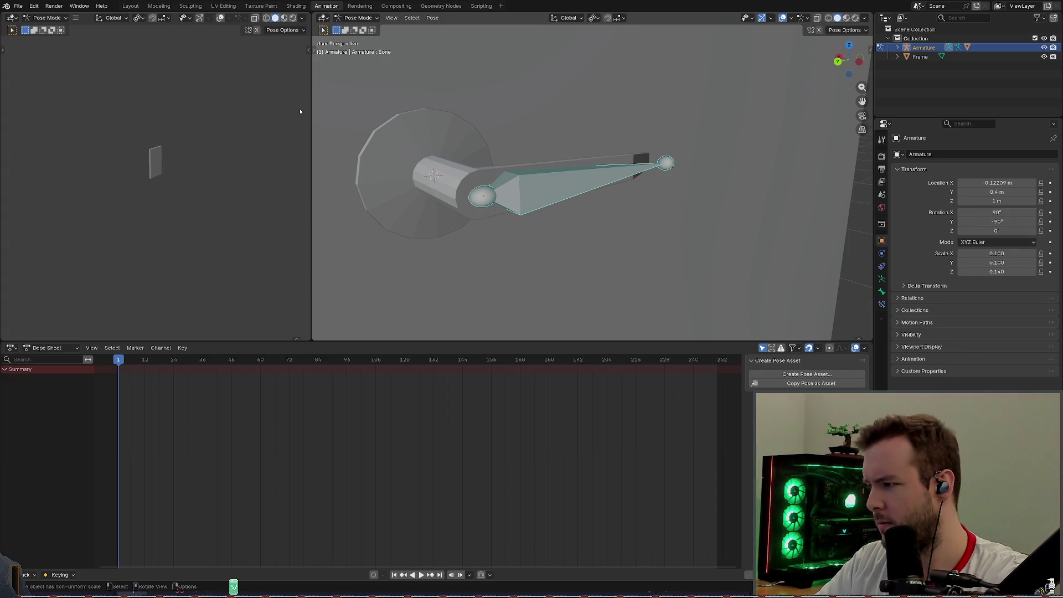
pyautogui.click(161, 349)
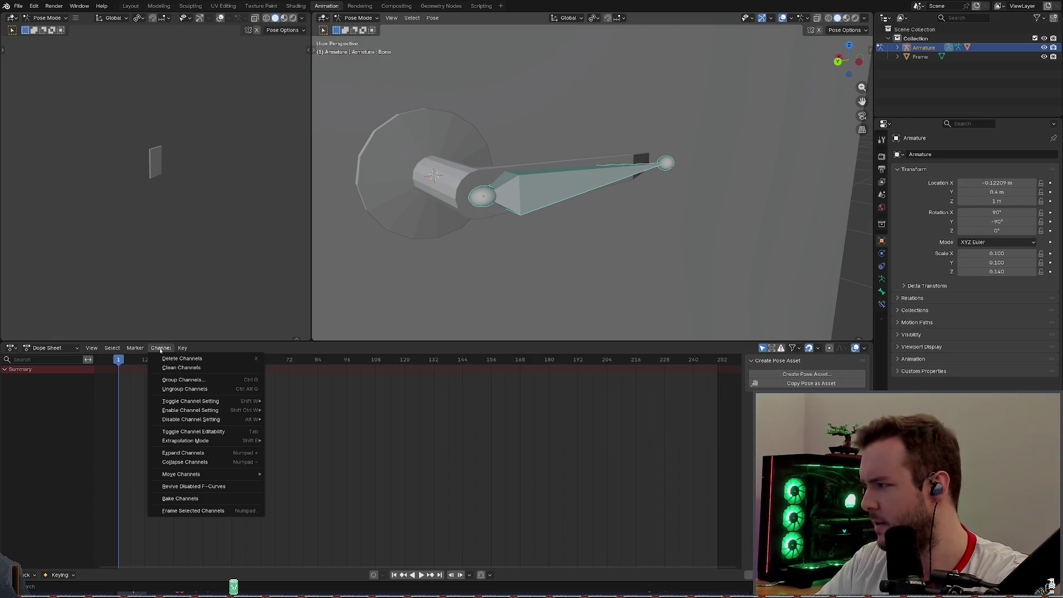
pyautogui.moveTo(187, 440)
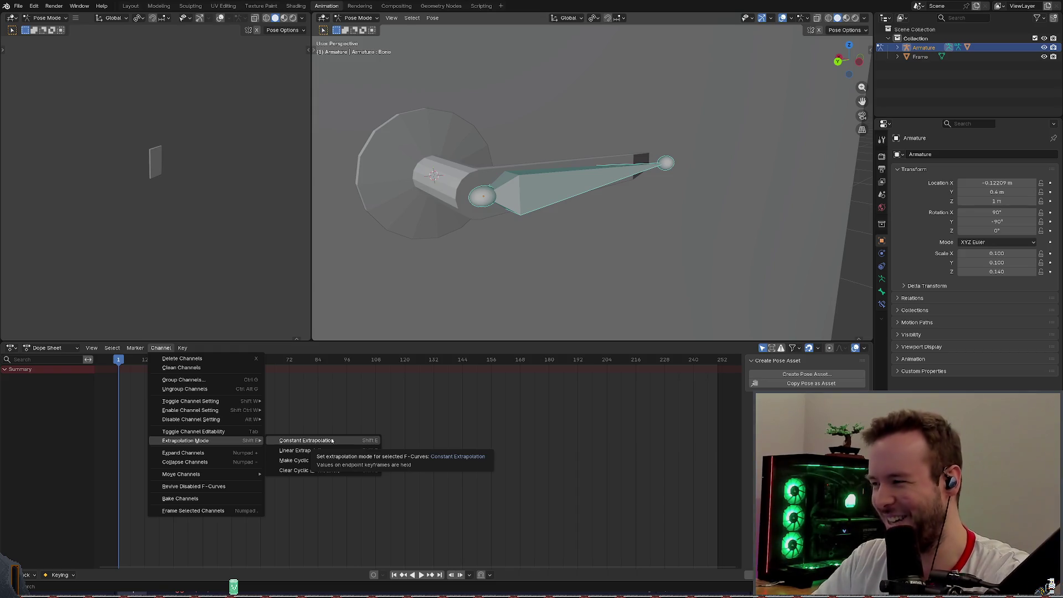
# Apply Constant Extrapolation to the Dope Sheet channels and start a lever rotation.
pyautogui.click(332, 441)
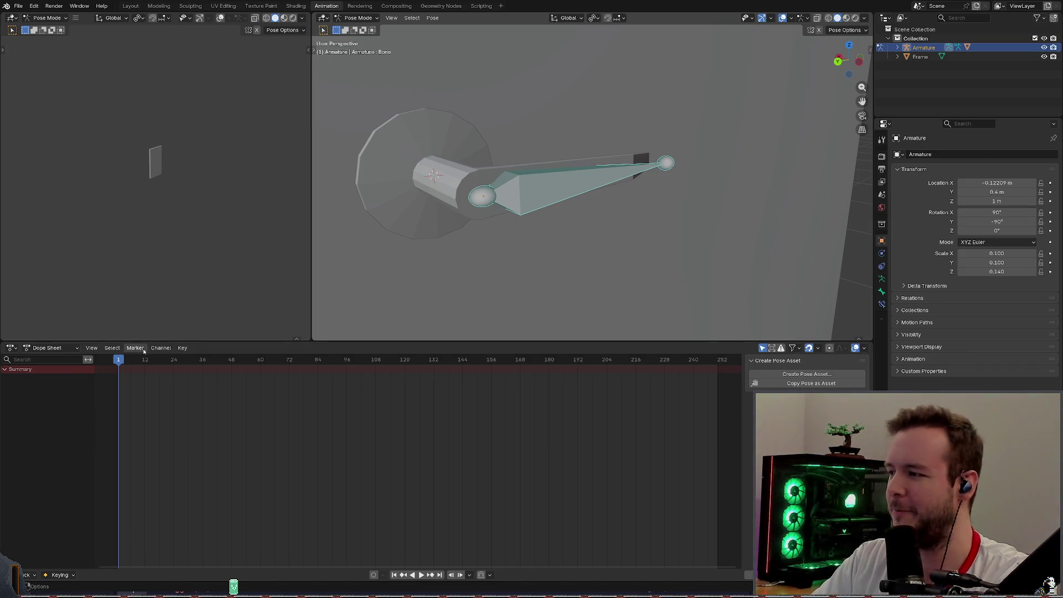
pyautogui.click(158, 347)
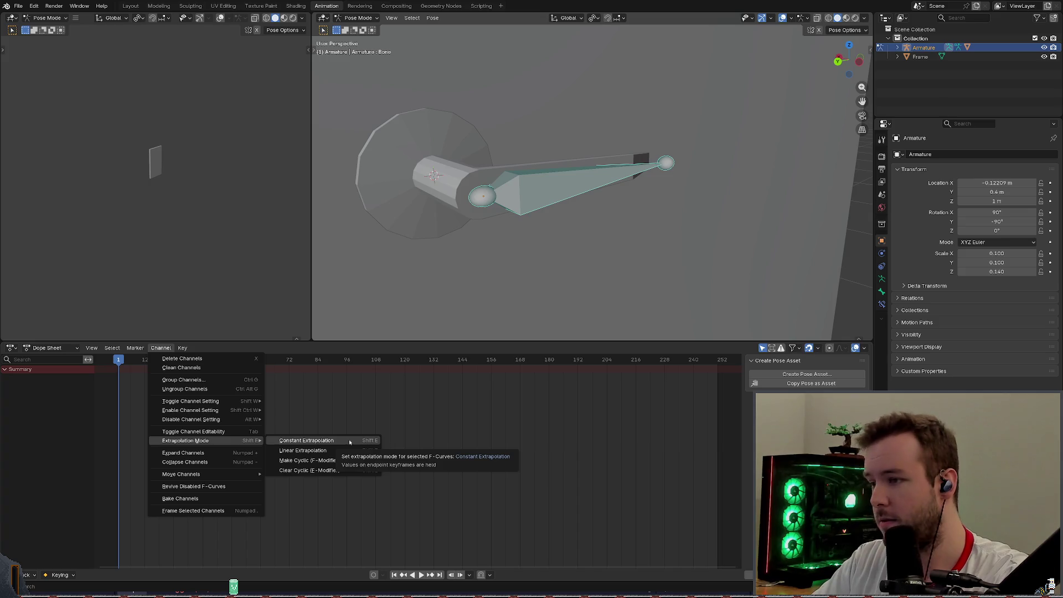
pyautogui.click(349, 439)
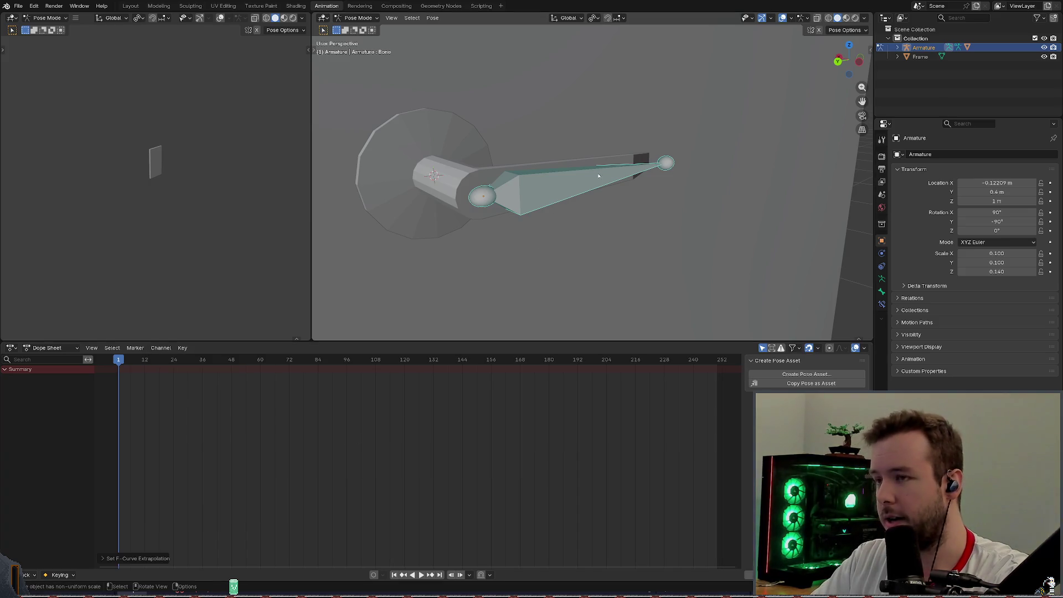
pyautogui.press('r')
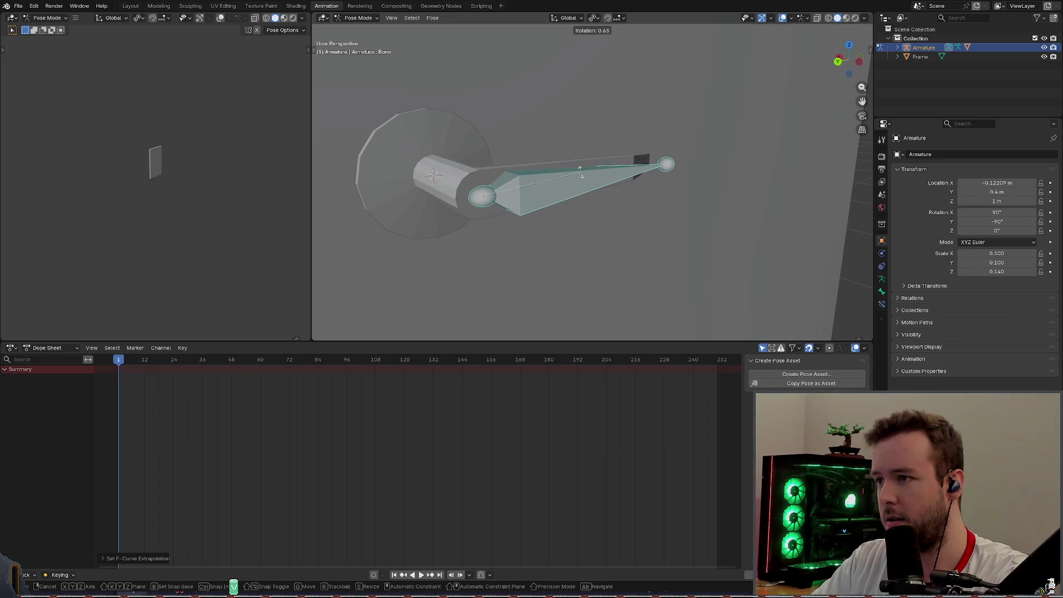
# Cancel the rotation, then test-rotate the lever bone on X and cancel again.
pyautogui.rightClick(583, 175)
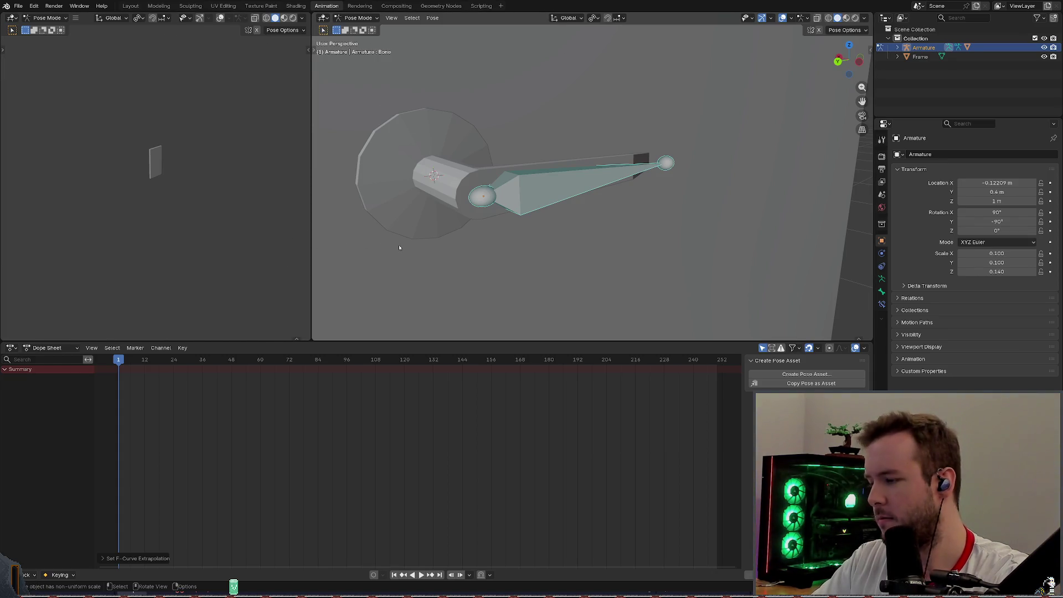
pyautogui.moveTo(415, 248); pyautogui.dragTo(516, 207, button='middle')
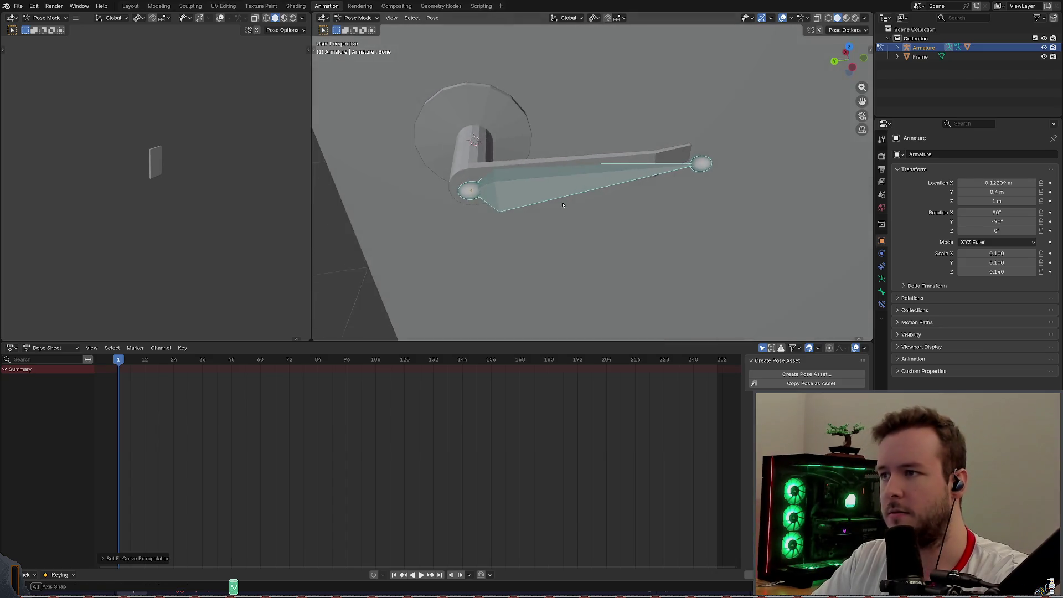
pyautogui.press('r')
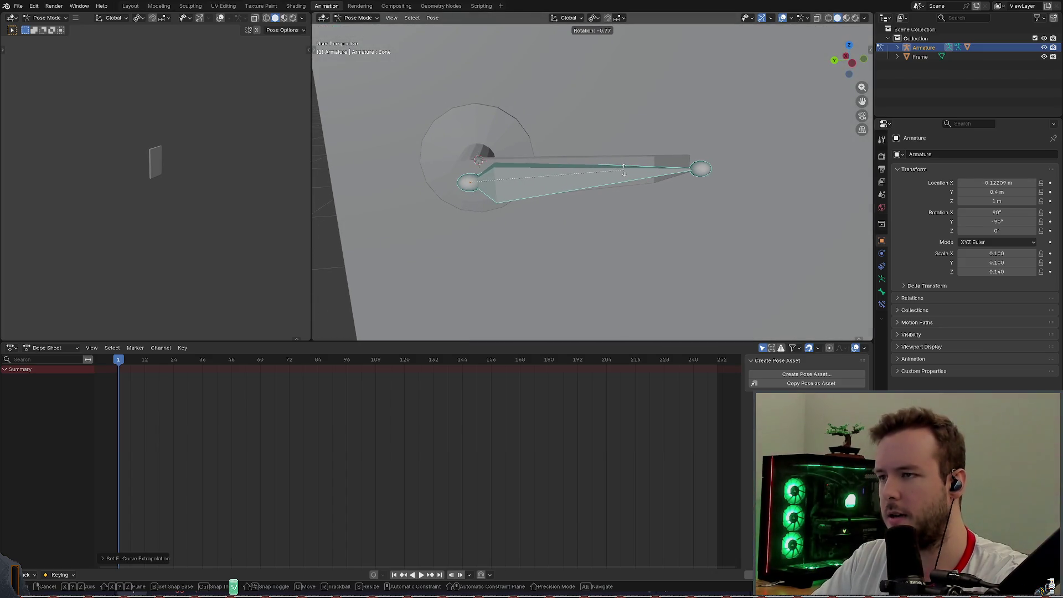
pyautogui.press('x')
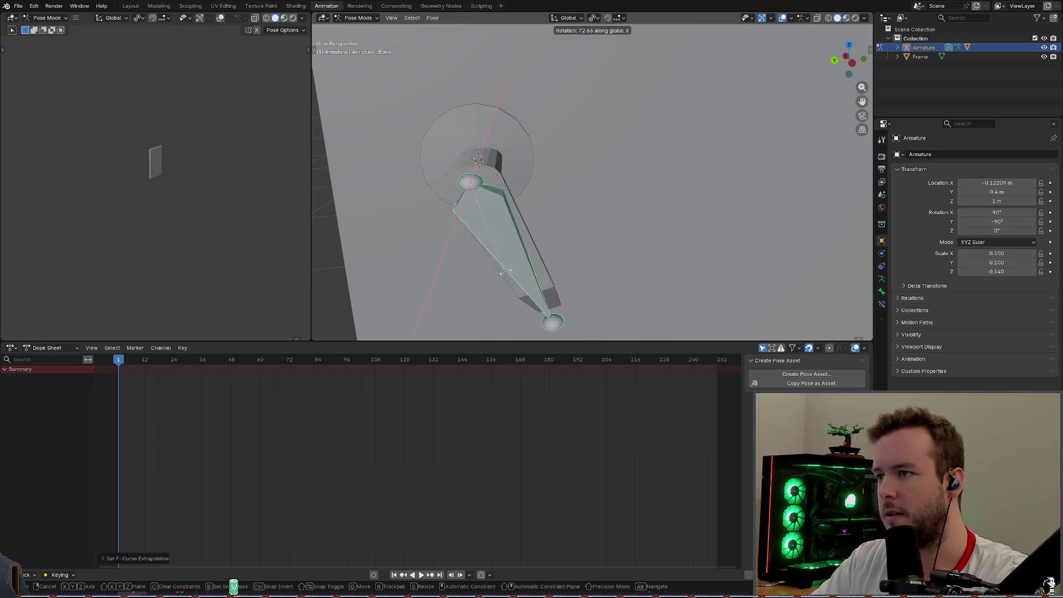
pyautogui.rightClick(521, 163)
pyautogui.moveTo(521, 162); pyautogui.dragTo(550, 155, button='middle')
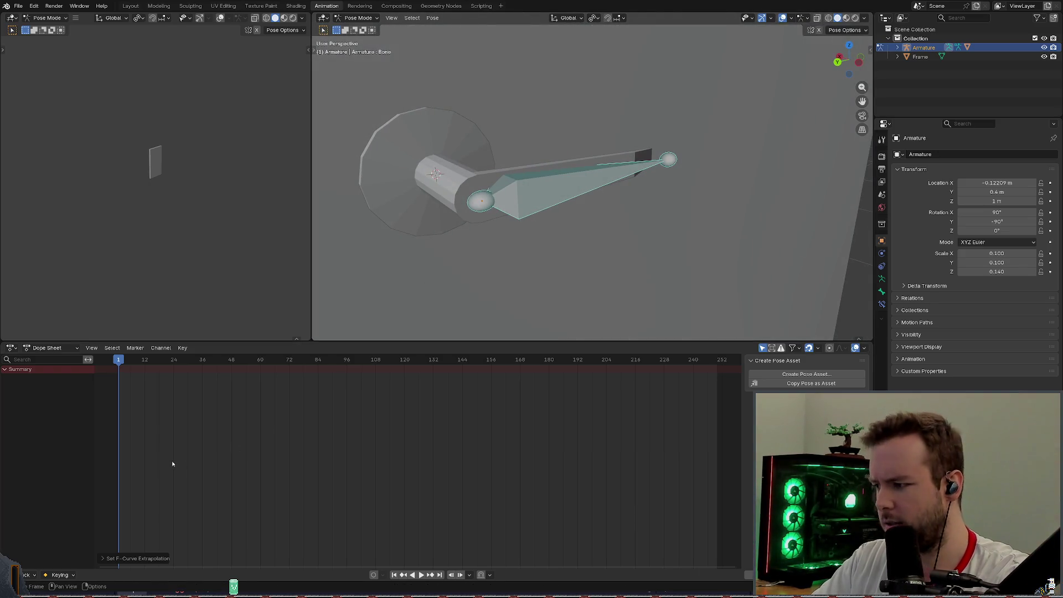
# Check the channel operations, then rotate the lever bone about X and confirm.
pyautogui.click(113, 348)
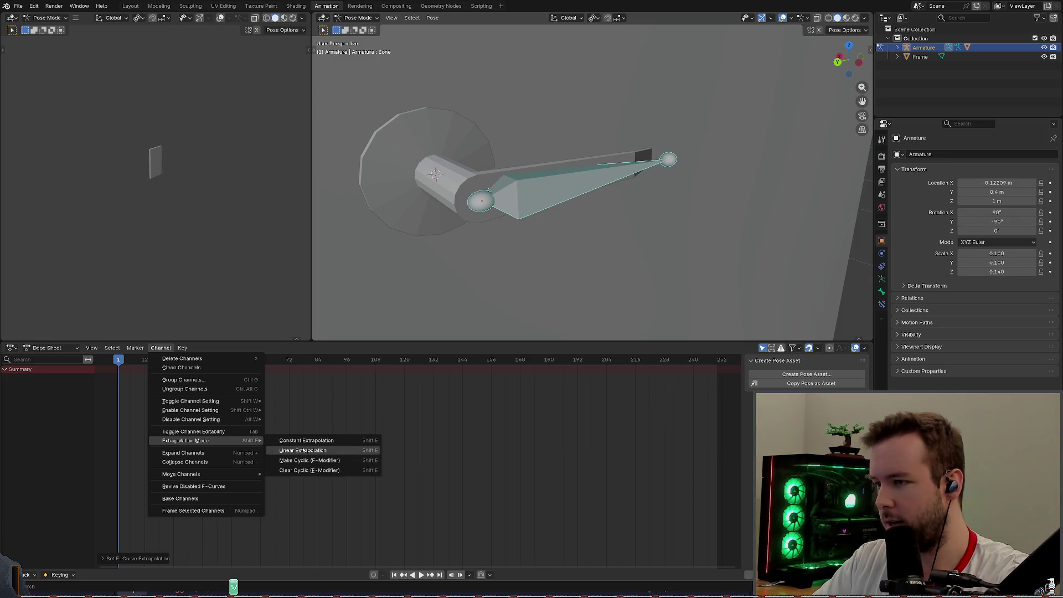
pyautogui.click(304, 440)
pyautogui.moveTo(533, 249); pyautogui.dragTo(528, 211, button='middle')
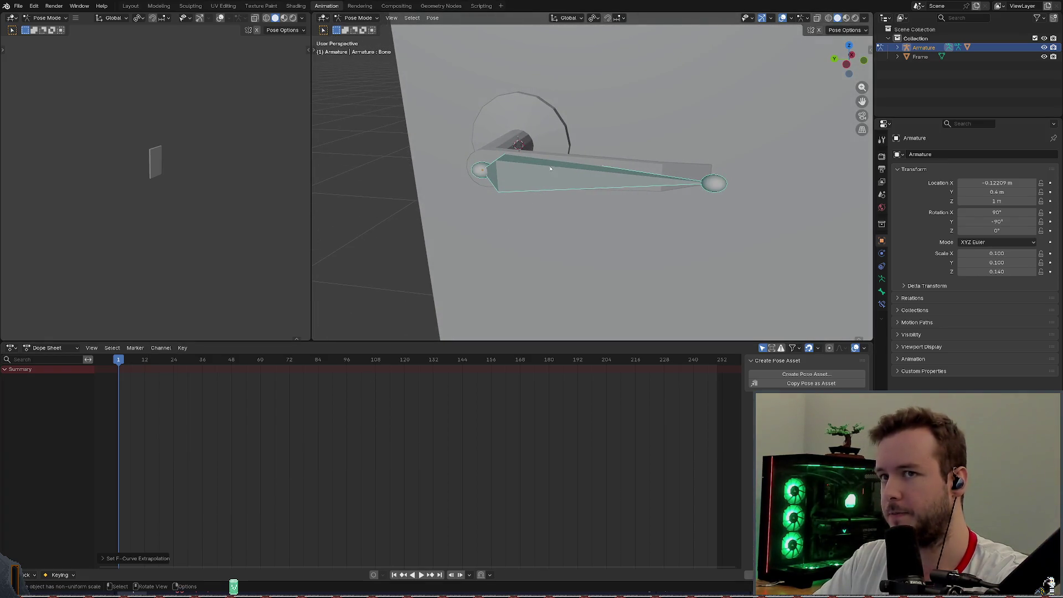
pyautogui.press('r')
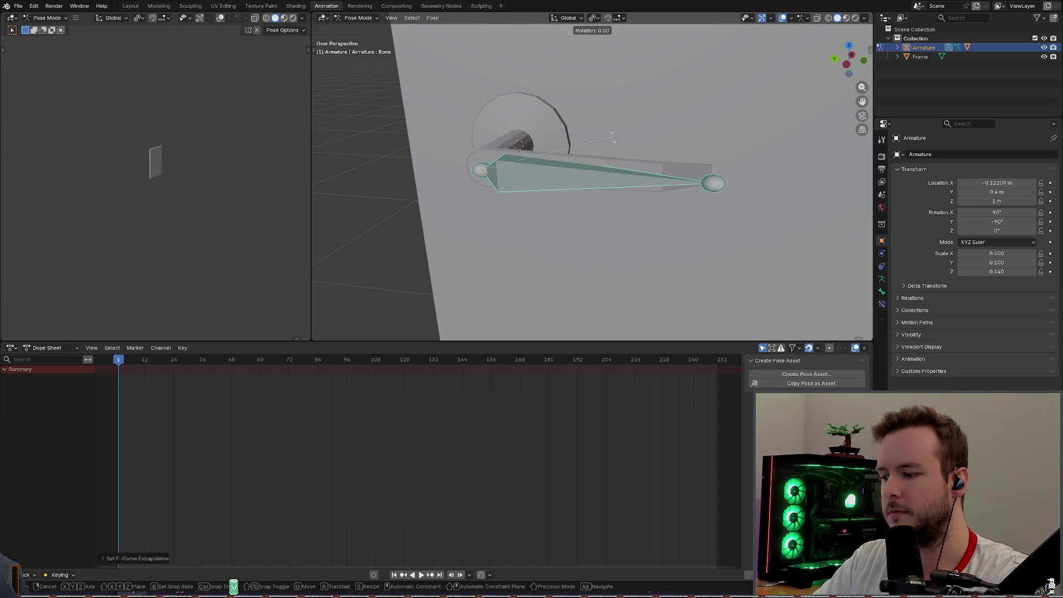
pyautogui.press('x')
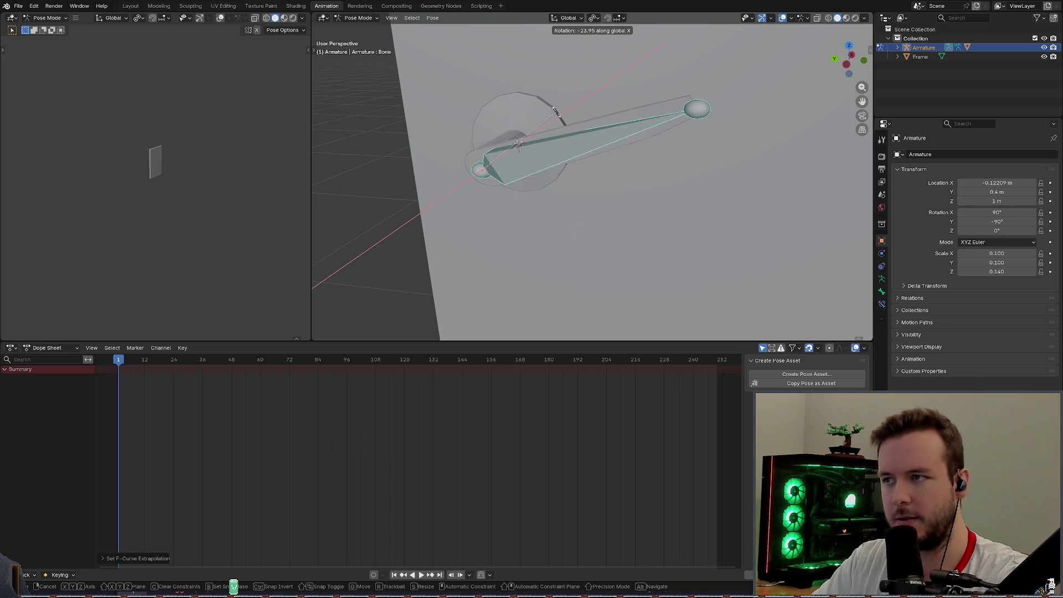
pyautogui.click(665, 166)
# Orbit around the handle and show the lever bone's own properties.
pyautogui.moveTo(632, 166)
pyautogui.mouseDown(button='middle')
pyautogui.moveTo(594, 125)
pyautogui.moveTo(618, 93)
pyautogui.mouseUp(button='middle')
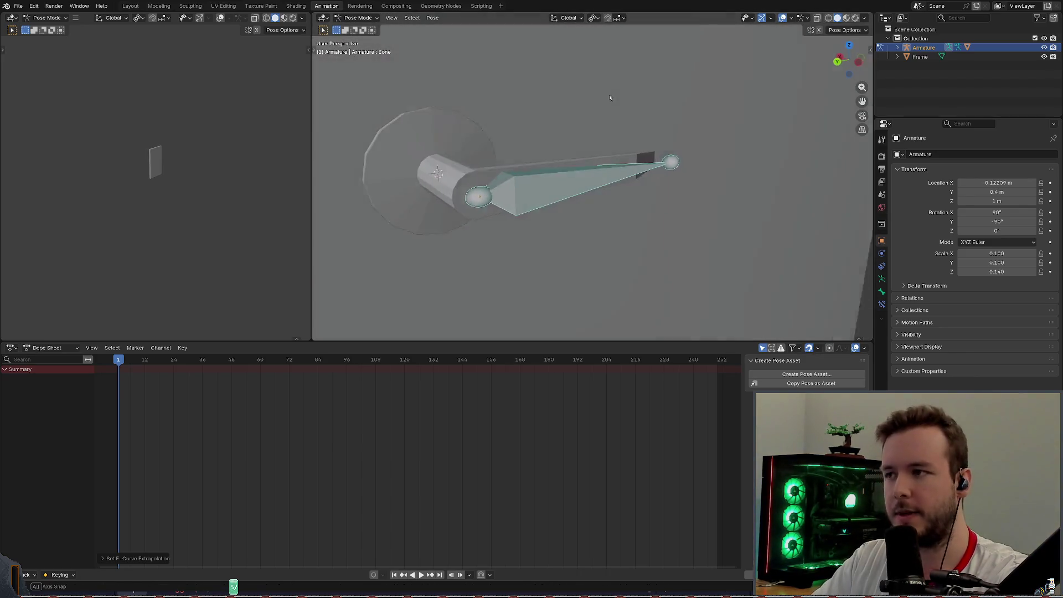
pyautogui.moveTo(550, 111); pyautogui.dragTo(537, 201, button='middle')
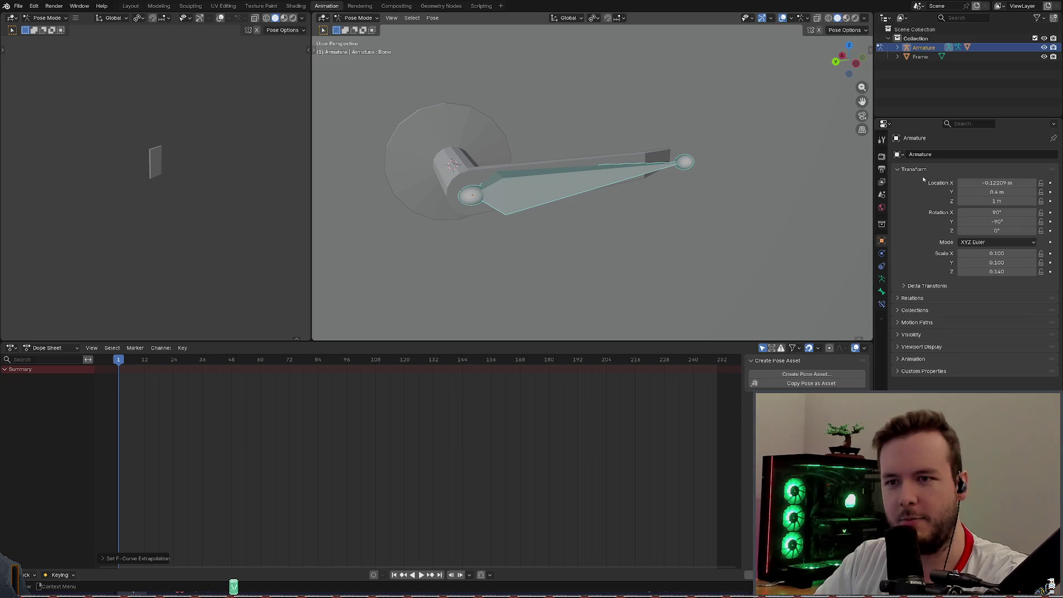
pyautogui.click(882, 291)
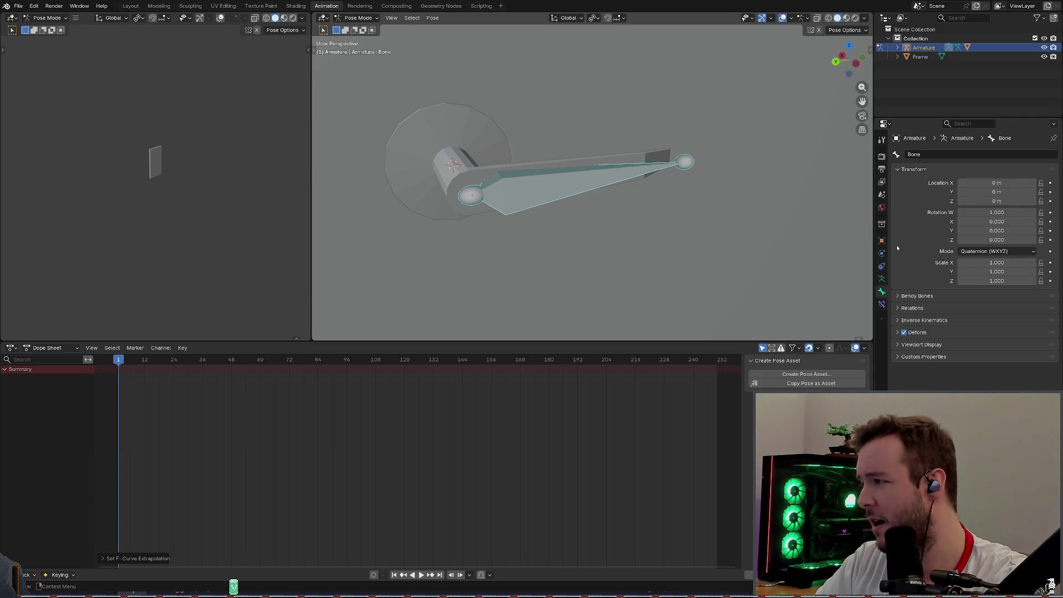
# Expand the lever bone's Relations panel.
pyautogui.click(913, 309)
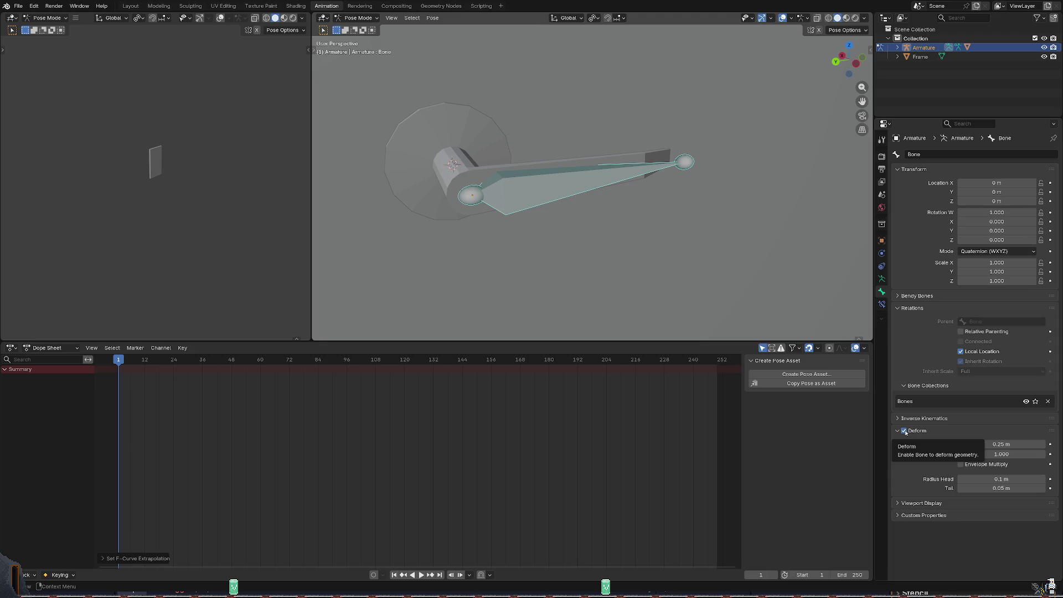
# Toggle the bone's Deform off and back on, test-rotating on X after each change.
pyautogui.click(903, 431)
pyautogui.moveTo(648, 192); pyautogui.dragTo(694, 203, button='middle')
pyautogui.press('r')
pyautogui.press('x')
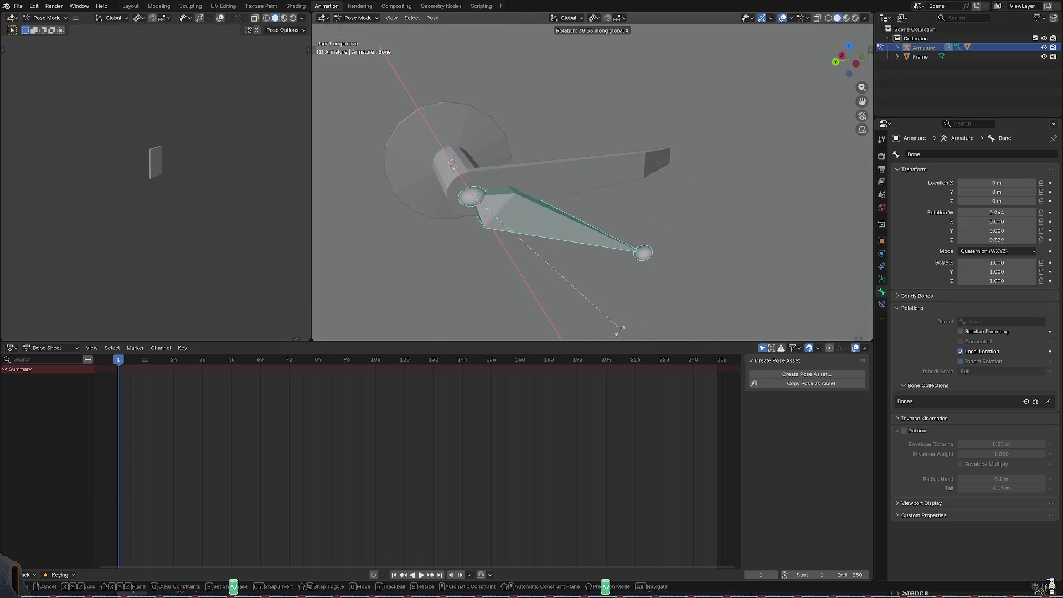
pyautogui.press('Escape')
pyautogui.click(902, 430)
pyautogui.moveTo(610, 179); pyautogui.dragTo(616, 176, button='middle')
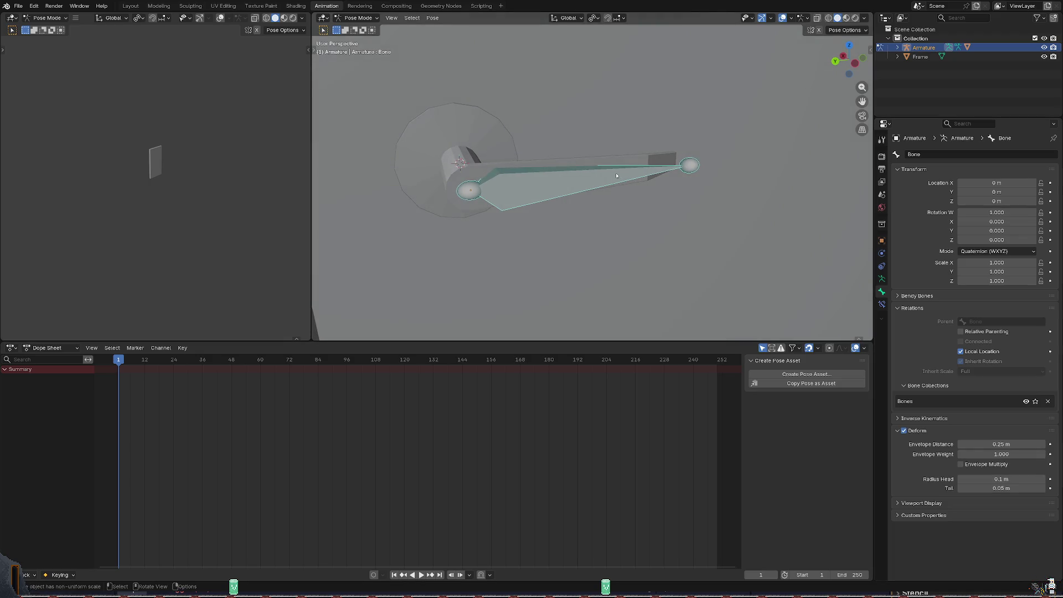
pyautogui.press('r')
pyautogui.press('Escape')
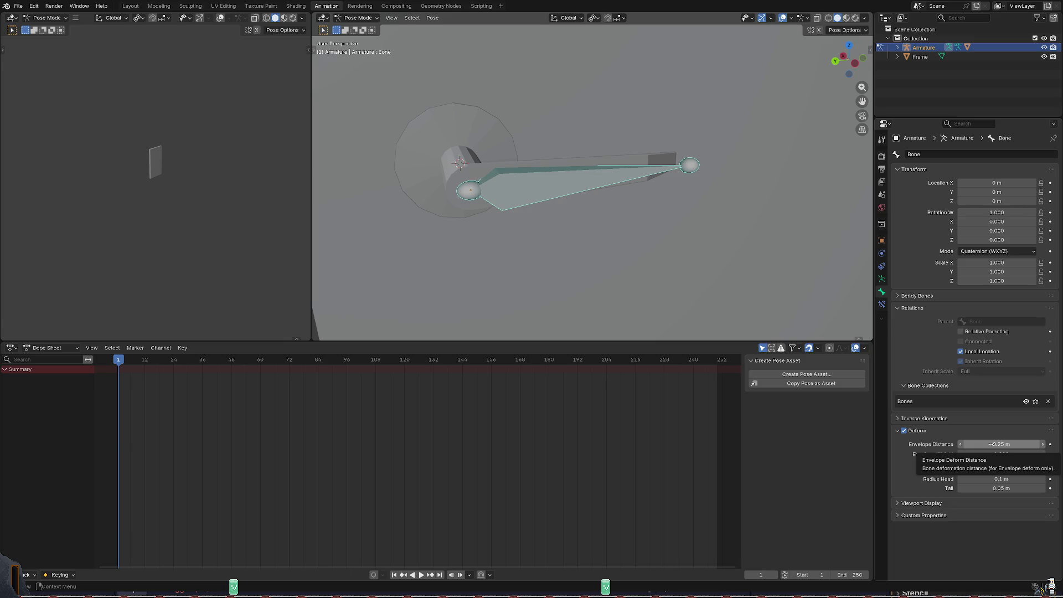
# Edit the envelope distance and set envelope weight 0, test-rotating on X after each.
pyautogui.doubleClick(990, 443)
pyautogui.write('1')
pyautogui.press('Return')
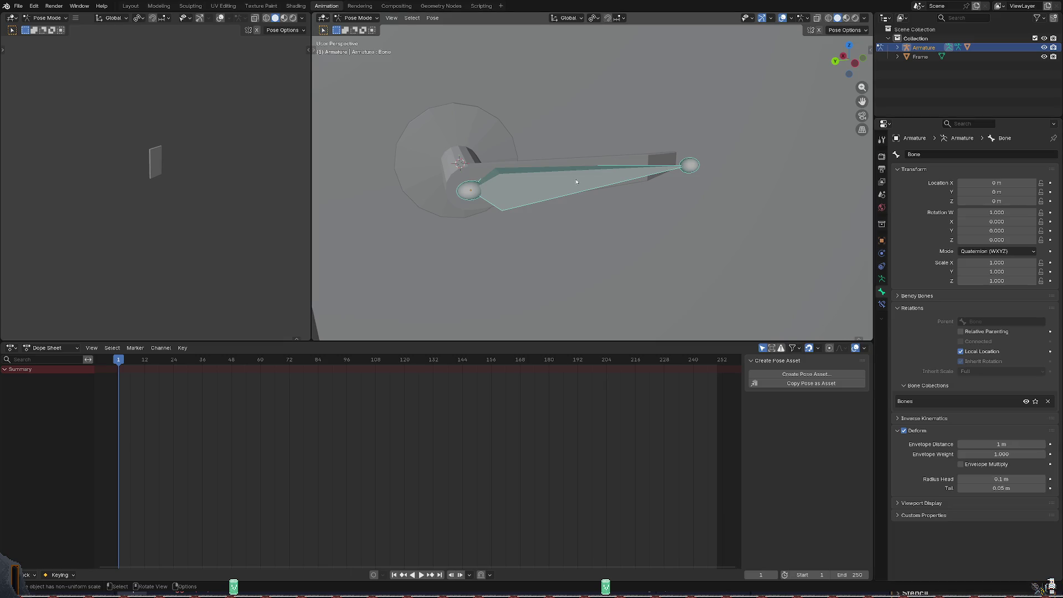
pyautogui.press('r')
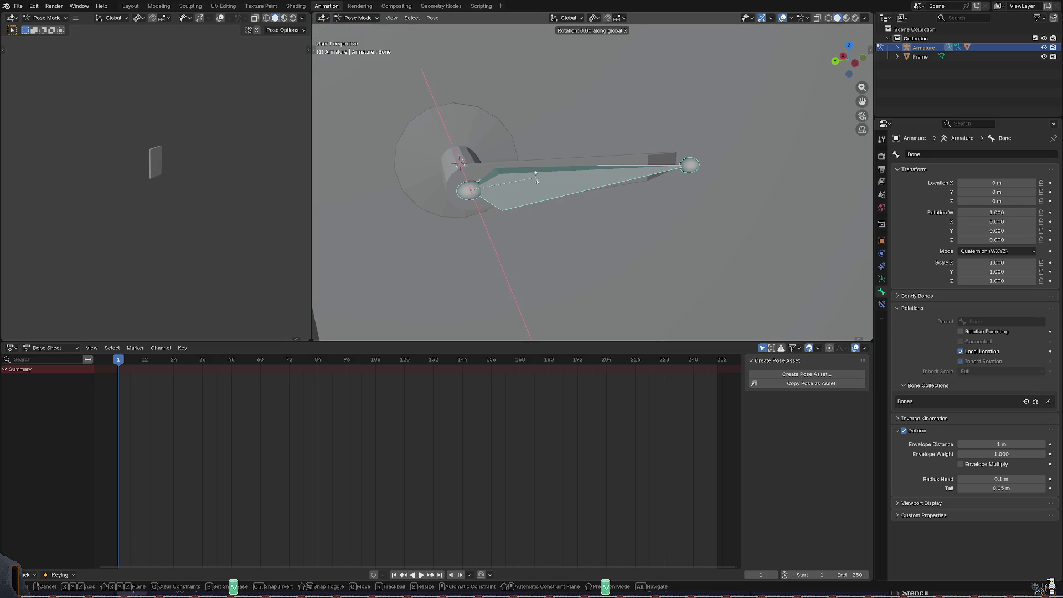
pyautogui.press('x')
pyautogui.press('Escape')
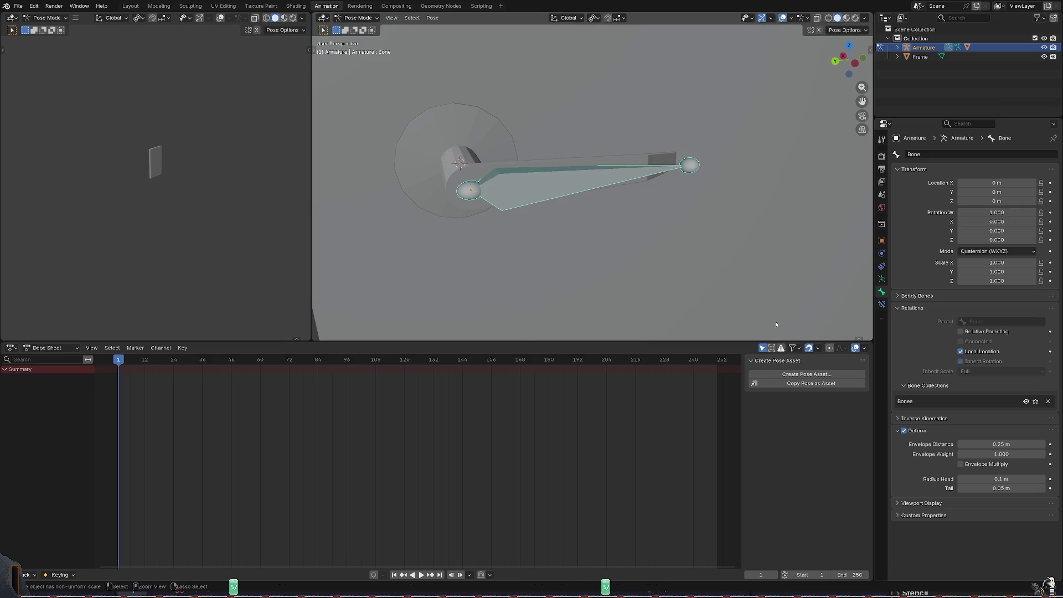
pyautogui.write('0')
pyautogui.press('Return')
pyautogui.press('r')
pyautogui.press('x')
pyautogui.press('Escape')
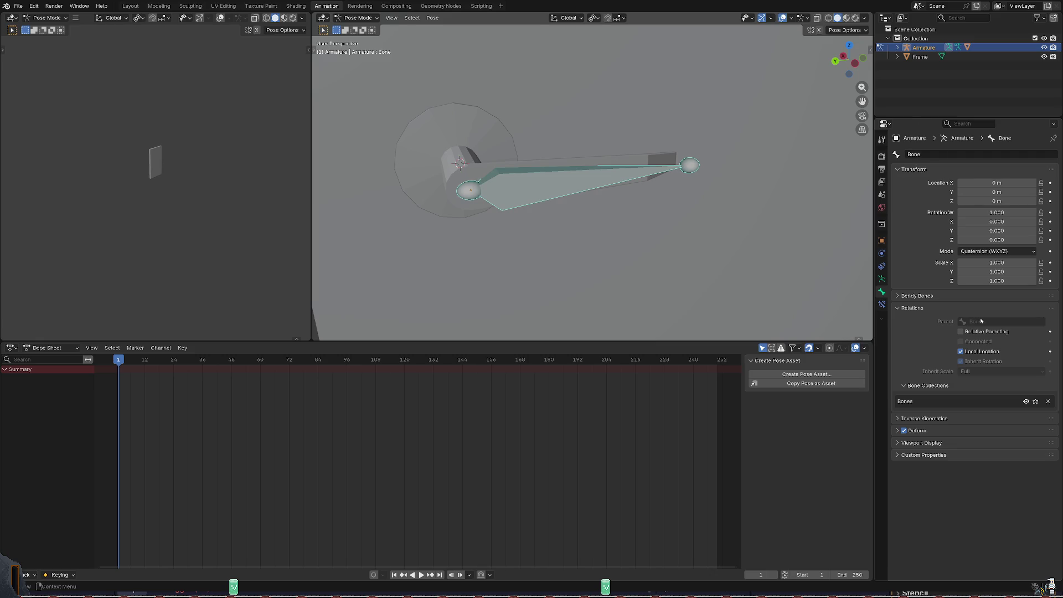
pyautogui.click(946, 419)
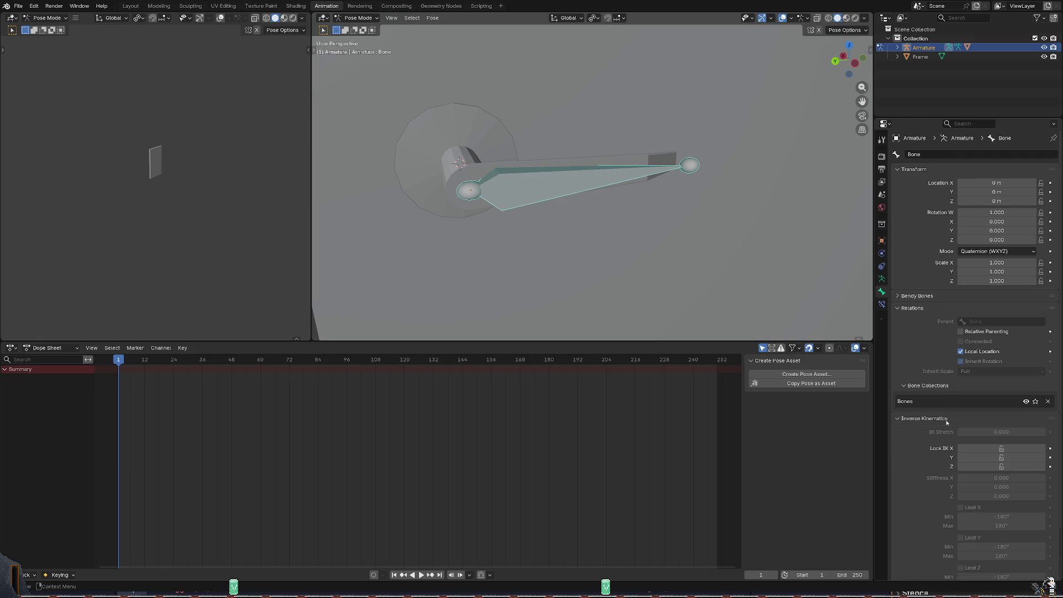
pyautogui.click(943, 419)
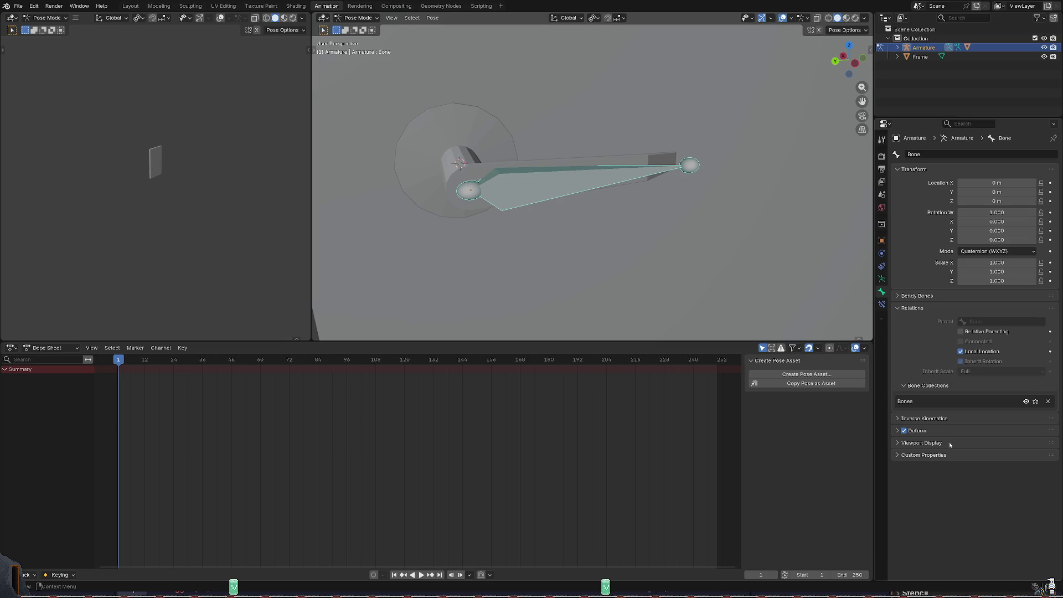
pyautogui.click(951, 443)
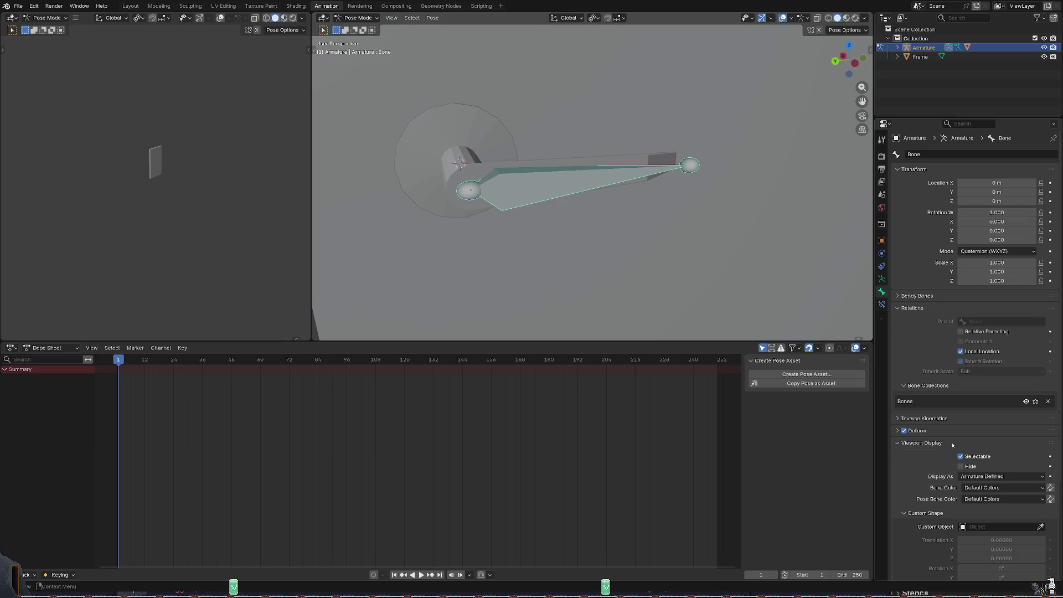
pyautogui.click(953, 444)
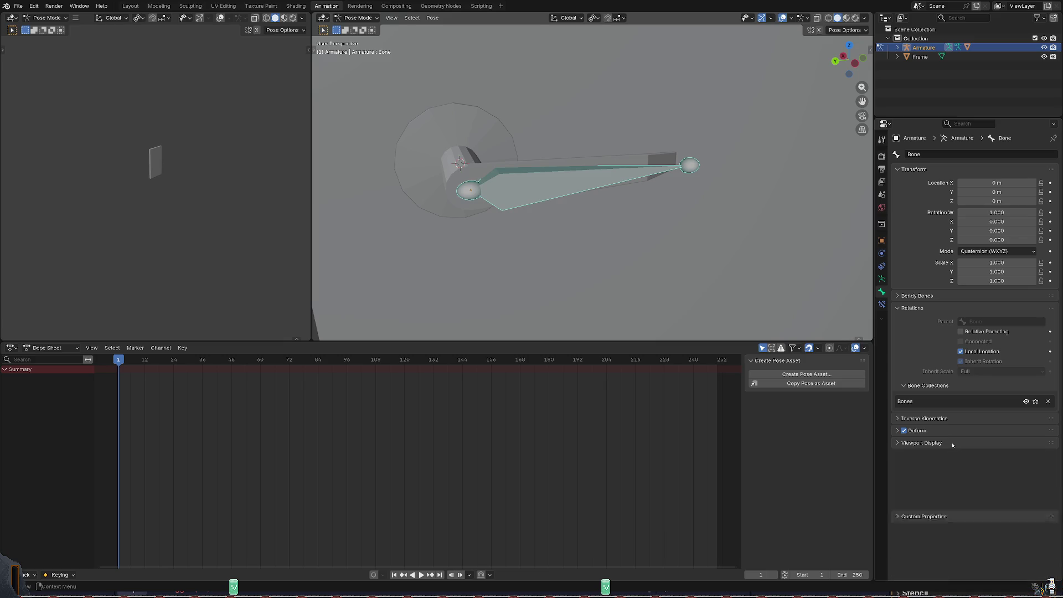
pyautogui.click(882, 304)
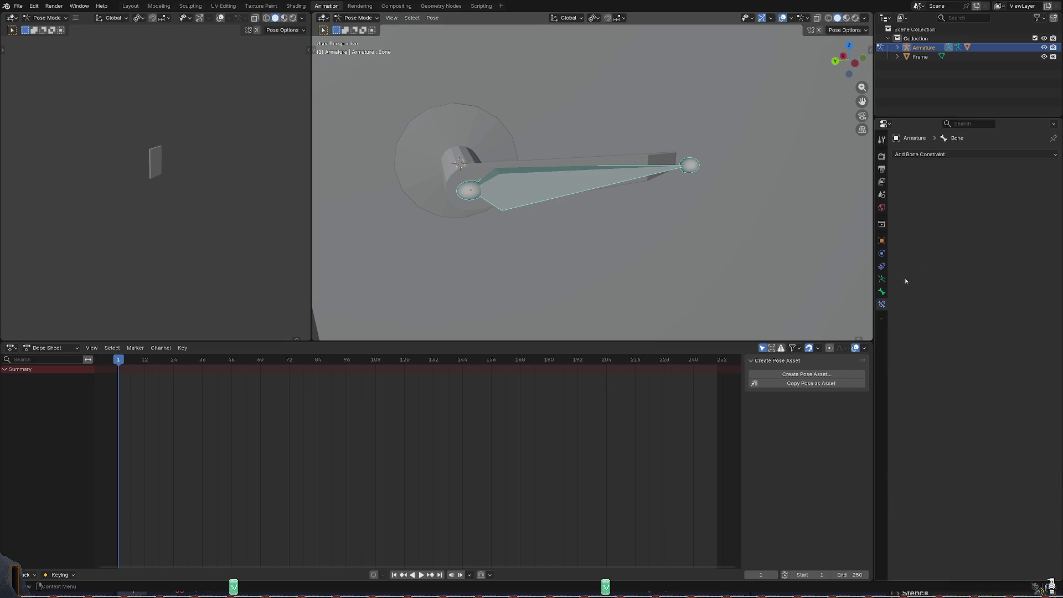
pyautogui.click(882, 282)
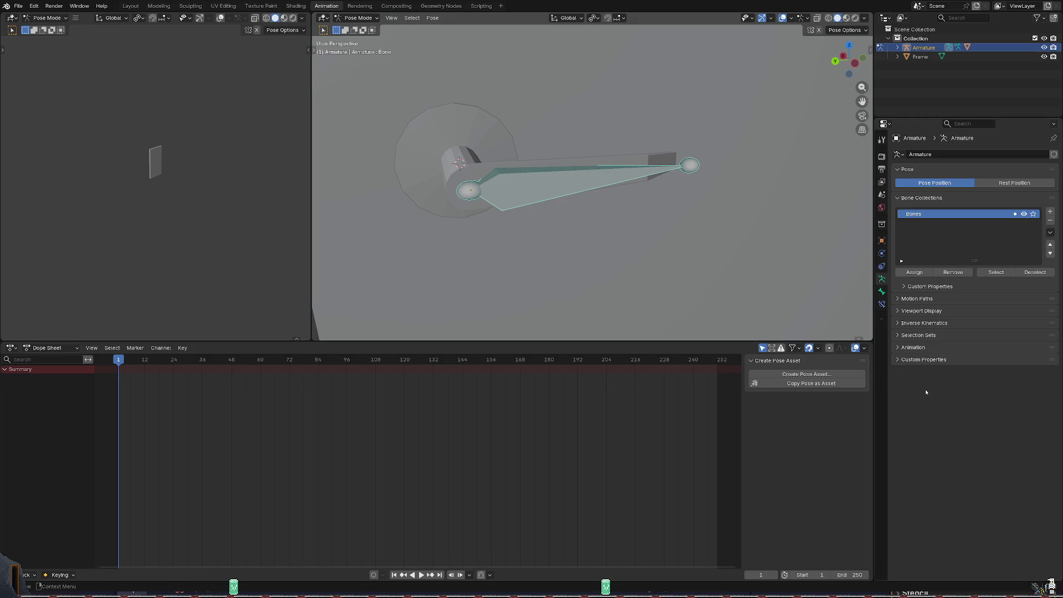
pyautogui.click(883, 293)
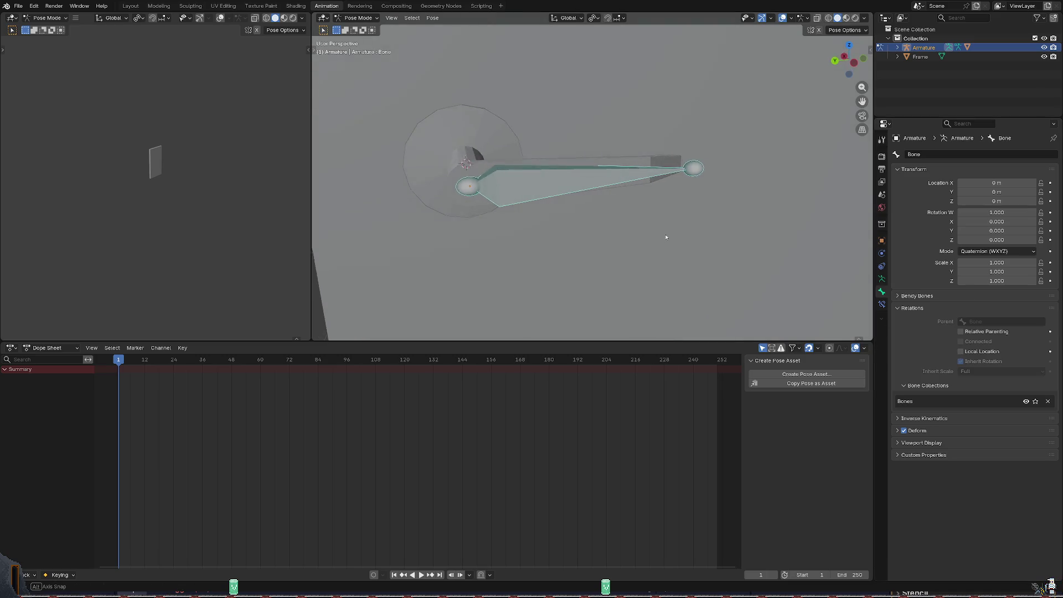
pyautogui.moveTo(582, 208); pyautogui.dragTo(598, 216, button='middle')
pyautogui.press('r')
pyautogui.press('x')
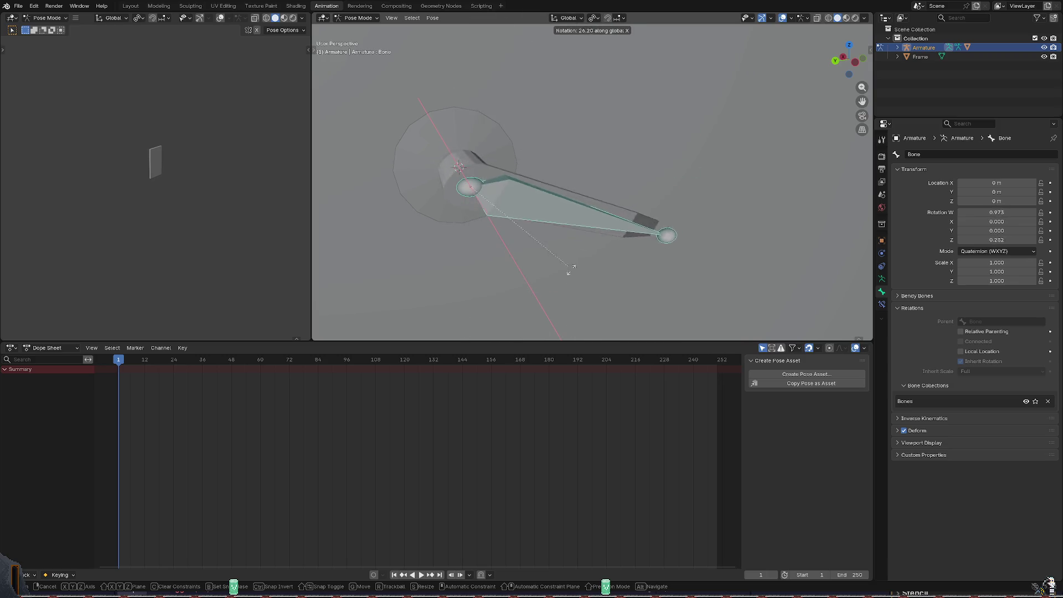
pyautogui.rightClick(631, 200)
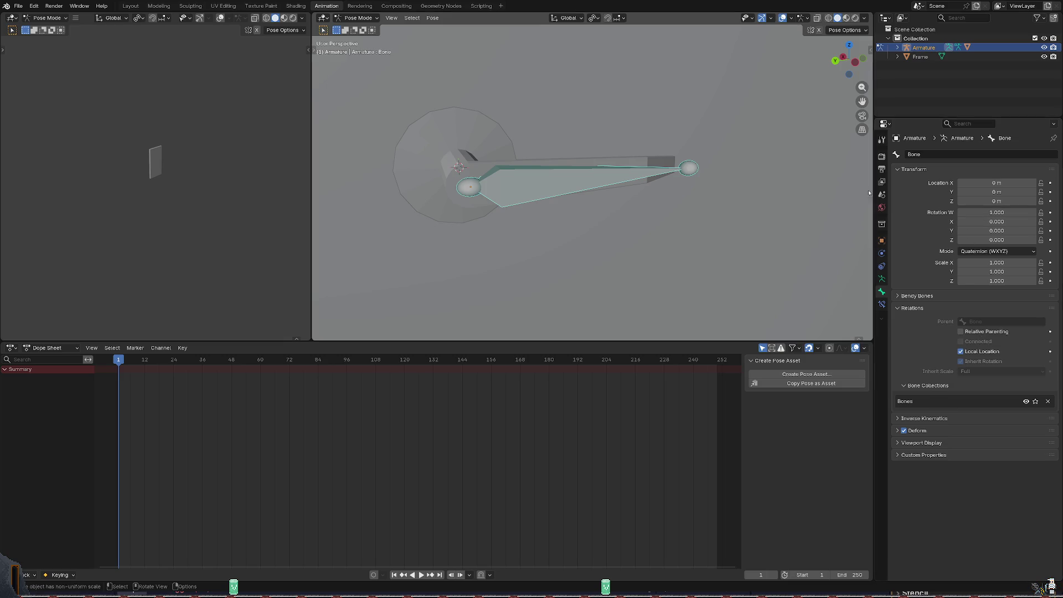
# Expand the Armature in the Outliner to list its Pose, Armature and Cylinder.001 children.
pyautogui.click(901, 48)
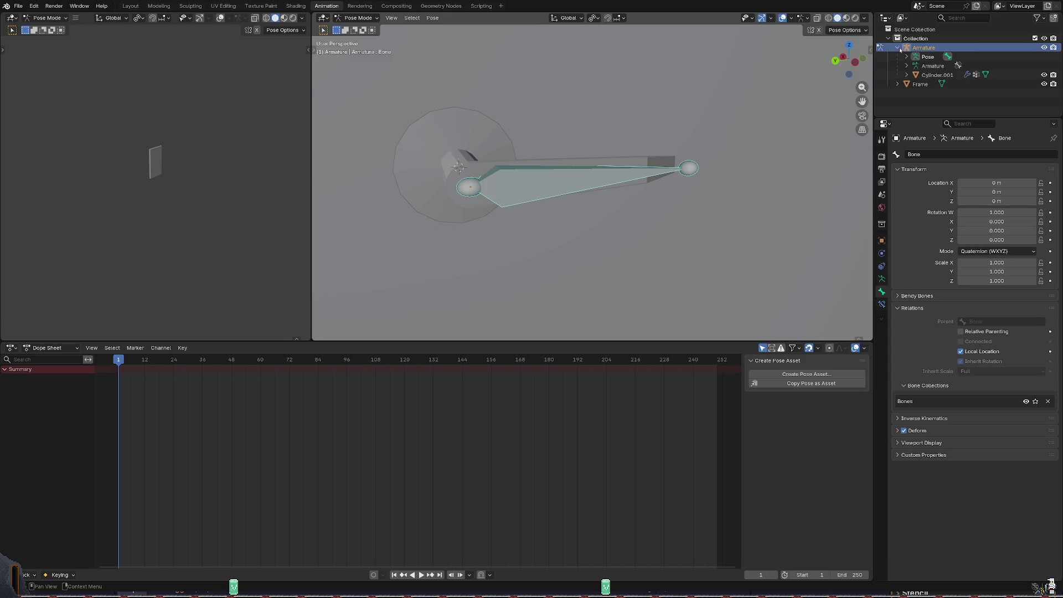
pyautogui.click(905, 66)
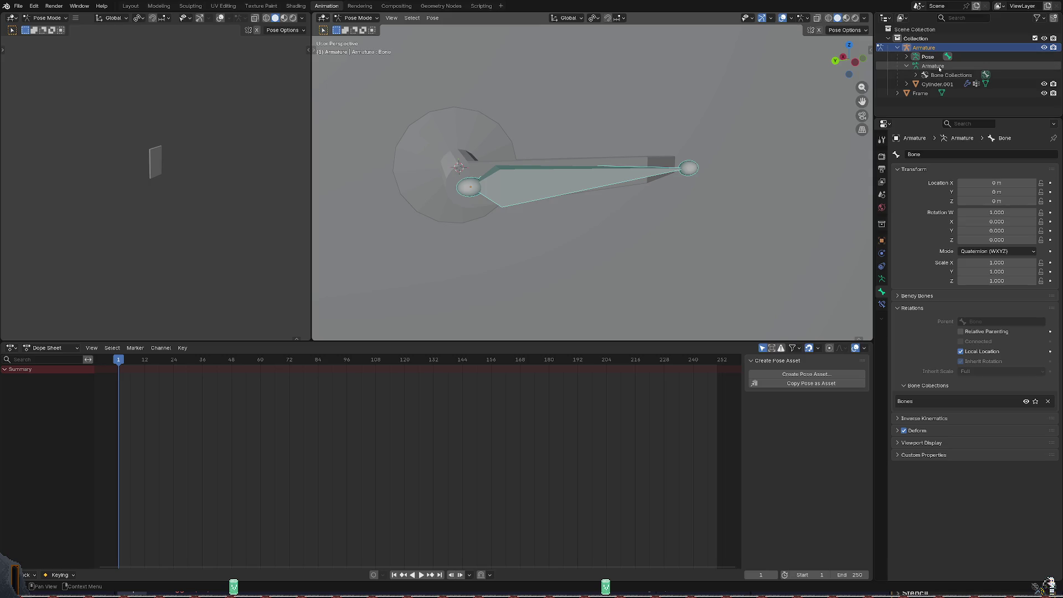
pyautogui.click(906, 66)
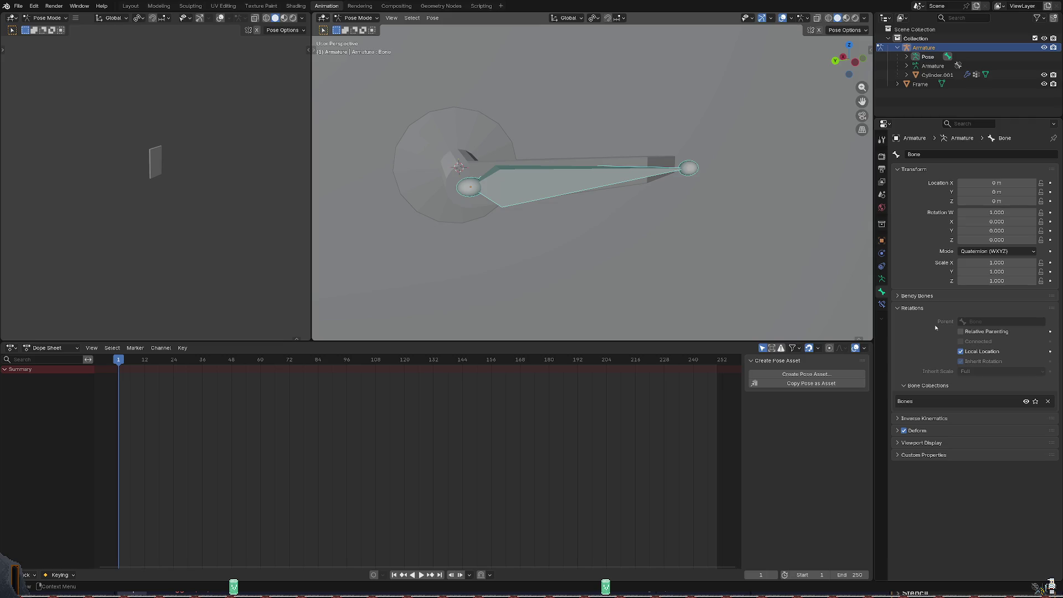
pyautogui.click(936, 429)
# Test-rotate the lever bone about X and cancel to restore the rest pose.
pyautogui.moveTo(816, 242); pyautogui.dragTo(639, 233, button='middle')
pyautogui.press('r')
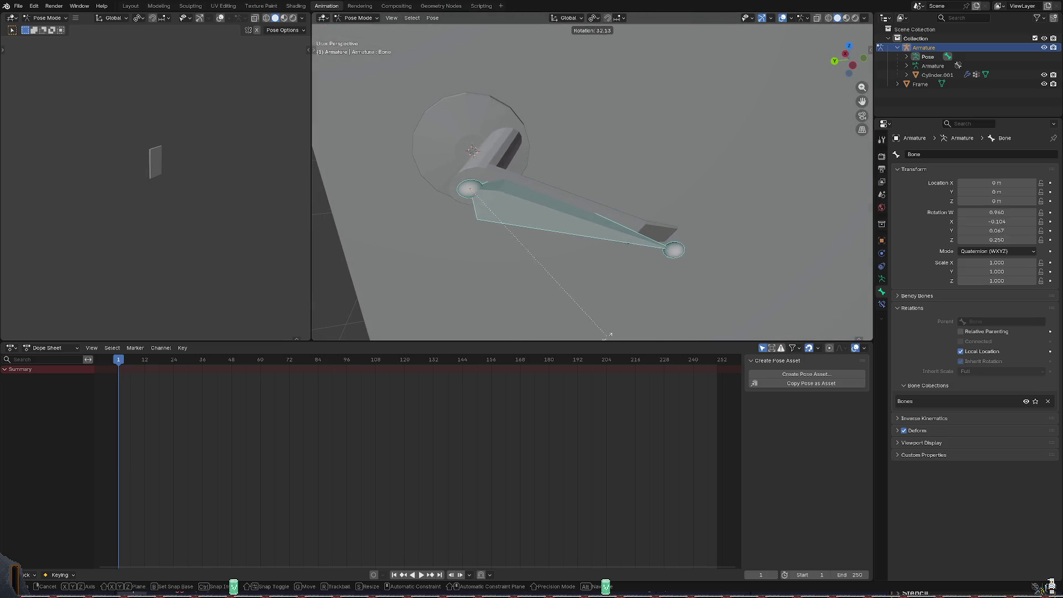
pyautogui.press('x')
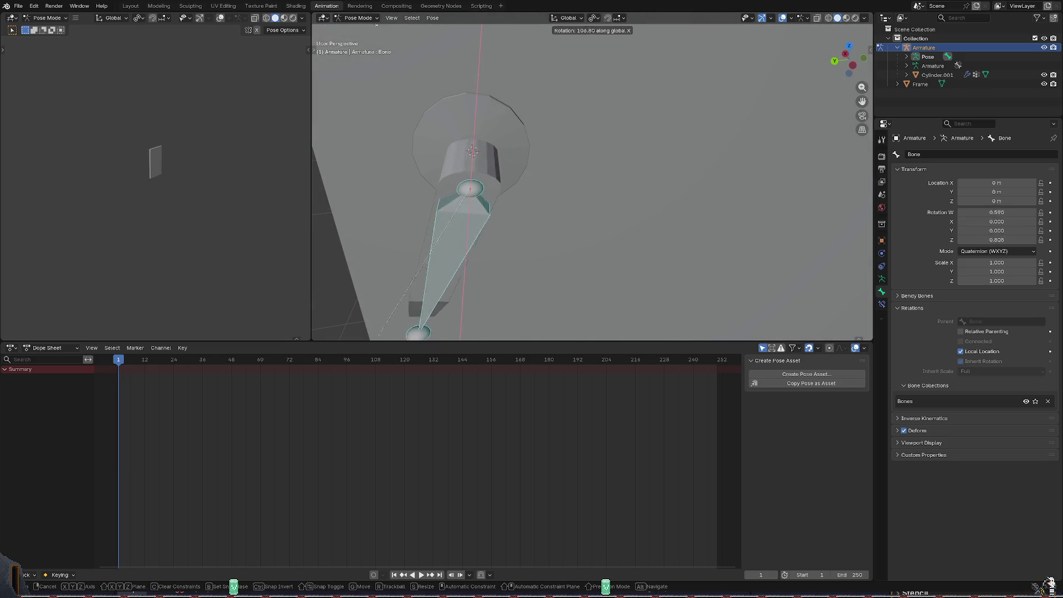
pyautogui.rightClick(540, 208)
pyautogui.moveTo(582, 183)
pyautogui.mouseDown(button='middle')
pyautogui.moveTo(657, 157)
pyautogui.moveTo(647, 167)
pyautogui.mouseUp(button='middle')
pyautogui.scroll(-1, 648, 167)
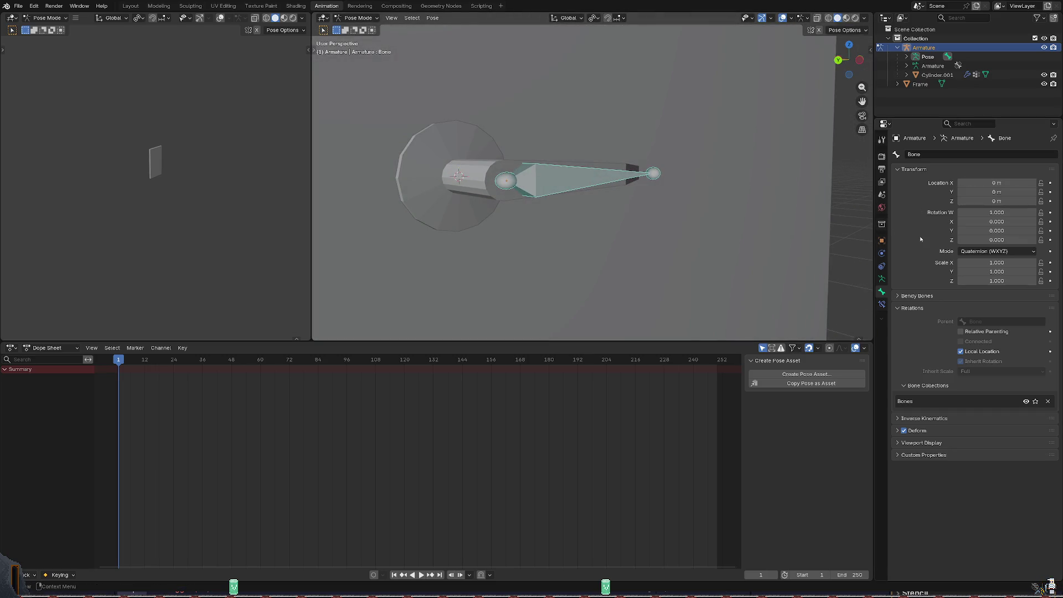
# Browse Constraints and Data, hide the sidebar, and show the Select Box tool's pose options.
pyautogui.click(882, 266)
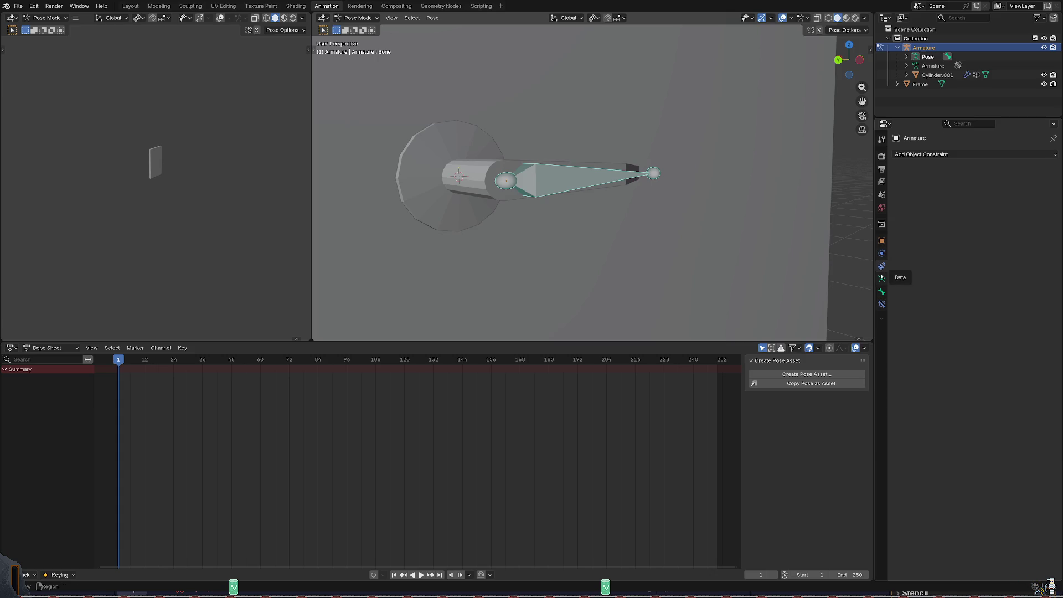
pyautogui.click(882, 279)
pyautogui.press('n')
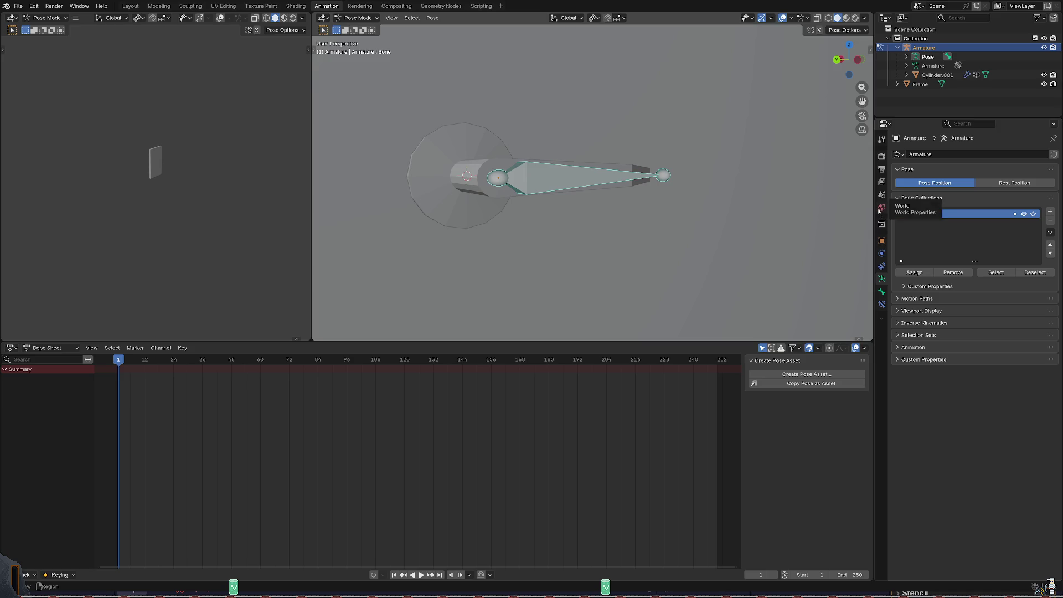
pyautogui.click(882, 140)
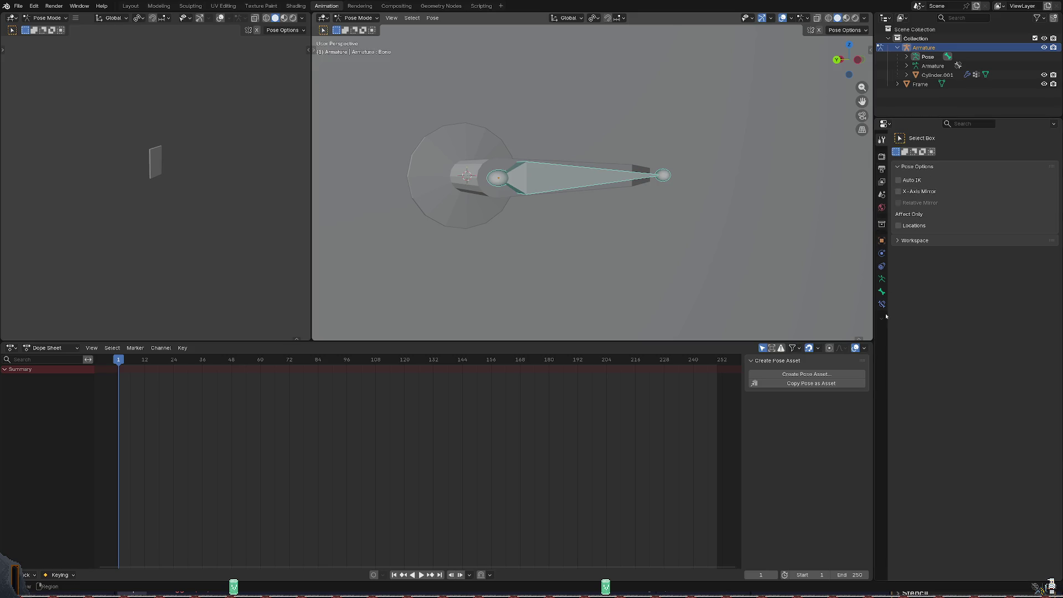
pyautogui.click(883, 291)
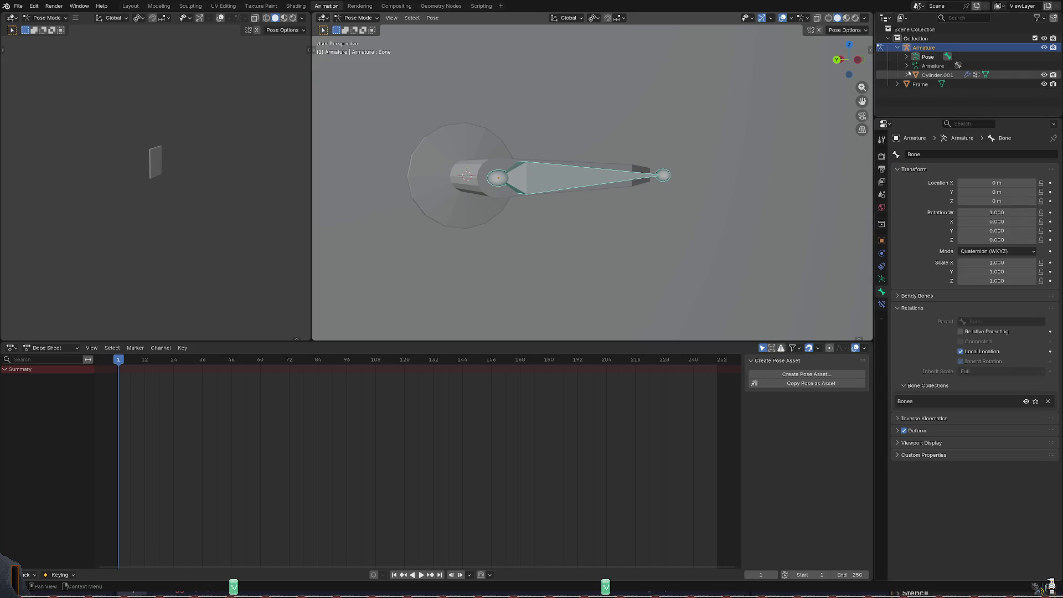
# Select Cylinder.001 in the Outliner and expand it to show the Cylinder.004 mesh, modifiers and vertex groups.
pyautogui.click(938, 74)
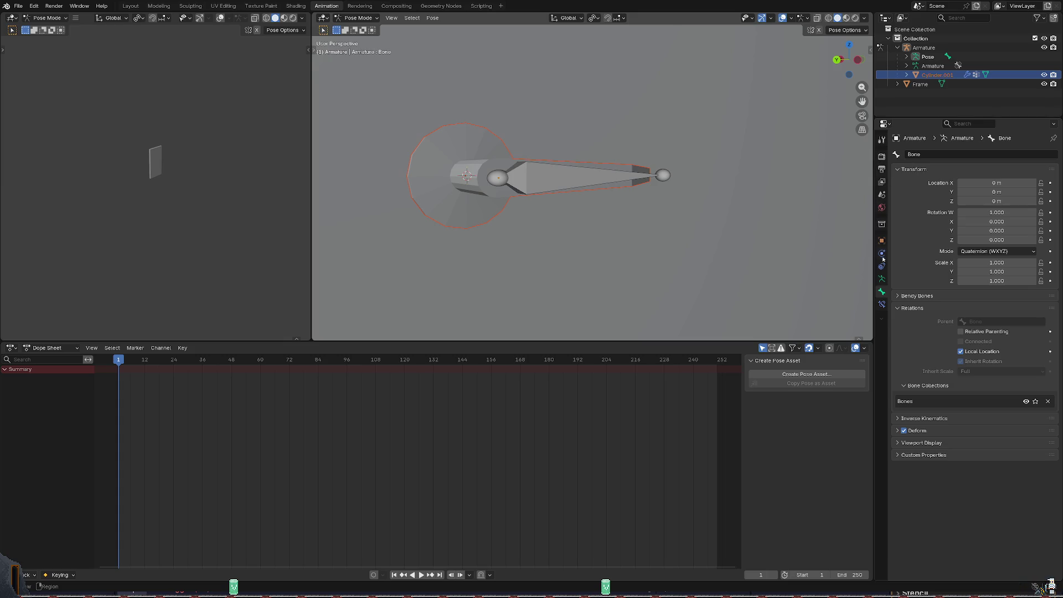
pyautogui.click(906, 75)
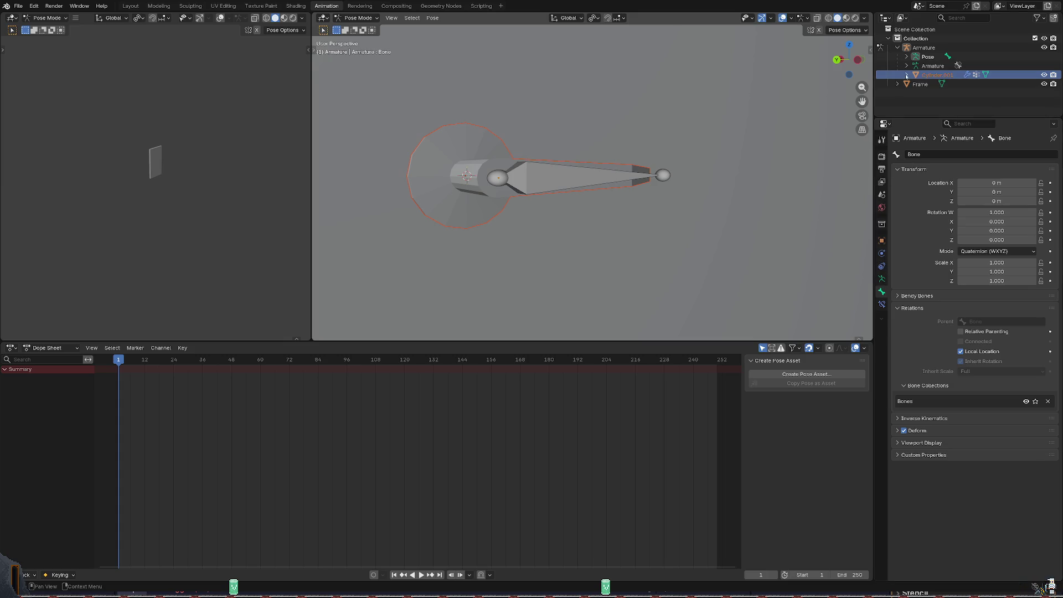
pyautogui.click(938, 84)
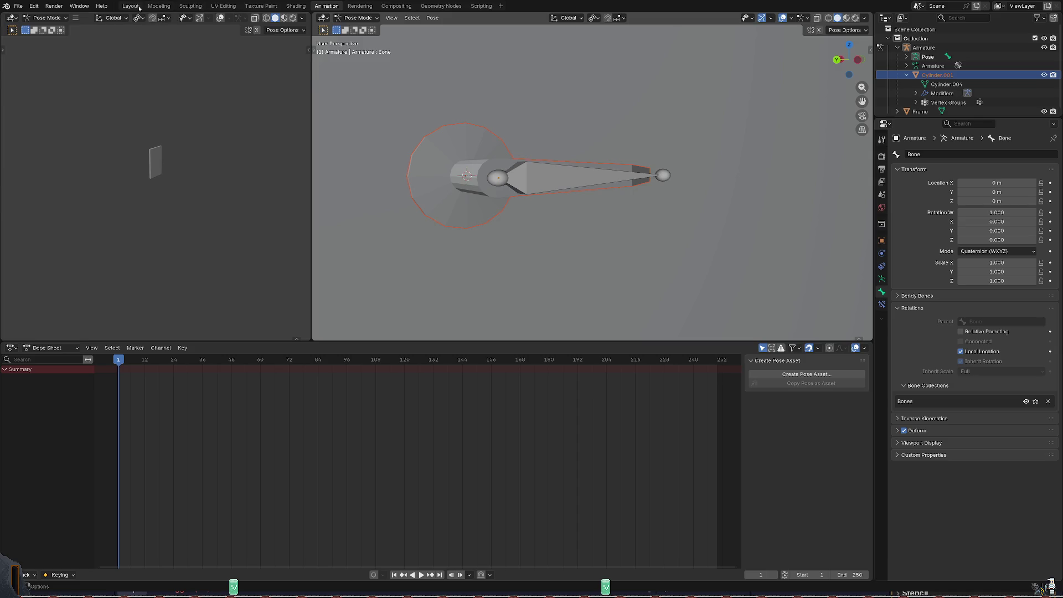
# Review the bone's Bendy Bones and Deform panels, then look the handle over.
pyautogui.click(913, 295)
pyautogui.click(943, 431)
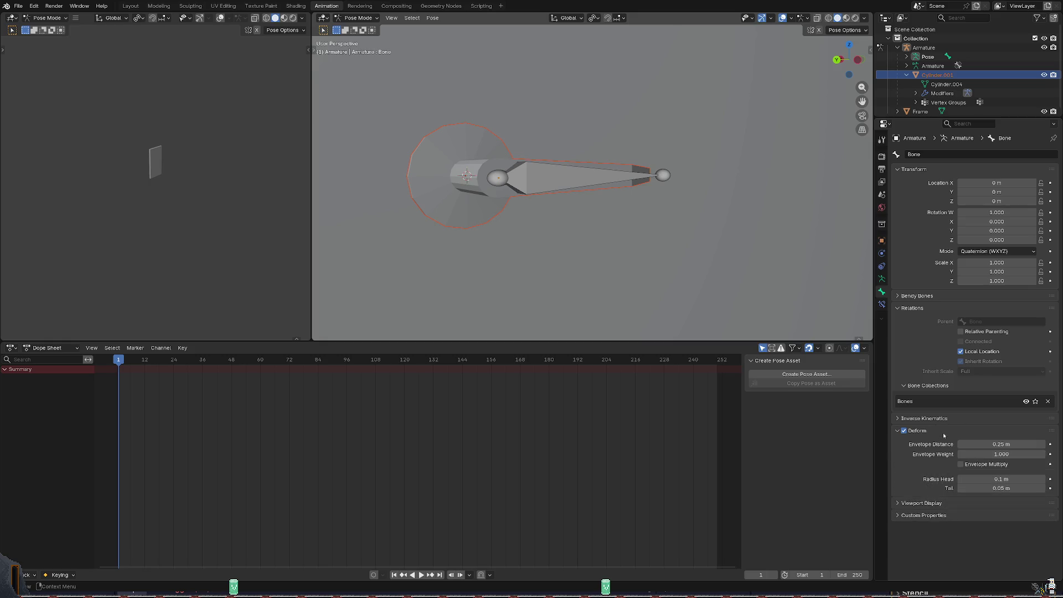
pyautogui.click(943, 433)
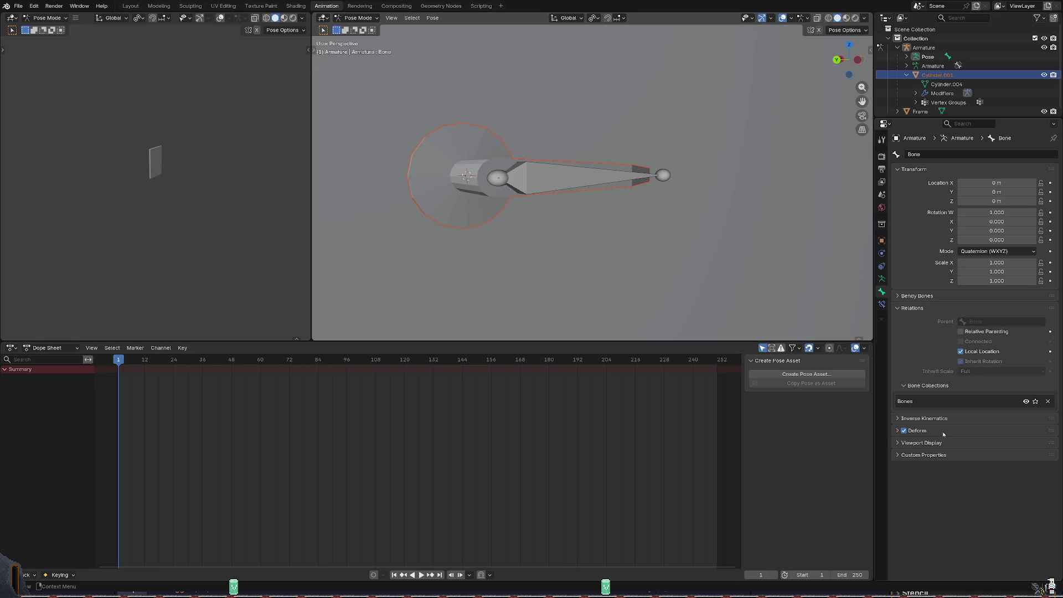
pyautogui.moveTo(648, 233); pyautogui.dragTo(688, 254, button='middle')
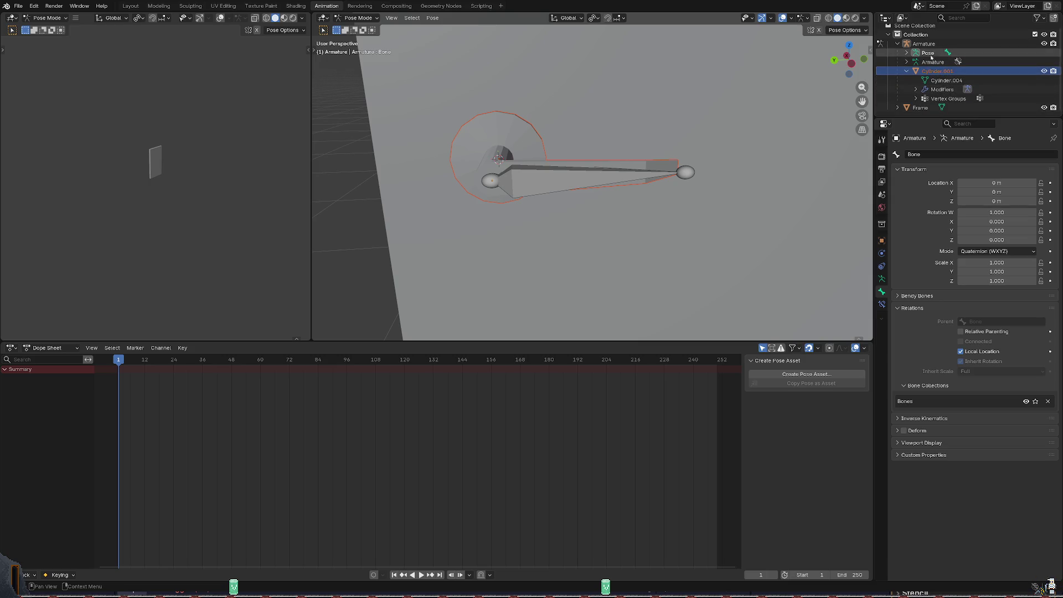
pyautogui.moveTo(649, 167); pyautogui.dragTo(661, 158, button='middle')
pyautogui.click(656, 166)
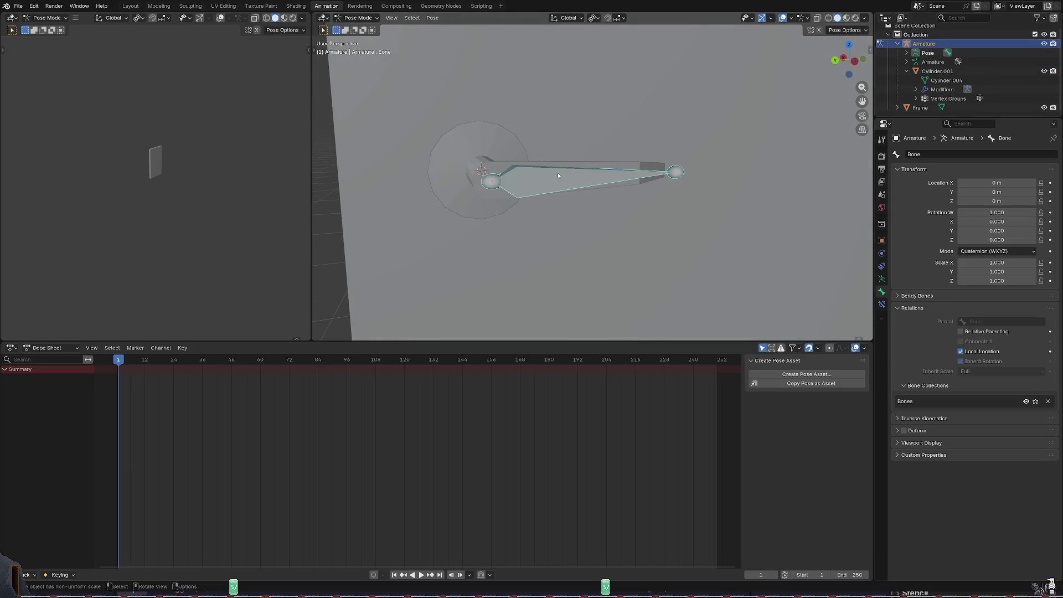
pyautogui.press('r')
pyautogui.press('x')
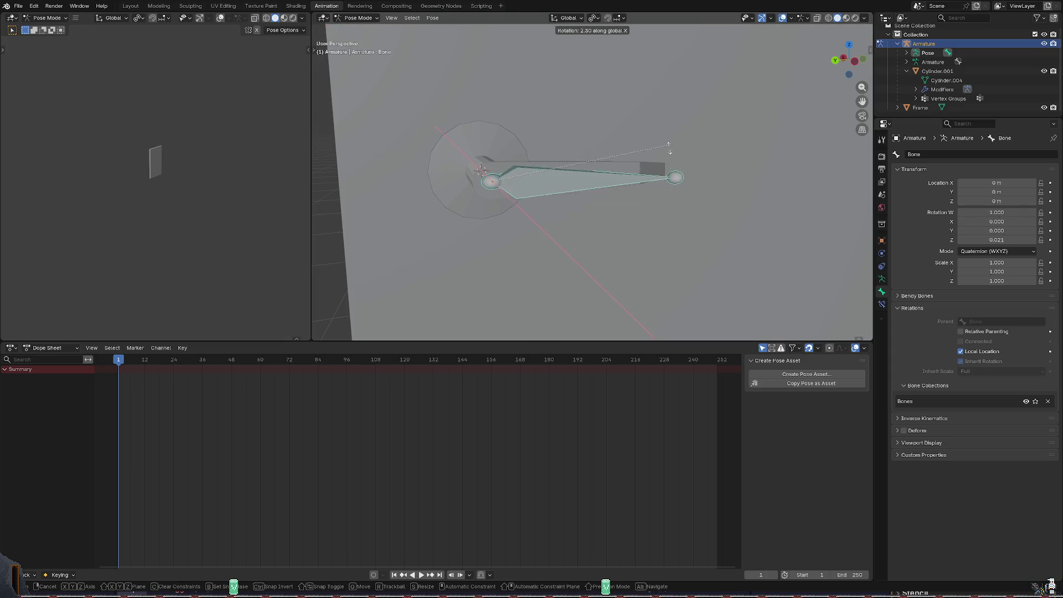
pyautogui.click(656, 191)
pyautogui.press('r')
pyautogui.press('x')
pyautogui.click(664, 239)
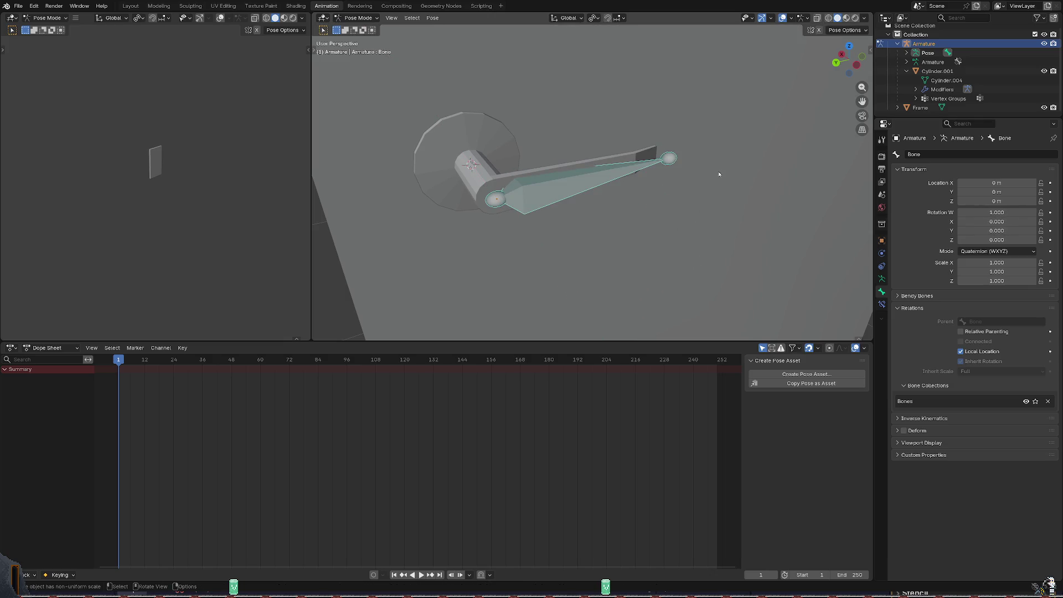
pyautogui.hotkey('alt', 'r')
pyautogui.moveTo(665, 216); pyautogui.dragTo(722, 166, button='middle')
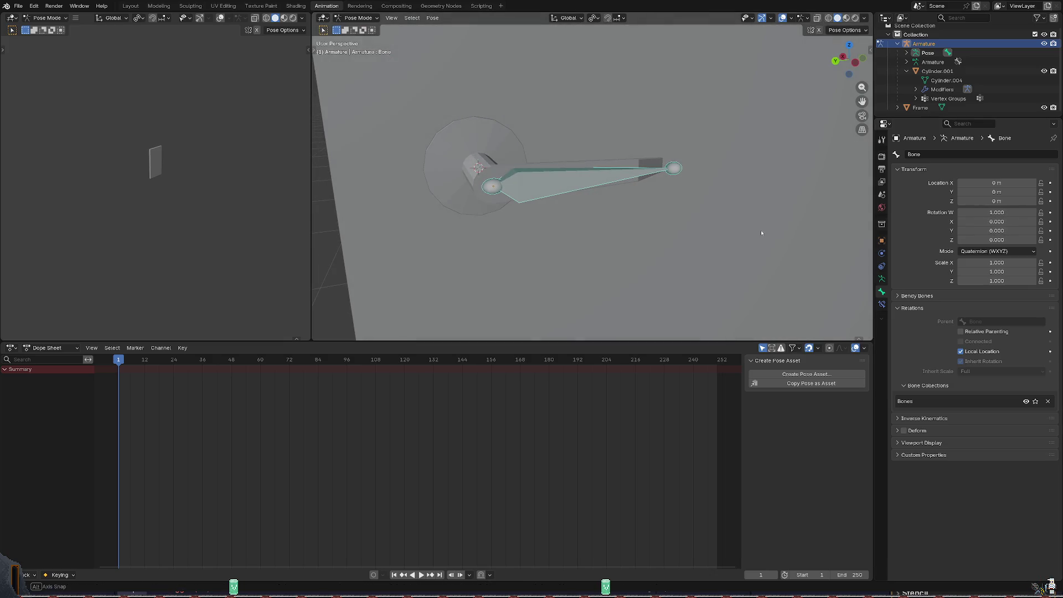
pyautogui.press('r')
pyautogui.press('x')
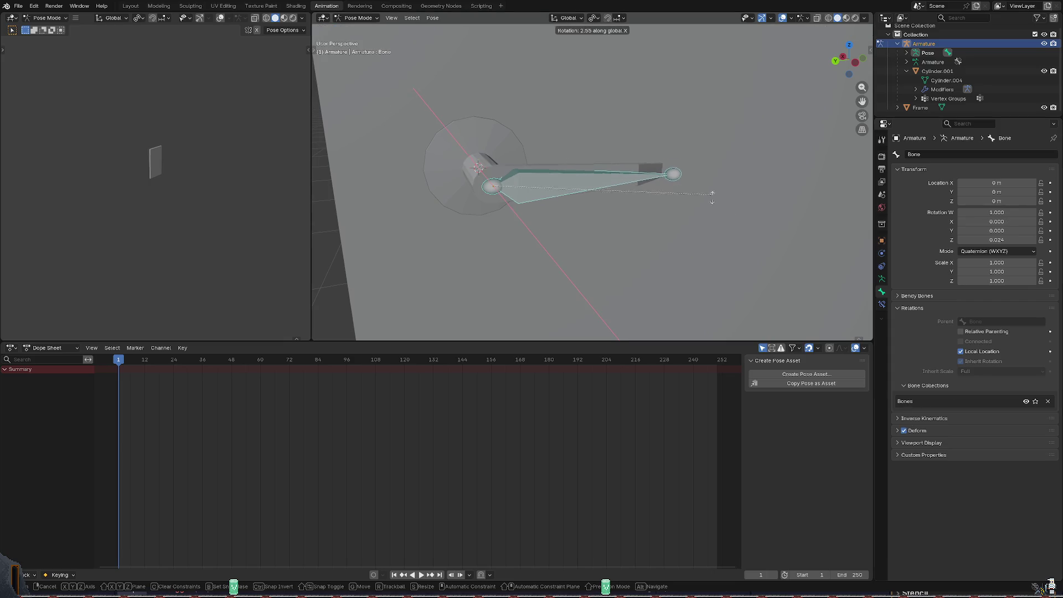
pyautogui.press('Escape')
pyautogui.scroll(1, 585, 158)
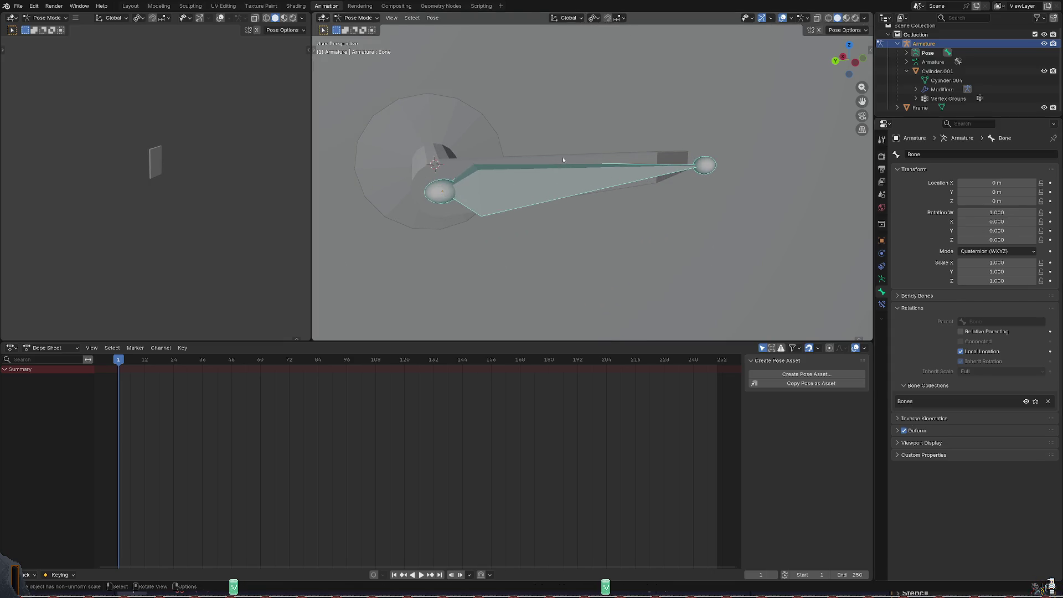
pyautogui.moveTo(632, 167); pyautogui.dragTo(586, 154, button='middle')
pyautogui.moveTo(454, 189); pyautogui.dragTo(465, 186, button='middle')
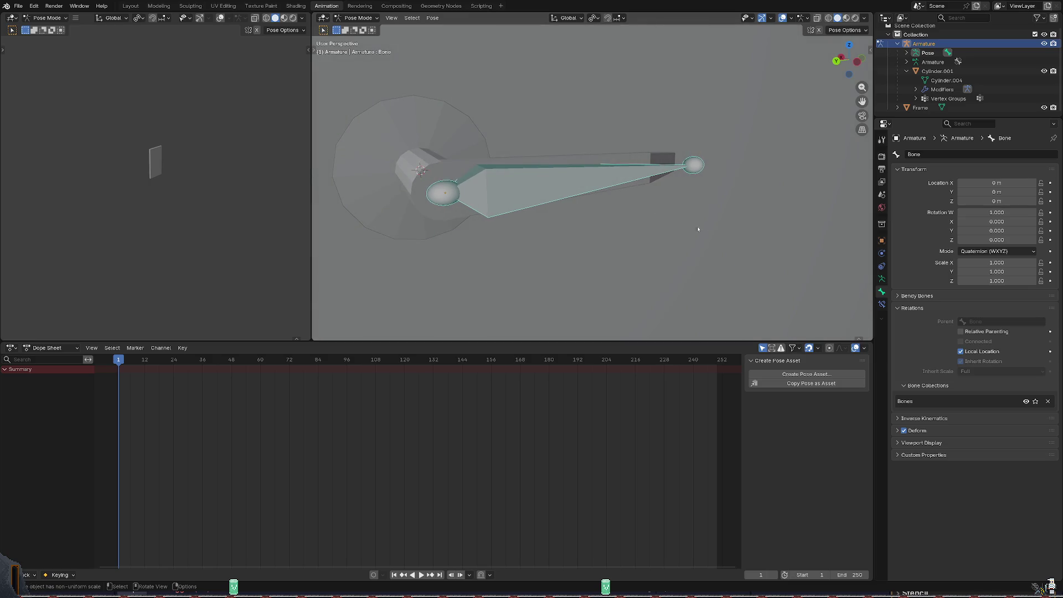
pyautogui.click(961, 332)
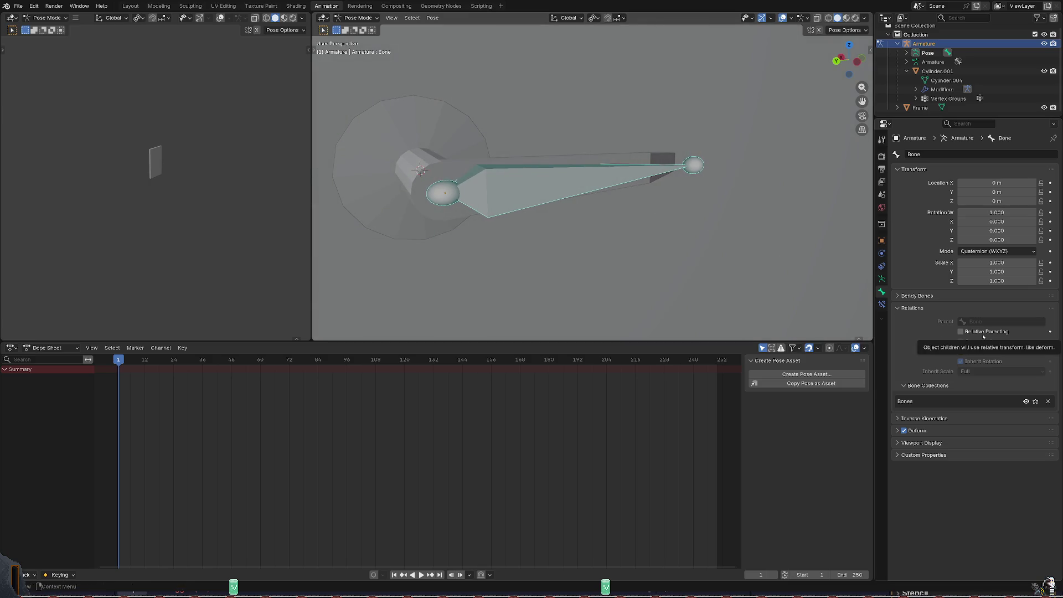
pyautogui.press('r')
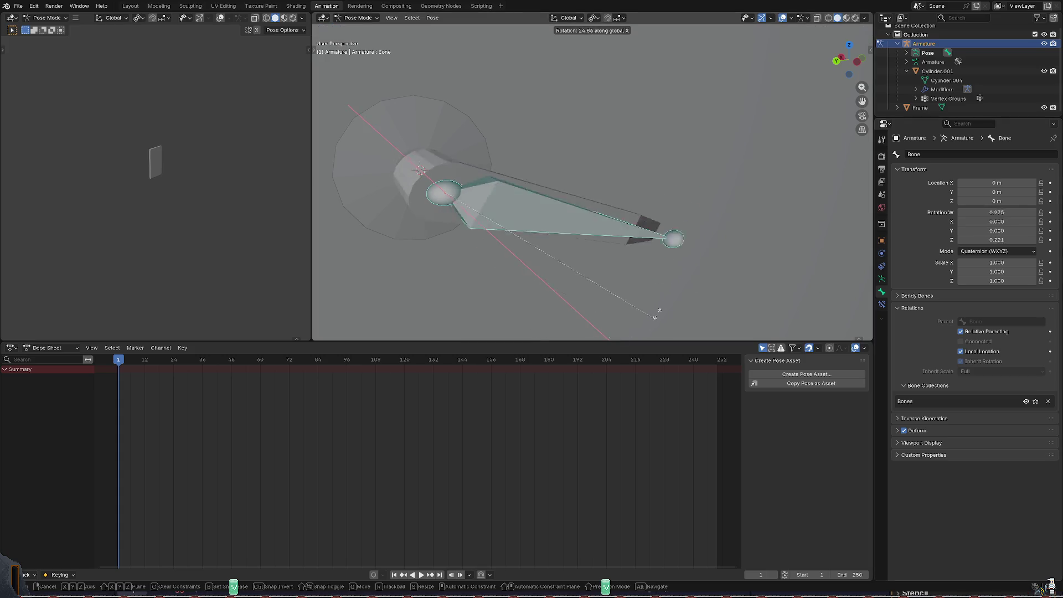
pyautogui.rightClick(722, 274)
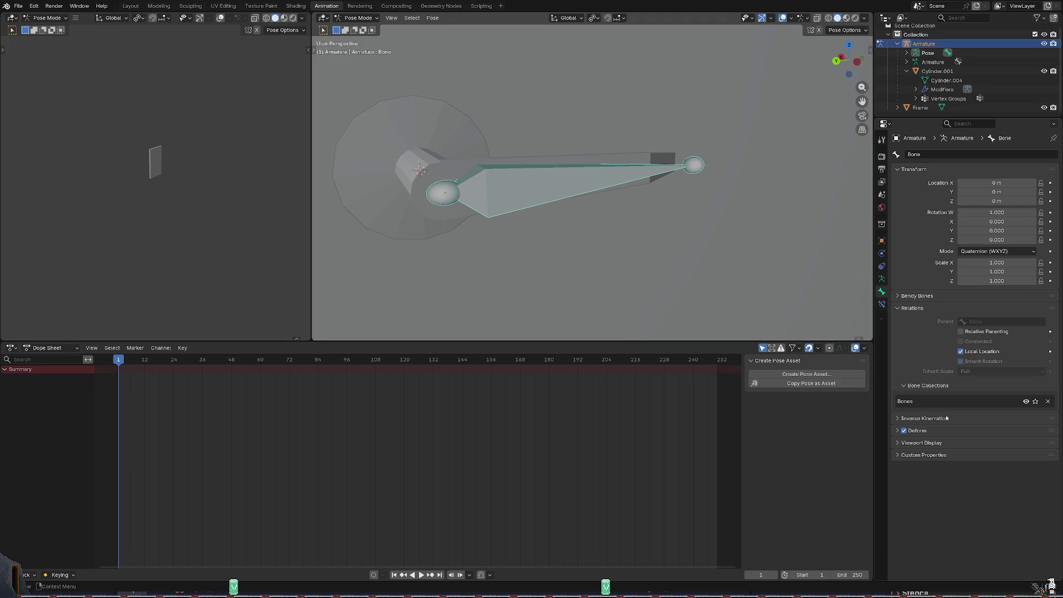
pyautogui.click(941, 444)
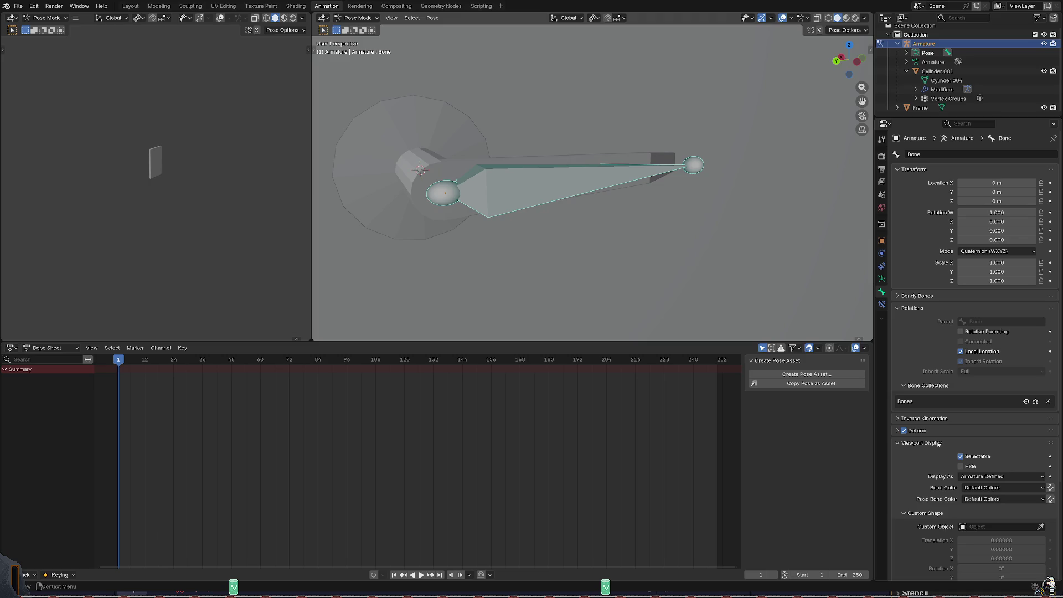
# Review the bone's Inverse Kinematics and Deform panels and collapse them again.
pyautogui.click(924, 417)
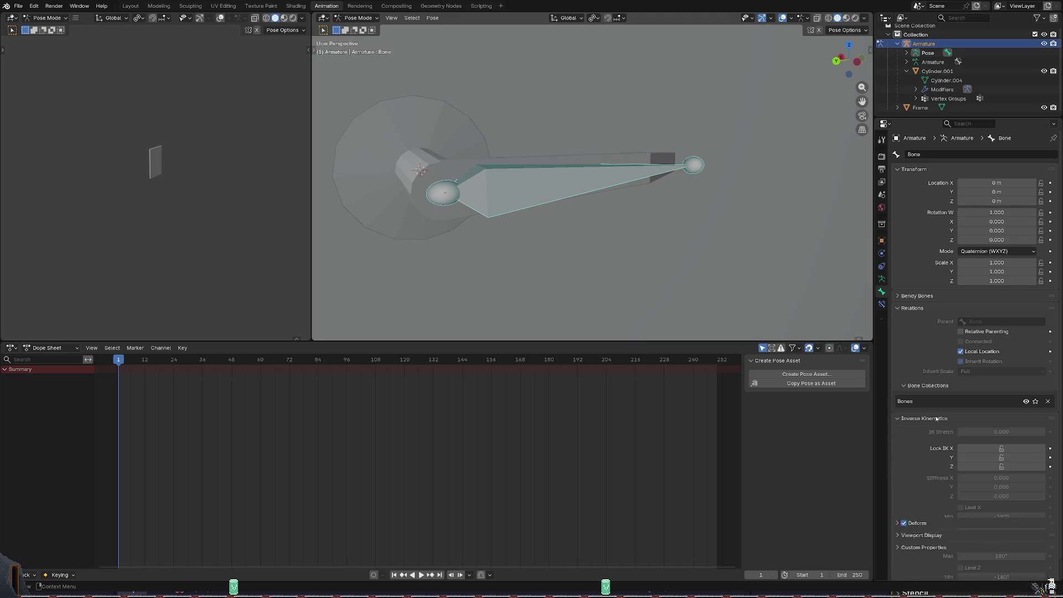
pyautogui.click(936, 418)
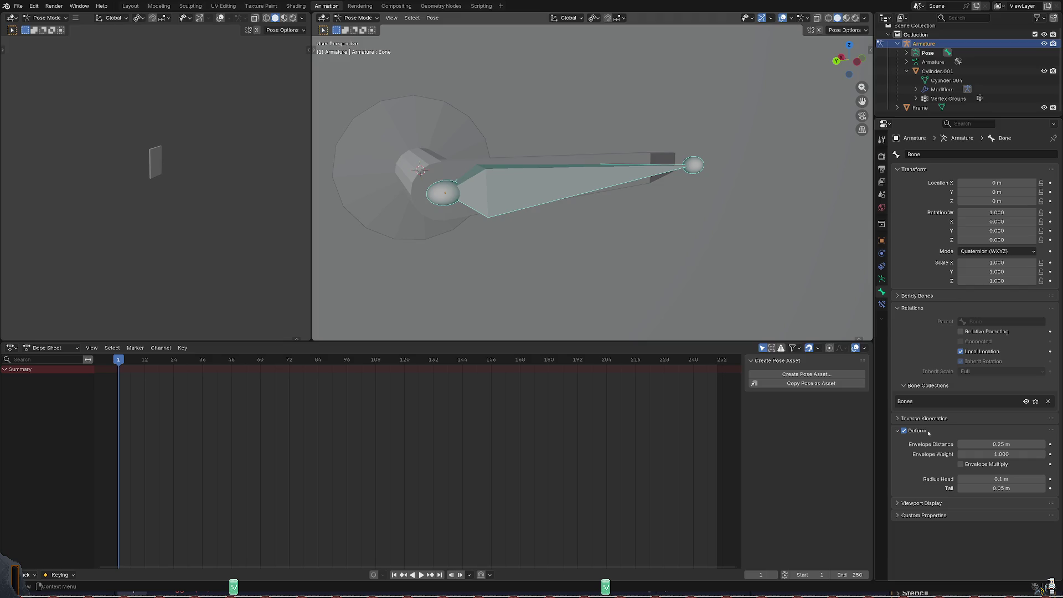
pyautogui.click(929, 432)
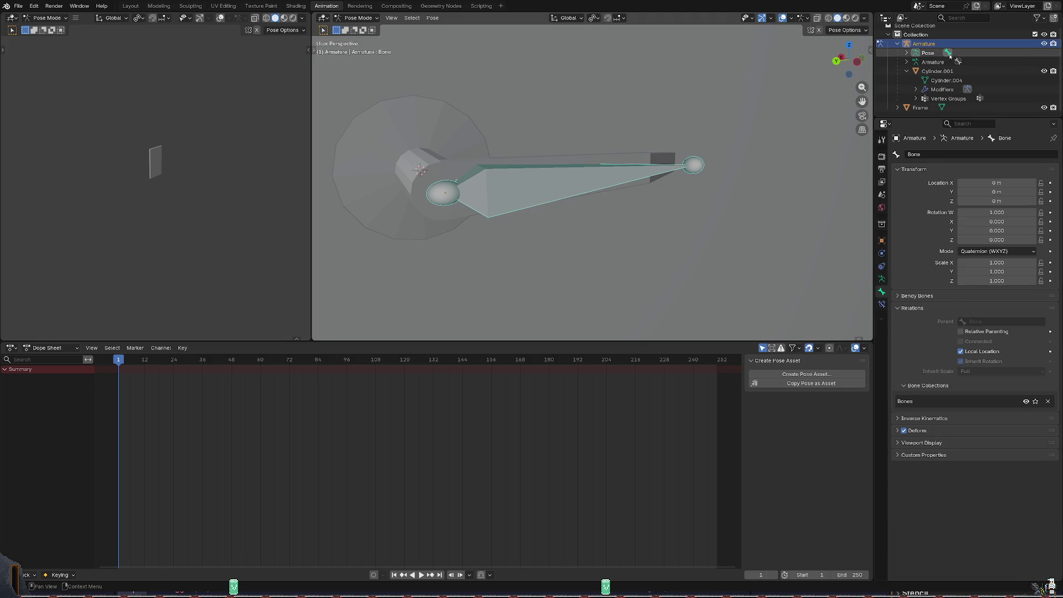
# Select Cylinder.001 and its Cylinder.004 mesh data, then switch to the Layout workspace.
pyautogui.click(942, 72)
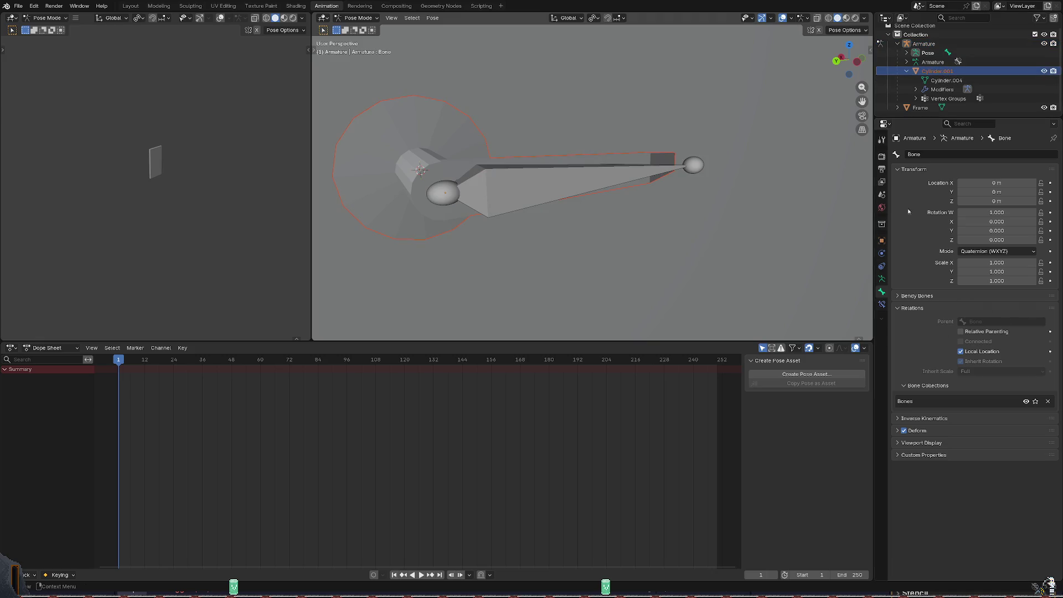
pyautogui.click(946, 80)
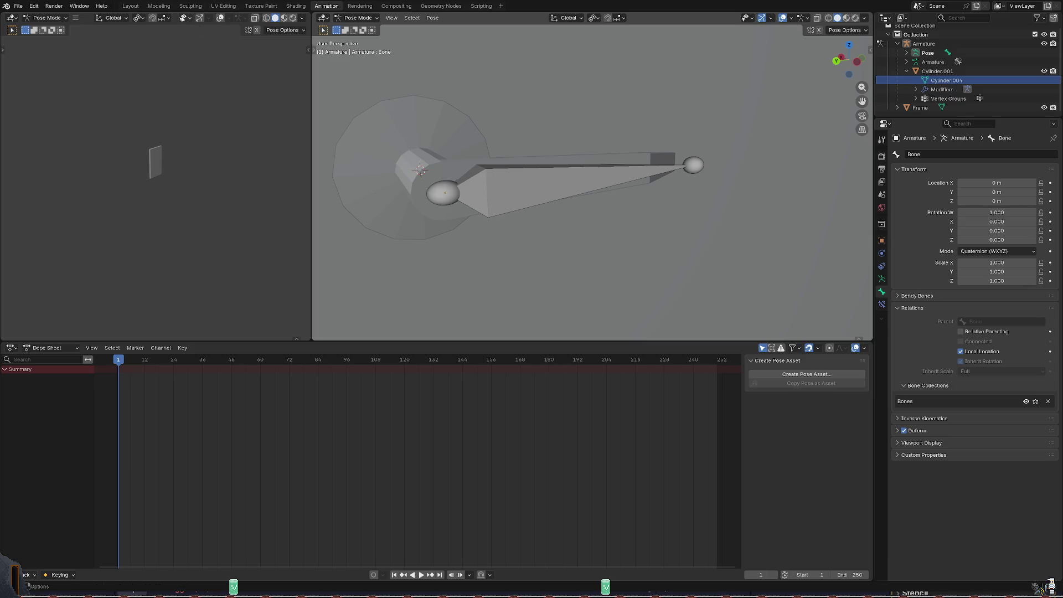
pyautogui.click(131, 5)
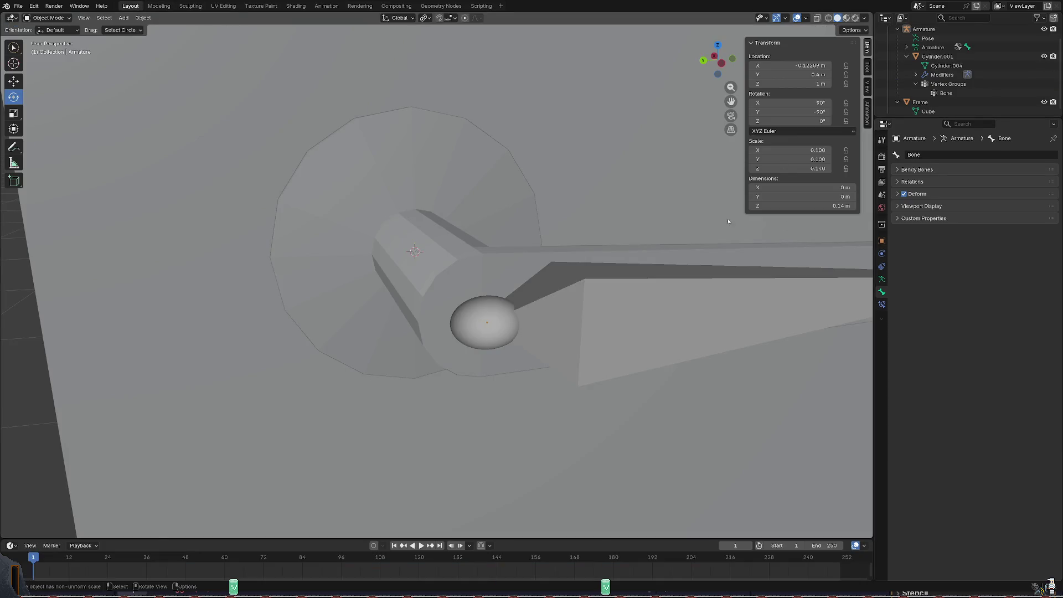
pyautogui.scroll(-3, 729, 222)
# Select the Cylinder.001 handle and show its mesh data with the Bone vertex group.
pyautogui.moveTo(723, 224); pyautogui.dragTo(701, 247, button='middle')
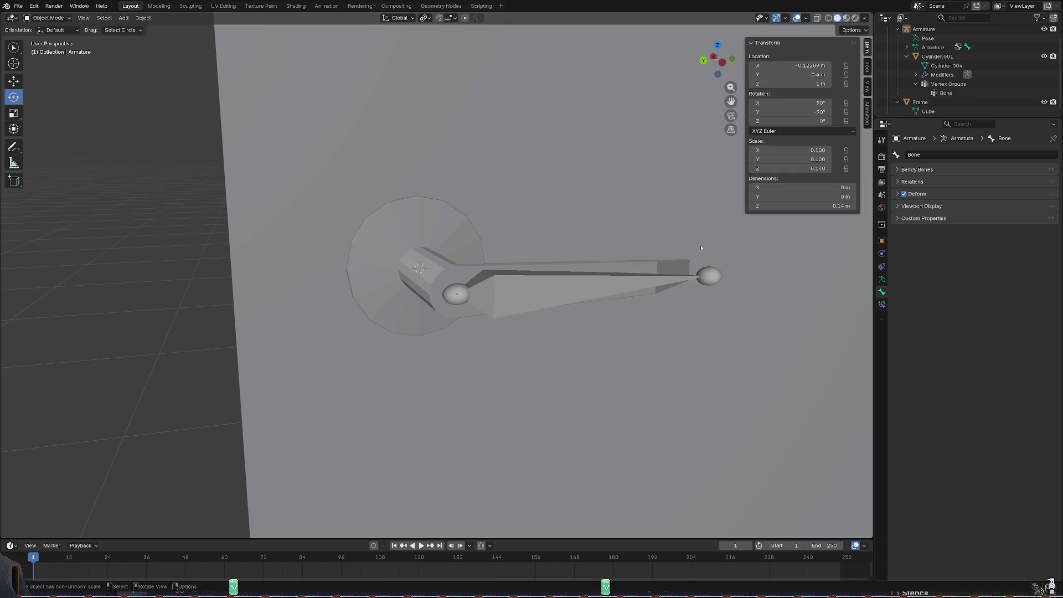
pyautogui.click(938, 56)
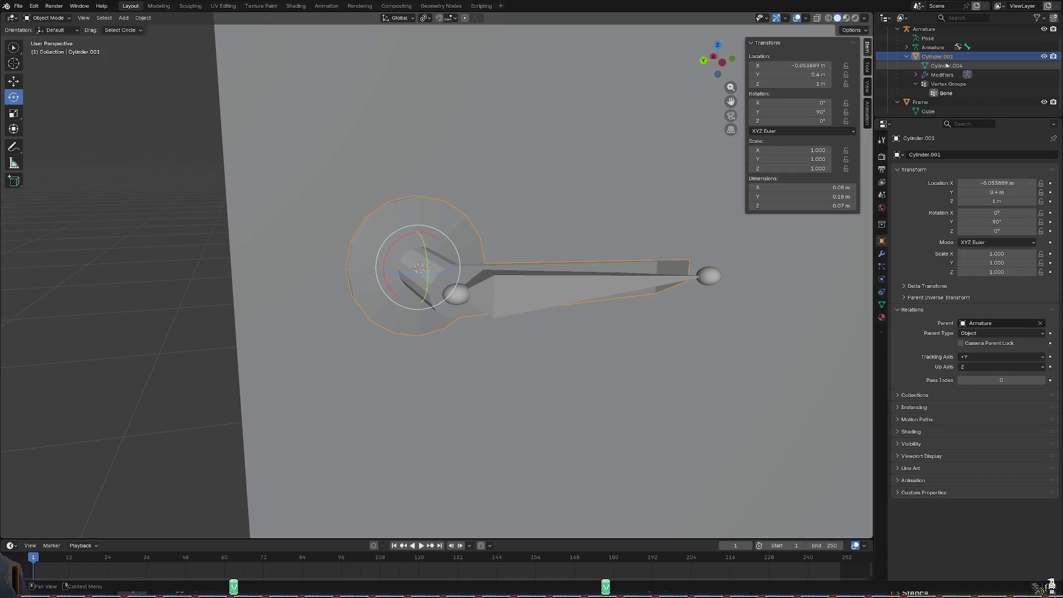
pyautogui.click(925, 65)
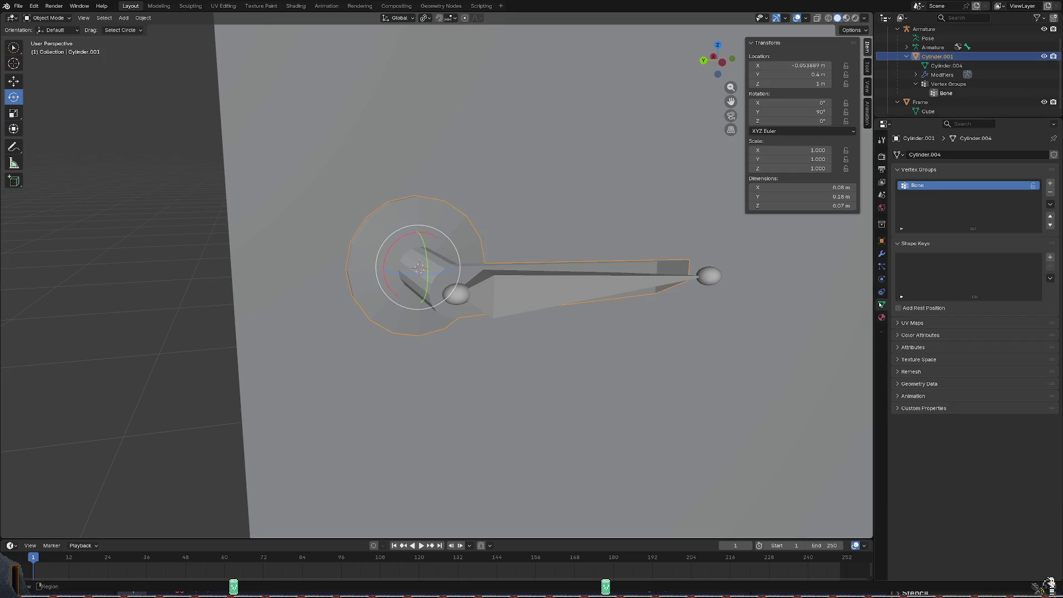
# Peek at the mesh's Attributes and animation panels, then look the handle over.
pyautogui.click(925, 346)
pyautogui.click(922, 348)
pyautogui.click(917, 396)
pyautogui.moveTo(492, 225); pyautogui.dragTo(411, 145, button='middle')
# Select the lever mesh and switch it into Edit Mode.
pyautogui.click(48, 17)
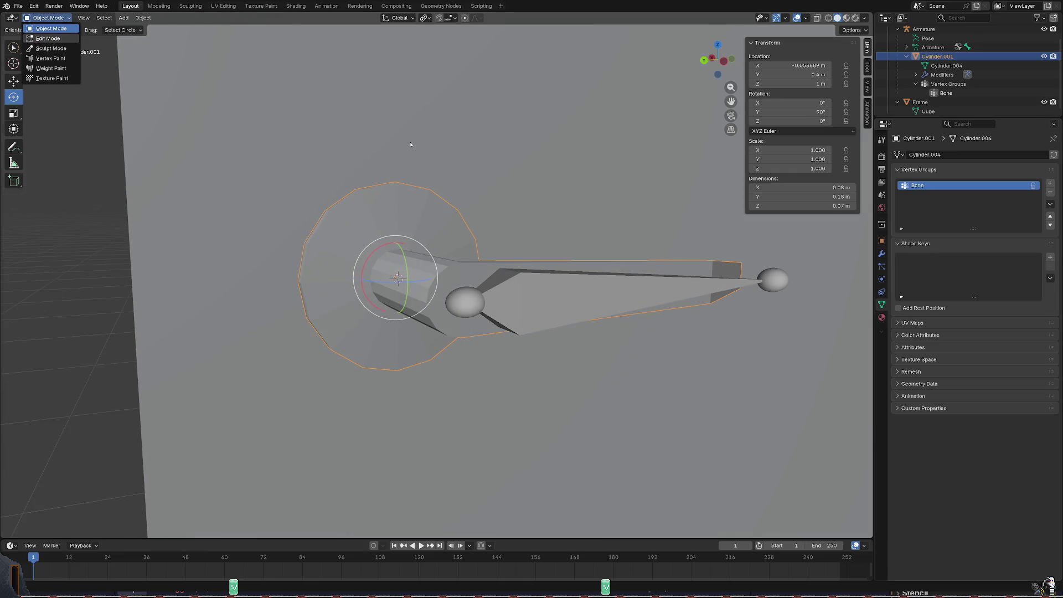
pyautogui.press('Escape')
pyautogui.click(411, 273)
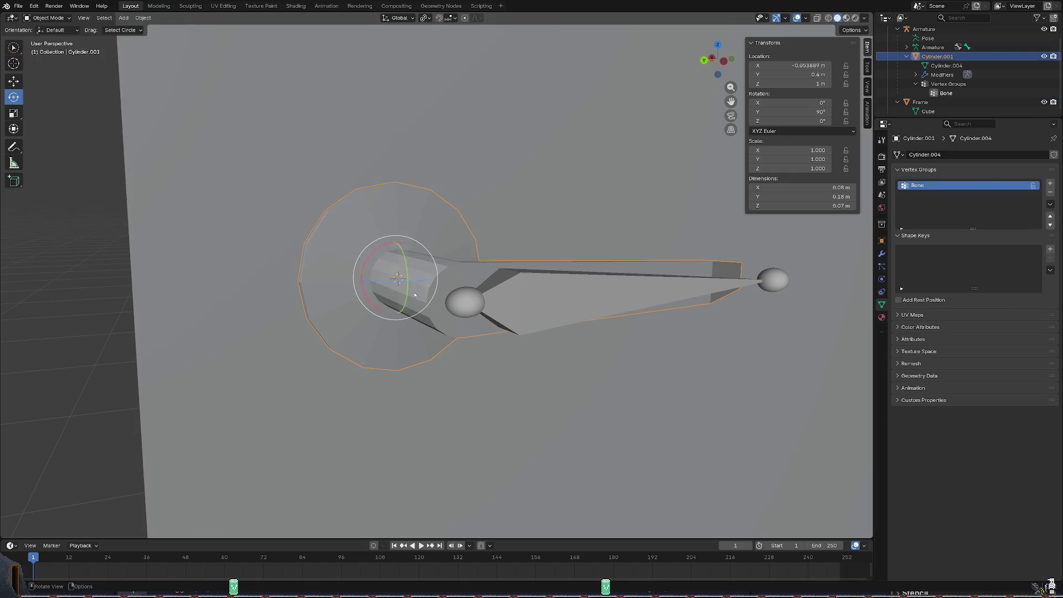
pyautogui.scroll(2, 431, 243)
pyautogui.click(48, 17)
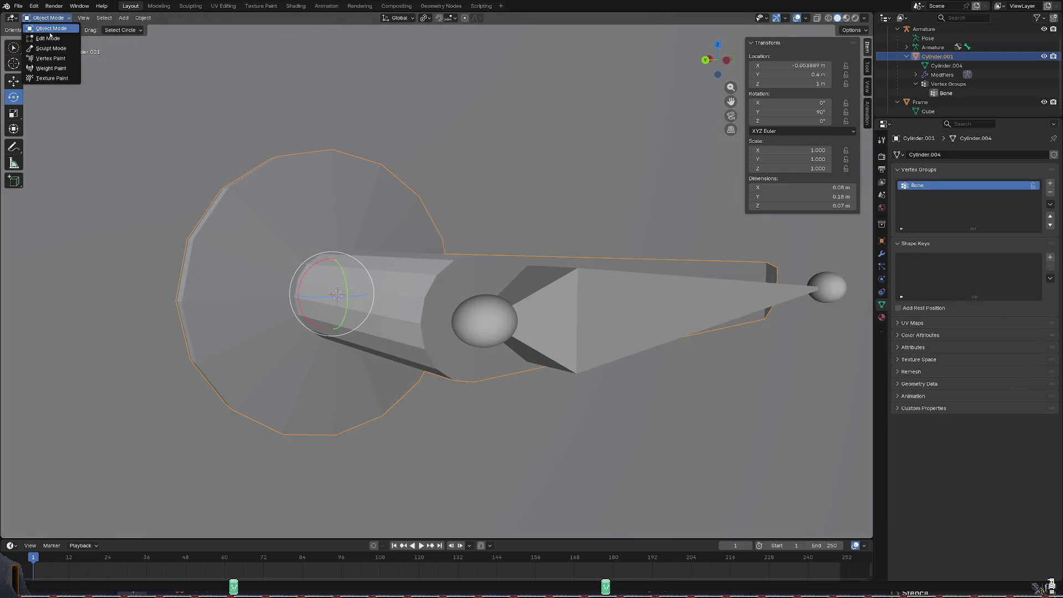
pyautogui.click(50, 39)
# Inspect the shaft geometry from inside and underneath, toggling see-through display with Alt+Z.
pyautogui.moveTo(431, 243); pyautogui.dragTo(717, 185, button='middle')
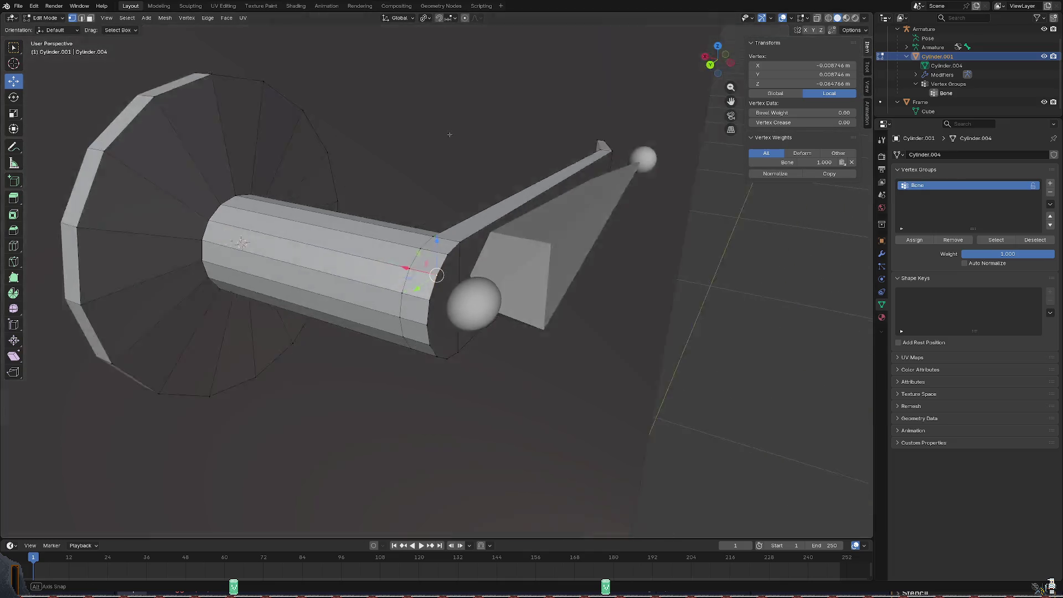
pyautogui.moveTo(498, 166); pyautogui.dragTo(427, 127, button='middle')
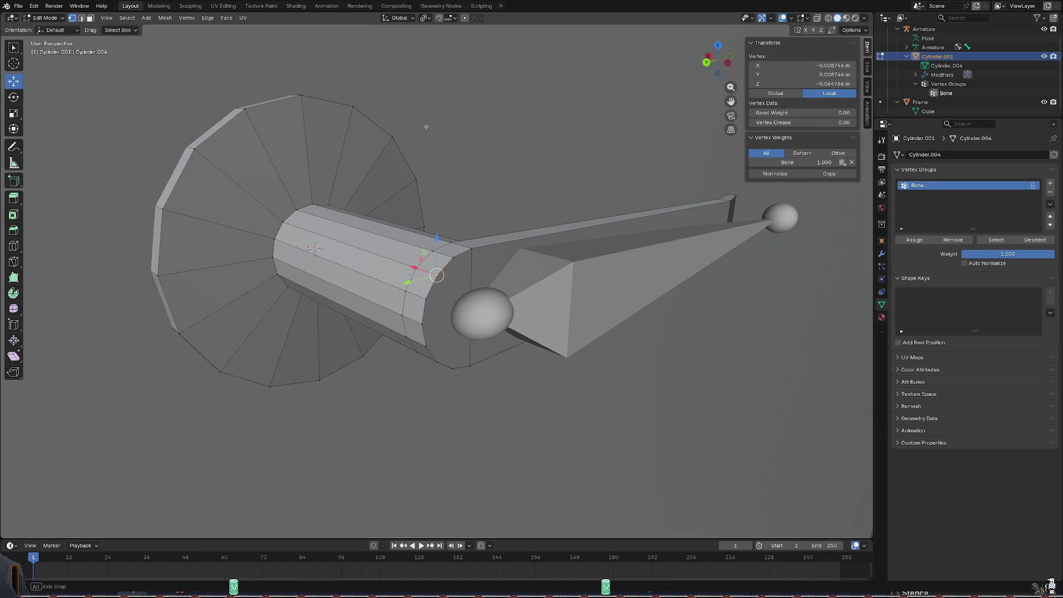
pyautogui.scroll(8, 416, 134)
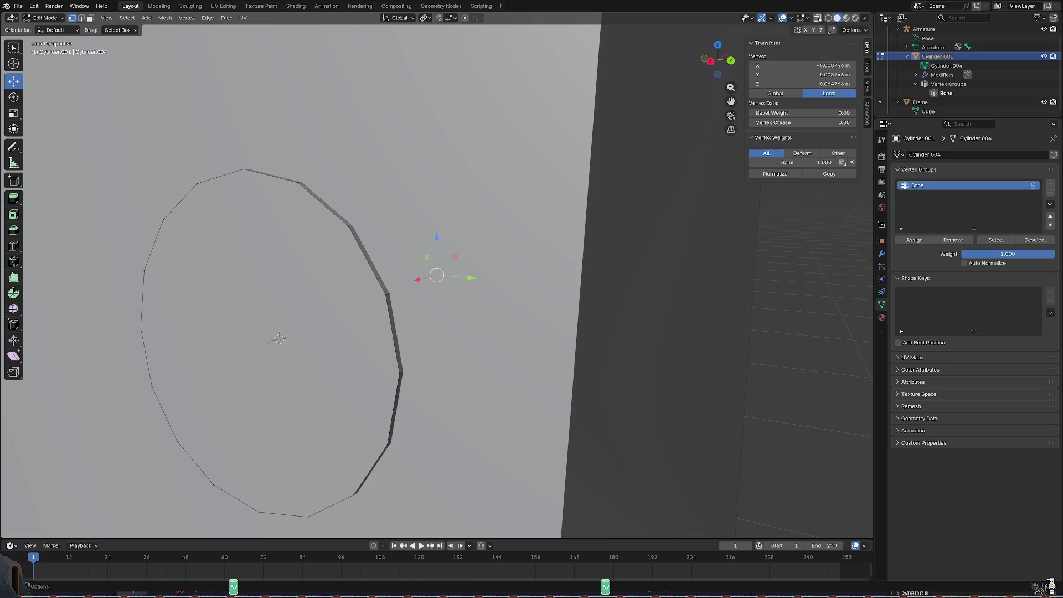
pyautogui.scroll(-5, 317, 295)
pyautogui.moveTo(349, 274); pyautogui.dragTo(316, 294, button='middle')
pyautogui.scroll(4, 316, 295)
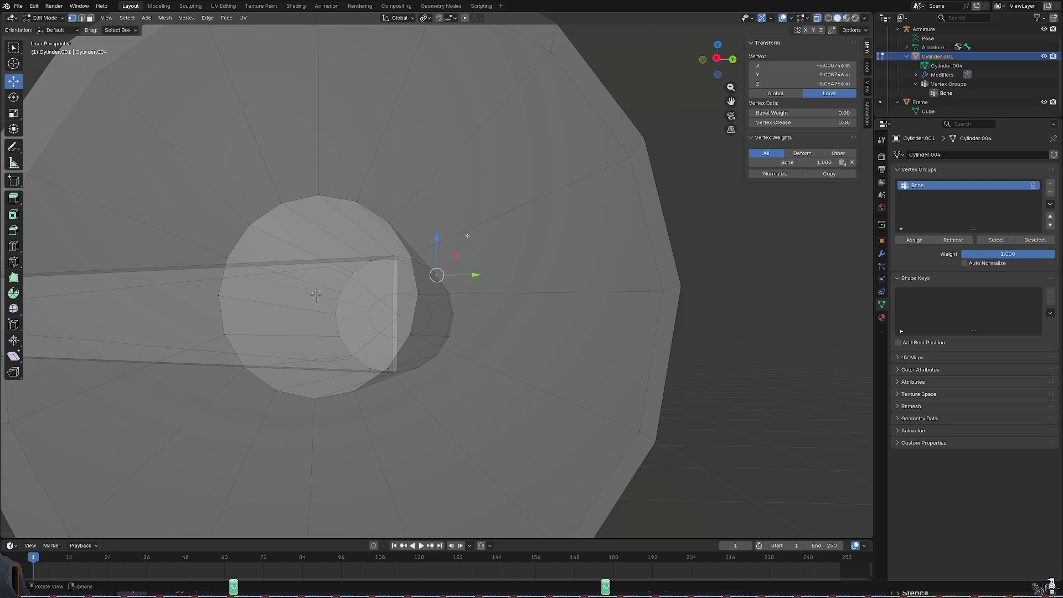
pyautogui.moveTo(467, 235); pyautogui.dragTo(449, 226, button='middle')
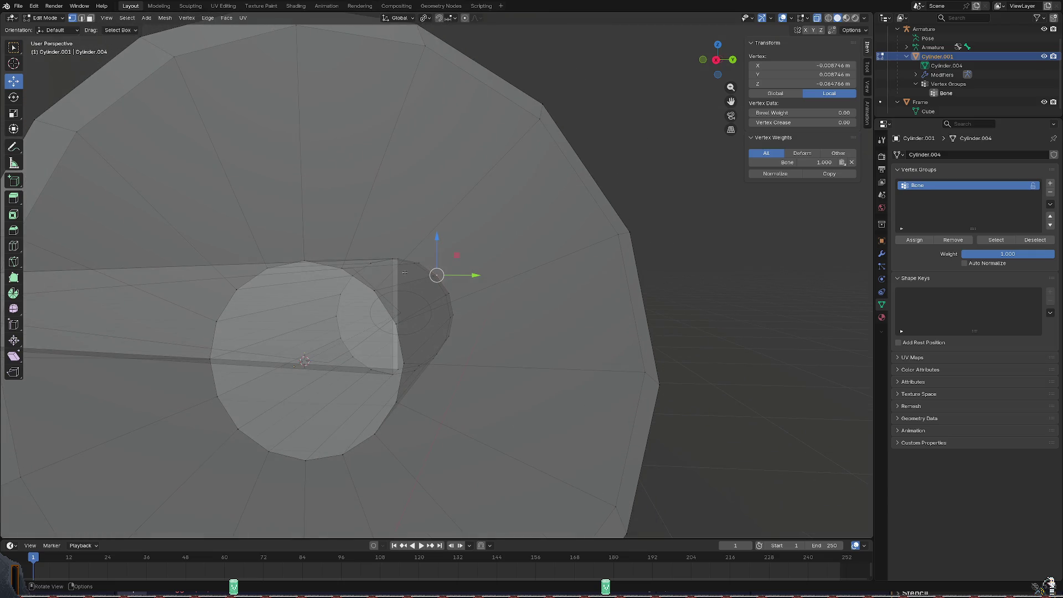
pyautogui.moveTo(431, 268)
pyautogui.mouseDown(button='middle')
pyautogui.moveTo(466, 283)
pyautogui.moveTo(380, 291)
pyautogui.moveTo(465, 283)
pyautogui.mouseUp(button='middle')
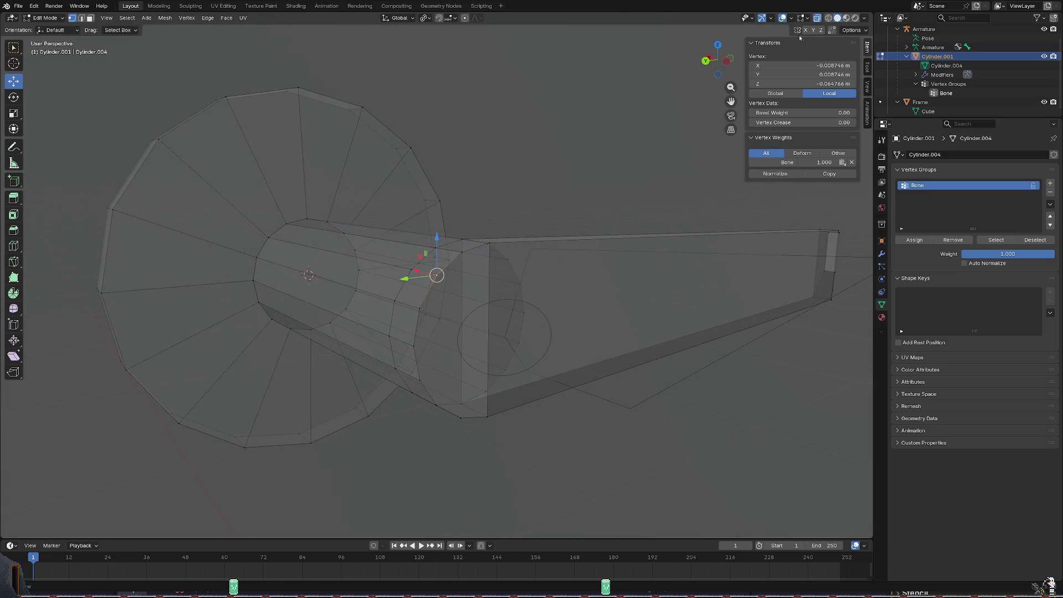
pyautogui.hotkey('alt', 'z')
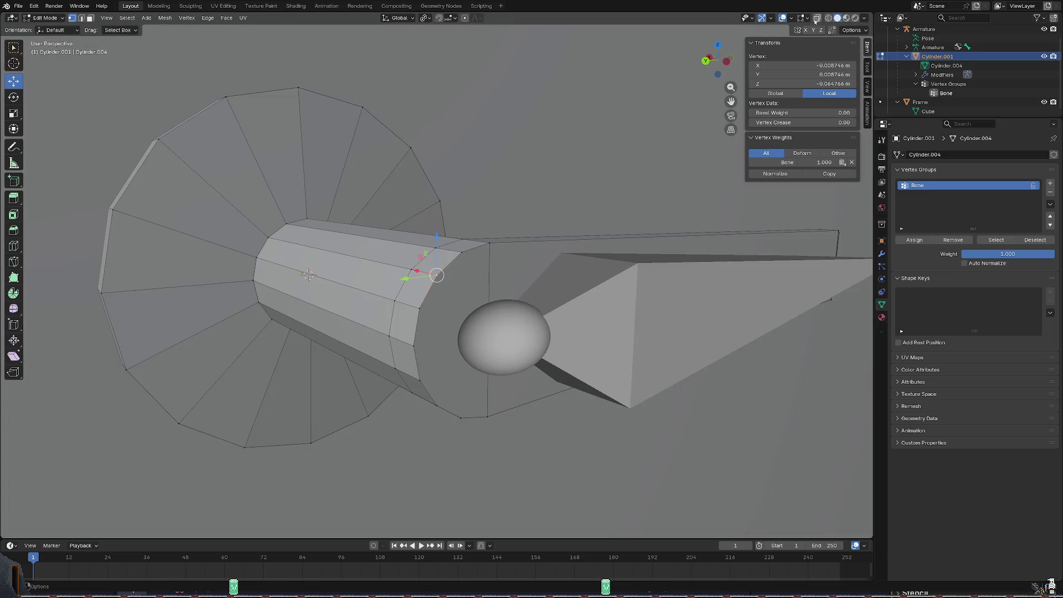
pyautogui.hotkey('alt', 'z')
pyautogui.moveTo(432, 274); pyautogui.dragTo(308, 152, button='middle')
pyautogui.moveTo(216, 71); pyautogui.dragTo(357, 182)
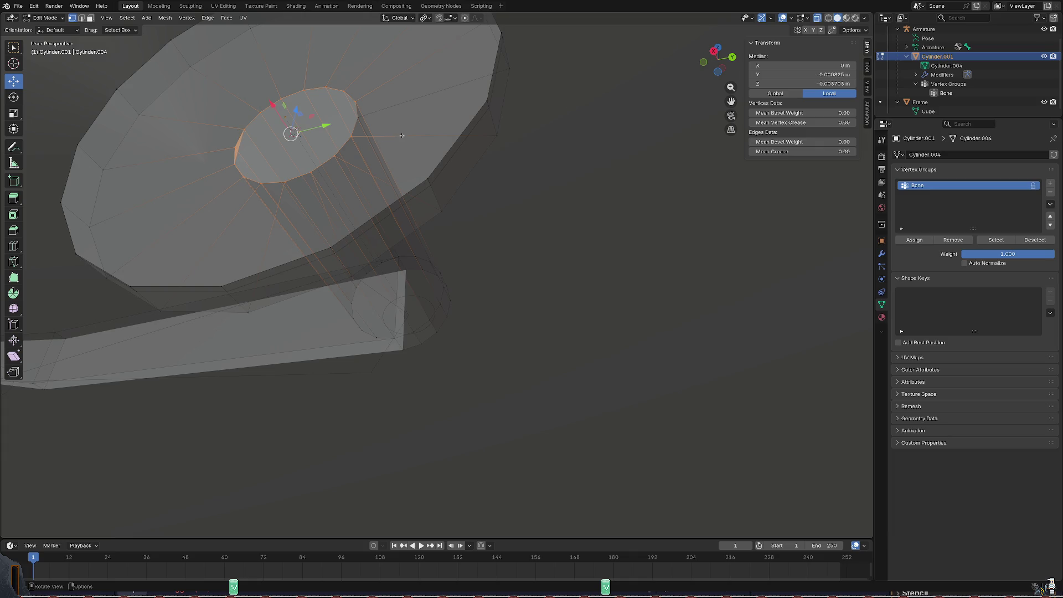
# Box-select the shaft's end cap face to check it, then deselect it.
pyautogui.moveTo(402, 135); pyautogui.dragTo(381, 133, button='middle')
pyautogui.click(380, 134)
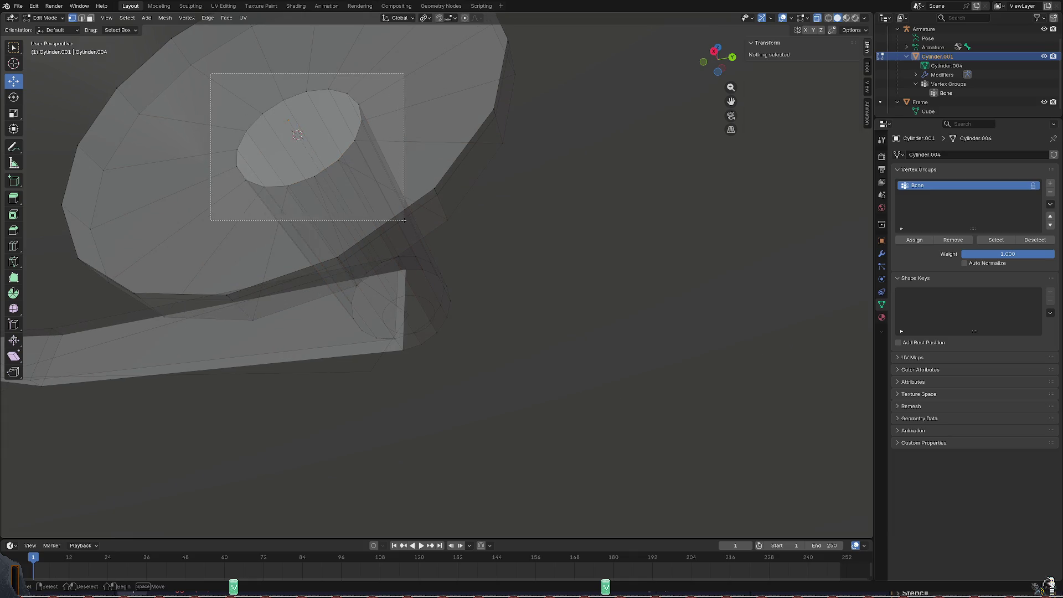
pyautogui.moveTo(212, 75); pyautogui.dragTo(399, 216)
pyautogui.moveTo(349, 150); pyautogui.dragTo(334, 150, button='middle')
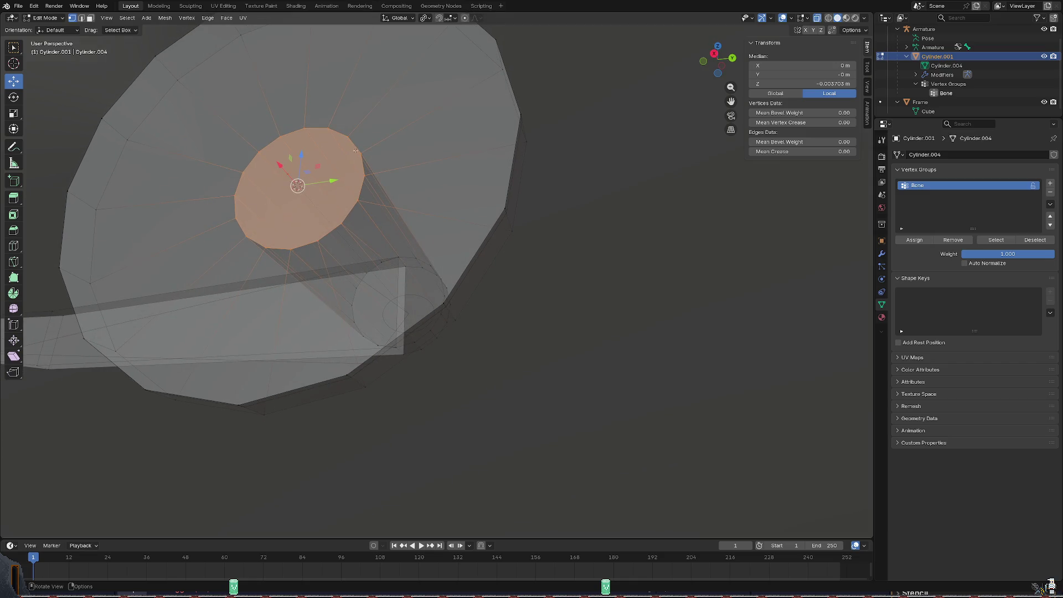
pyautogui.click(356, 151)
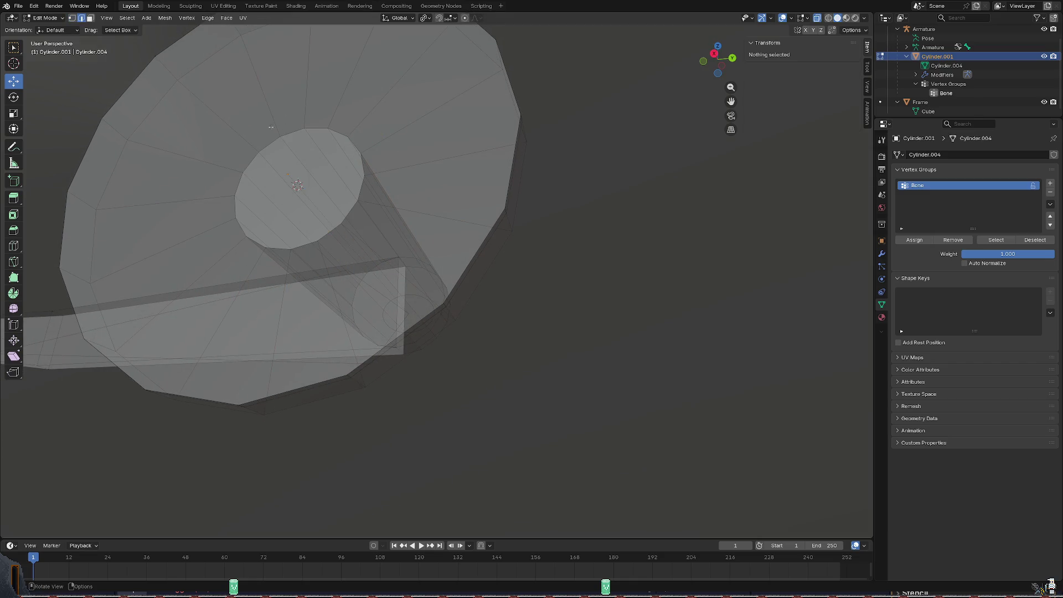
pyautogui.scroll(2, 332, 145)
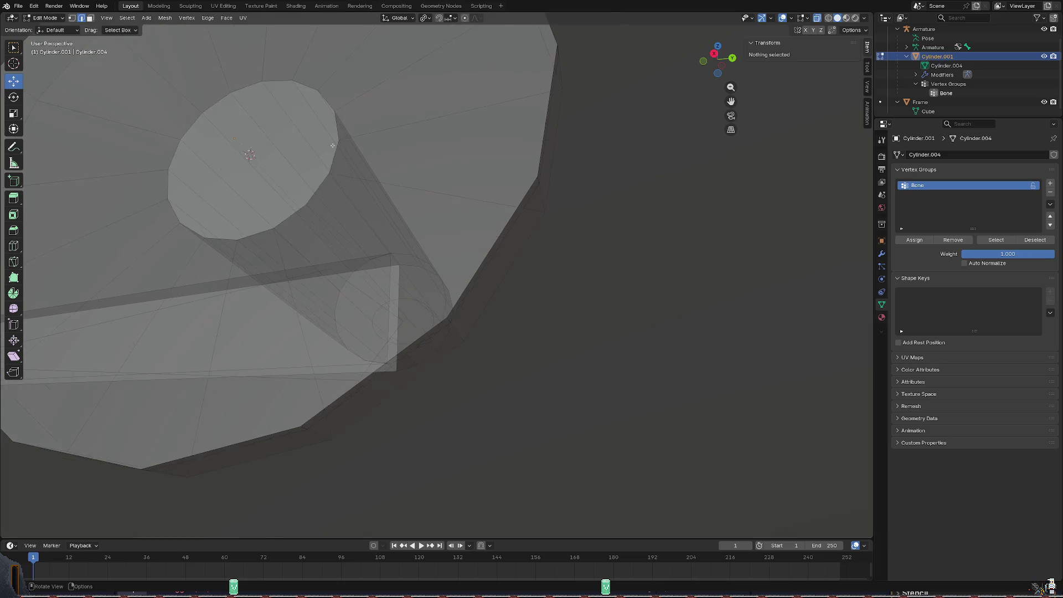
# Loop-select the cap's edge ring, fill-select it as a face, then deselect everything.
pyautogui.moveTo(332, 146); pyautogui.dragTo(322, 101, button='middle')
pyautogui.keyDown('alt'); pyautogui.click(310, 96); pyautogui.keyUp('alt')
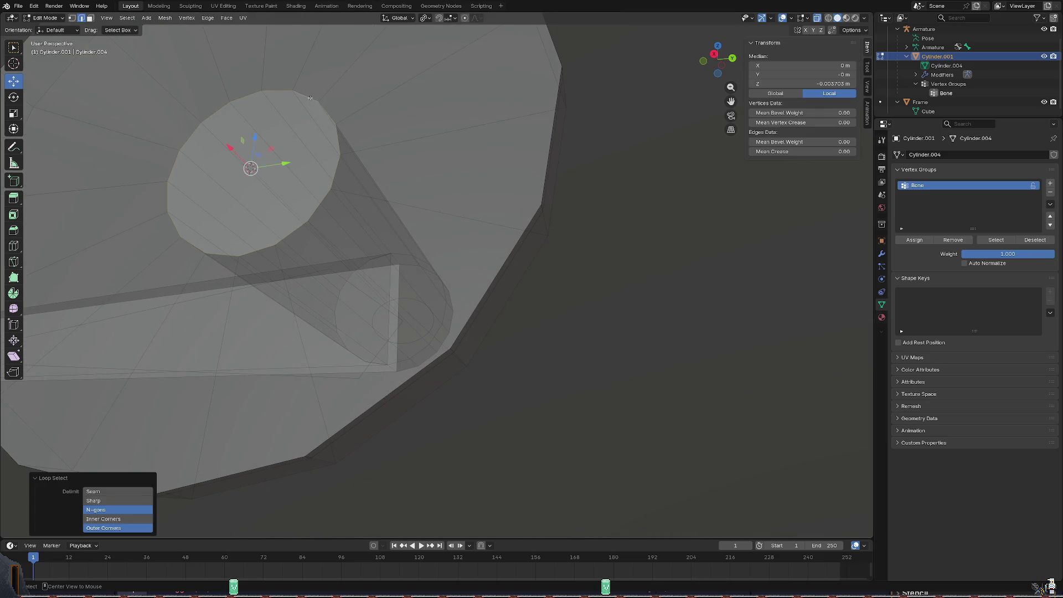
pyautogui.press('f')
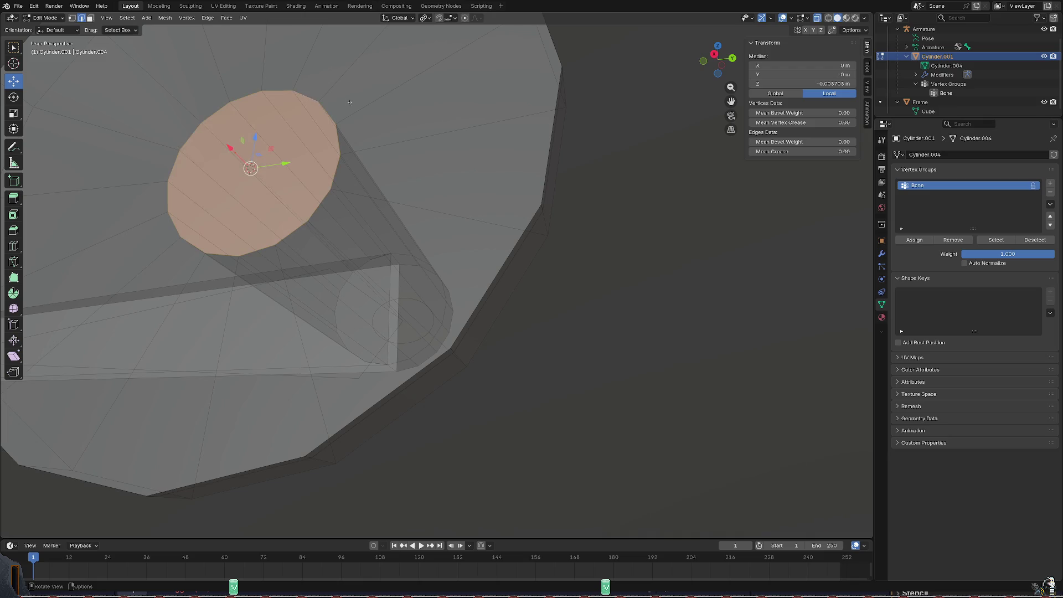
pyautogui.hotkey('alt', 'a')
# Save basic_door.blend with the handle still in Edit Mode.
pyautogui.moveTo(322, 101)
pyautogui.mouseDown(button='middle')
pyautogui.moveTo(416, 191)
pyautogui.moveTo(514, 181)
pyautogui.moveTo(560, 189)
pyautogui.moveTo(656, 174)
pyautogui.mouseUp(button='middle')
pyautogui.scroll(-3, 416, 191)
pyautogui.scroll(2, 465, 182)
pyautogui.hotkey('ctrl', 's')
pyautogui.scroll(-1, 560, 190)
pyautogui.scroll(2, 655, 173)
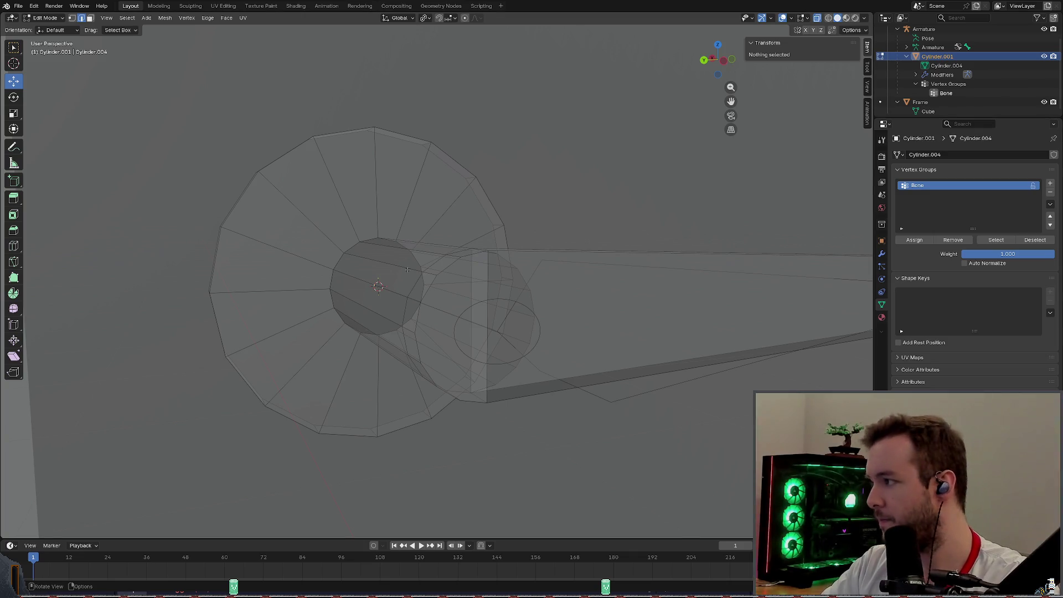
pyautogui.moveTo(213, 269); pyautogui.dragTo(224, 257, button='middle')
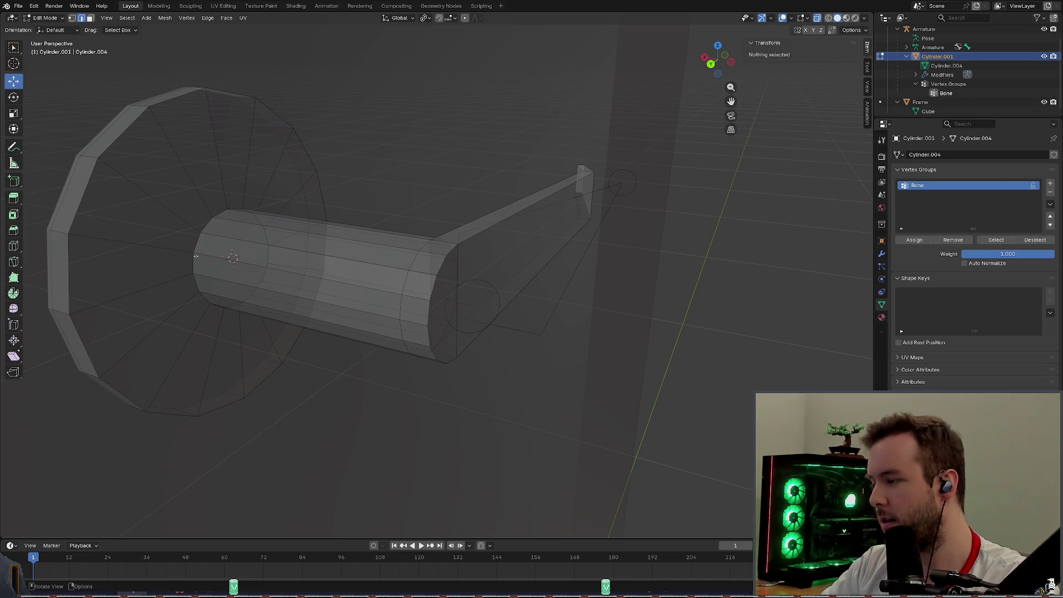
# Clear the end-face selection and hide the Frame collection in the Outliner.
pyautogui.click(224, 257)
pyautogui.hotkey('alt', 'a')
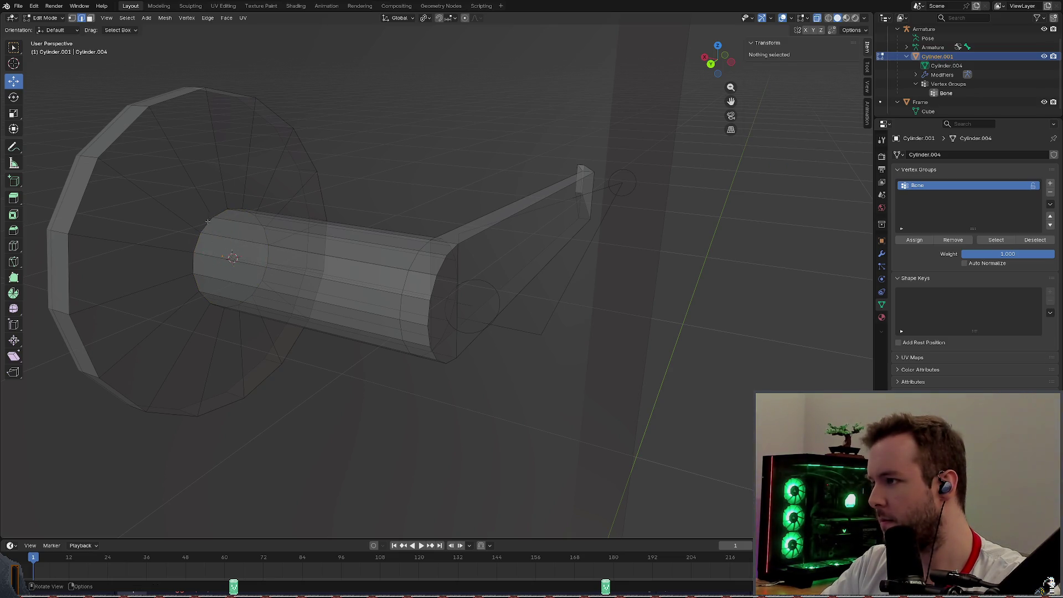
pyautogui.click(1046, 103)
pyautogui.scroll(5, 374, 250)
pyautogui.moveTo(374, 249)
pyautogui.mouseDown(button='middle')
pyautogui.moveTo(420, 139)
pyautogui.moveTo(678, 129)
pyautogui.mouseUp(button='middle')
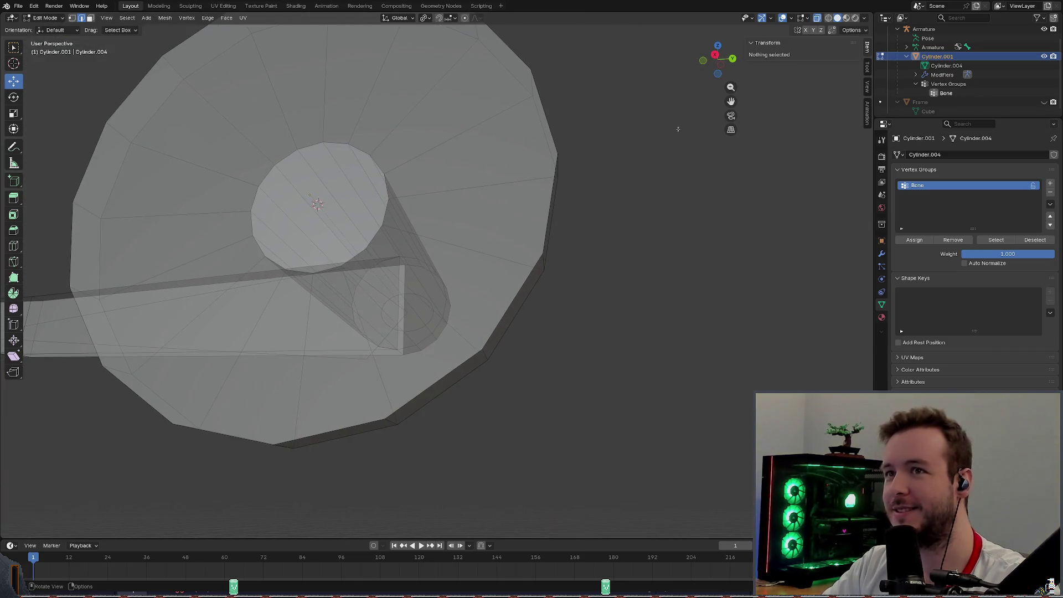
# In wireframe shading, loop-select and deselect the cap circle, then save the file again.
pyautogui.click(818, 19)
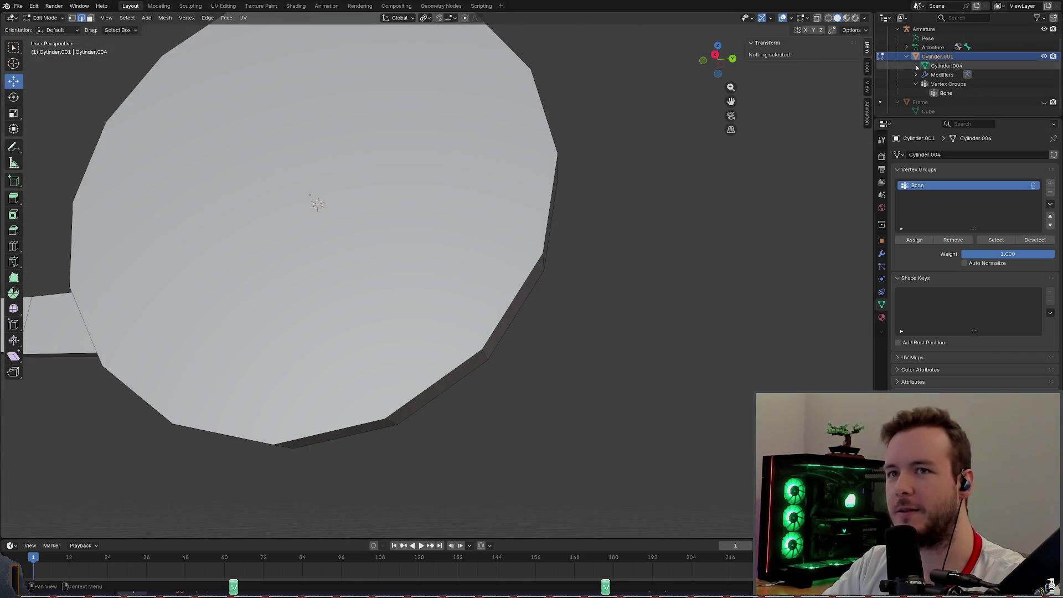
pyautogui.click(829, 19)
pyautogui.moveTo(318, 204); pyautogui.dragTo(289, 162, button='middle')
pyautogui.keyDown('alt'); pyautogui.click(292, 172); pyautogui.keyUp('alt')
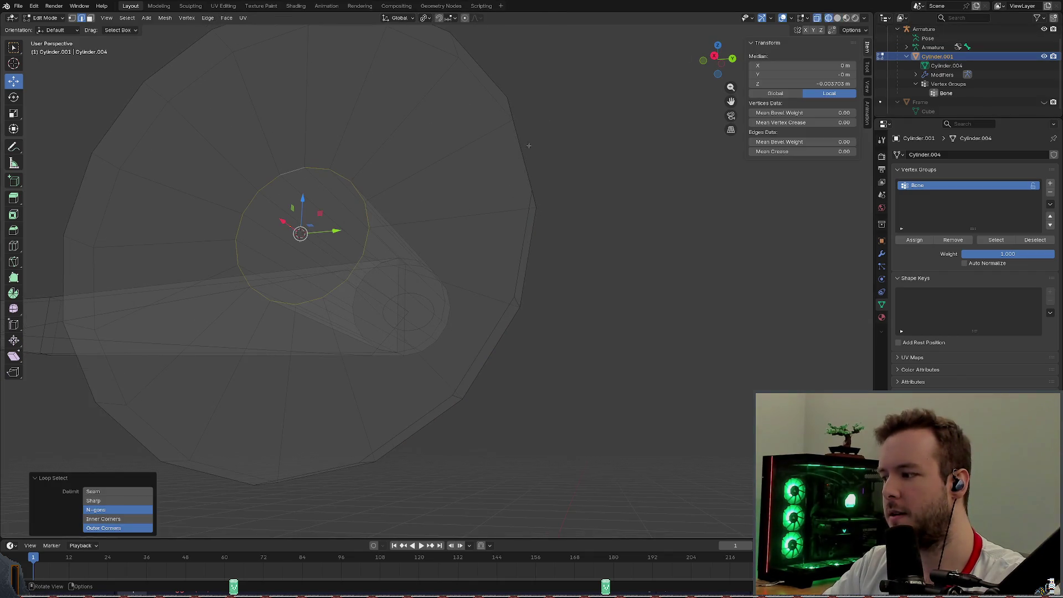
pyautogui.scroll(-3, 528, 146)
pyautogui.hotkey('alt', 'a')
pyautogui.hotkey('ctrl', 's')
# Return to solid shading without X-ray and put the lever back in Object Mode.
pyautogui.moveTo(486, 162)
pyautogui.mouseDown(button='middle')
pyautogui.moveTo(505, 187)
pyautogui.moveTo(465, 166)
pyautogui.moveTo(448, 191)
pyautogui.mouseUp(button='middle')
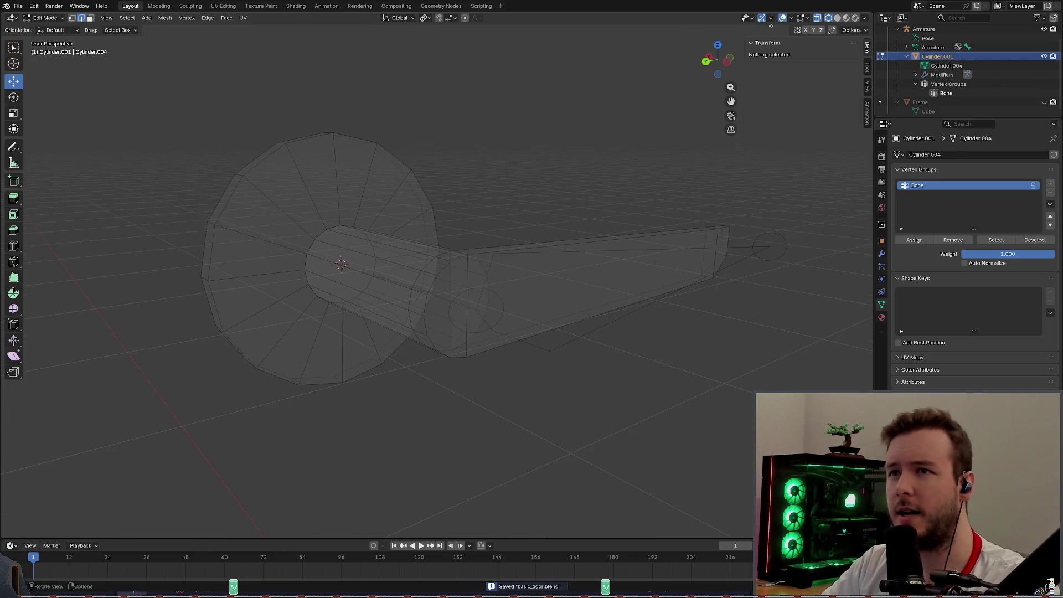
pyautogui.hotkey('alt', 'z')
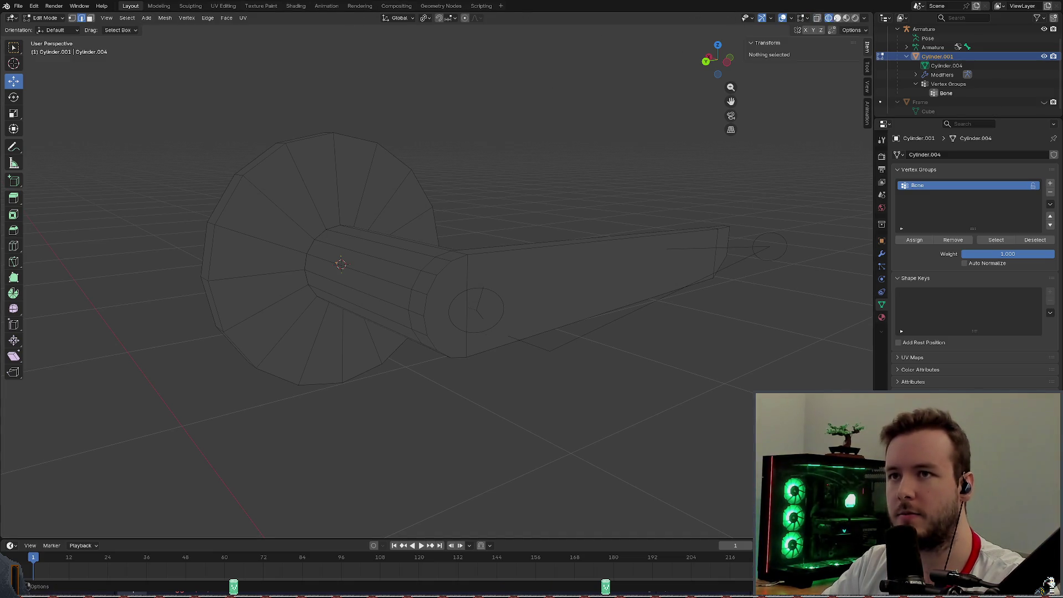
pyautogui.hotkey('shift', 'z')
pyautogui.moveTo(499, 199); pyautogui.dragTo(574, 174, button='middle')
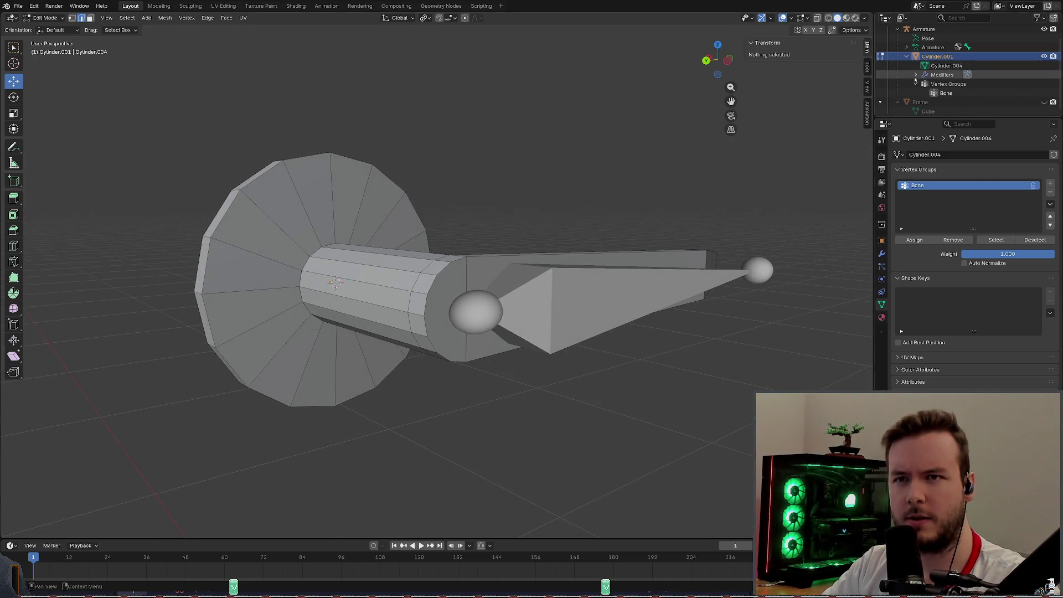
pyautogui.scroll(2, 915, 80)
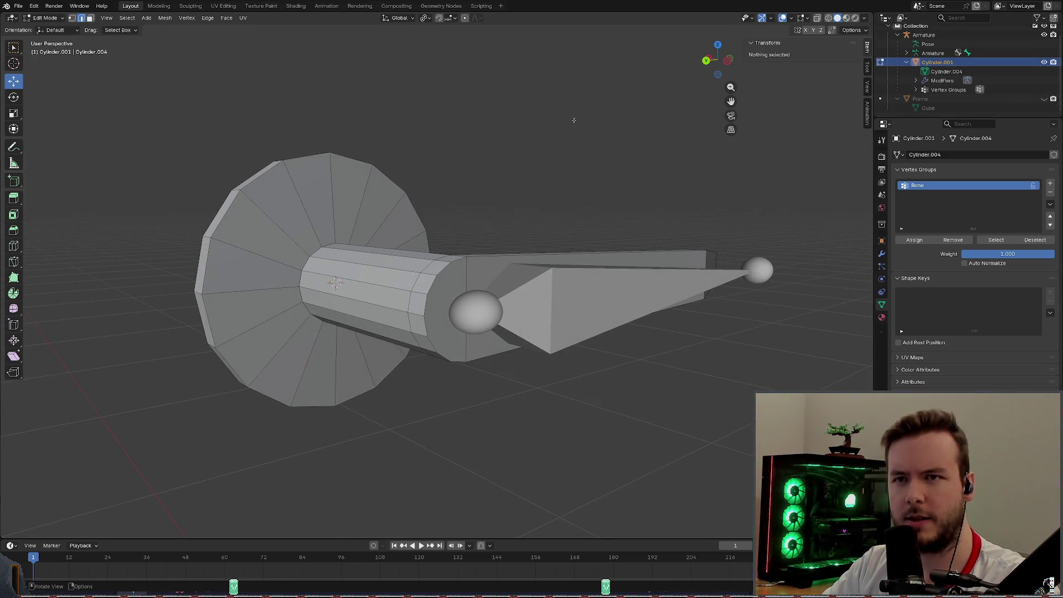
pyautogui.click(55, 18)
pyautogui.click(66, 45)
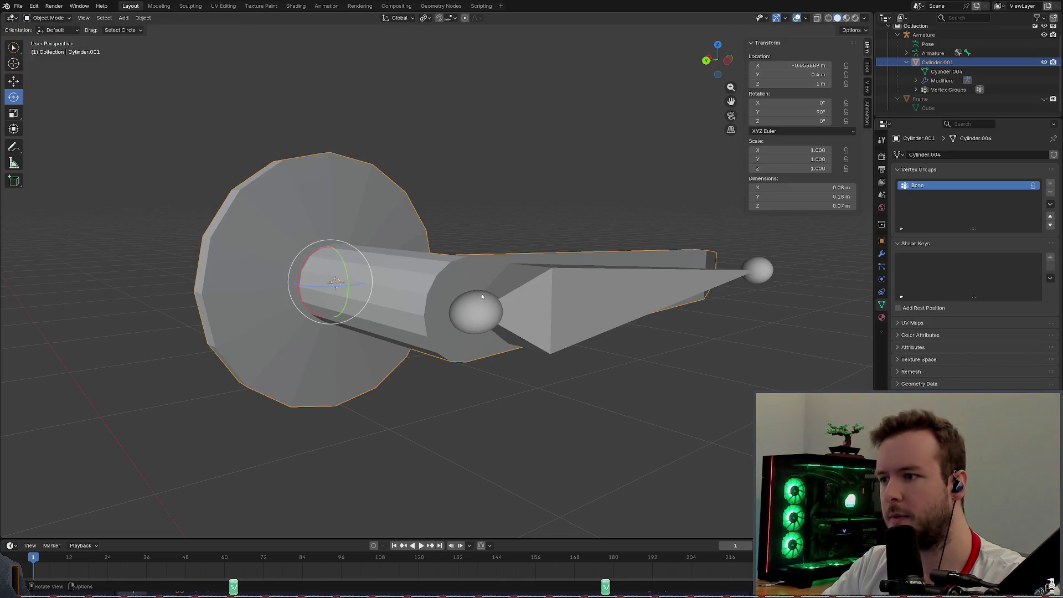
pyautogui.click(482, 296)
pyautogui.click(56, 18)
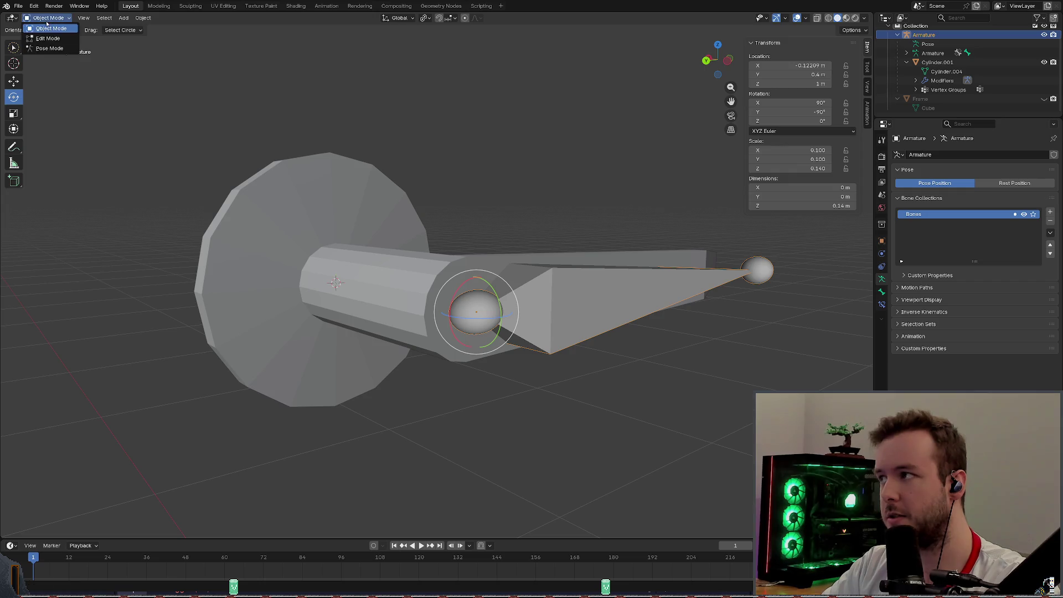
pyautogui.click(63, 52)
pyautogui.moveTo(516, 136); pyautogui.dragTo(541, 143, button='middle')
pyautogui.moveTo(415, 105); pyautogui.dragTo(516, 166, button='middle')
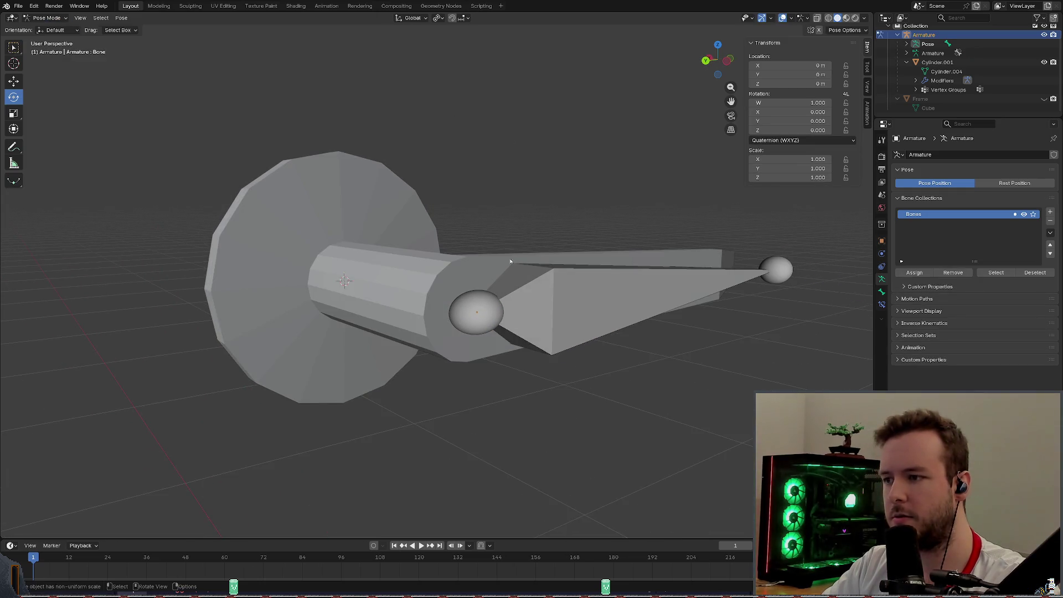
pyautogui.click(536, 288)
pyautogui.moveTo(463, 286); pyautogui.dragTo(564, 219)
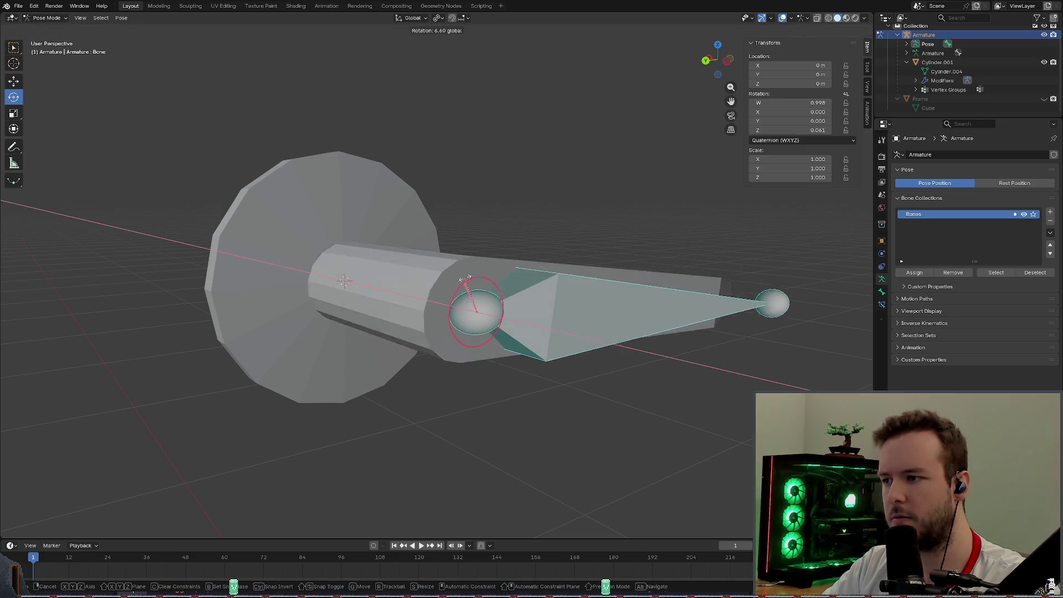
pyautogui.hotkey('ctrl', 'z')
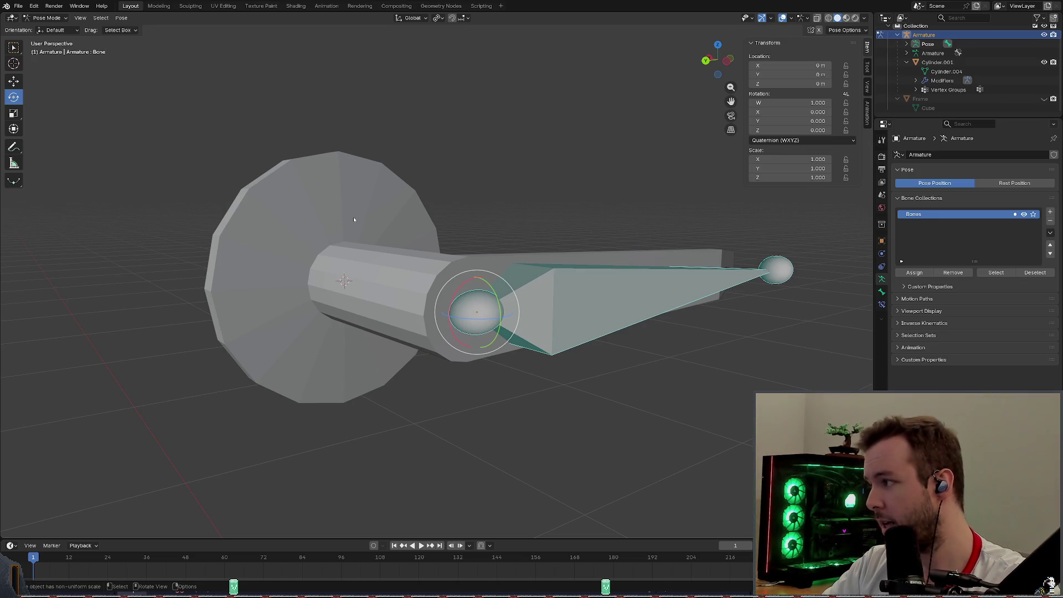
pyautogui.moveTo(365, 219)
pyautogui.mouseDown(button='middle')
pyautogui.moveTo(350, 206)
pyautogui.moveTo(316, 249)
pyautogui.mouseUp(button='middle')
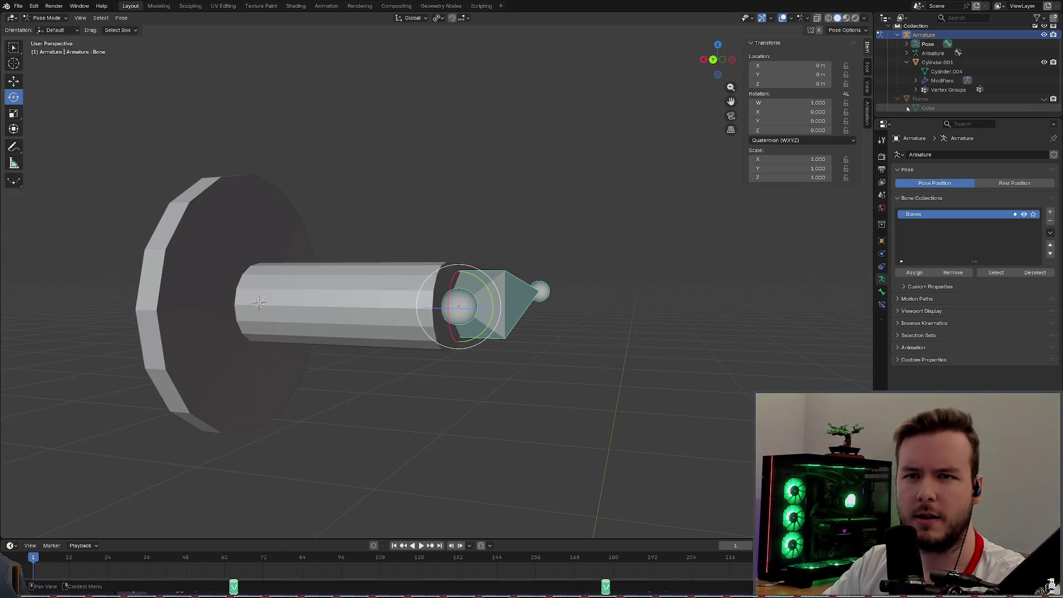
pyautogui.scroll(2, 963, 83)
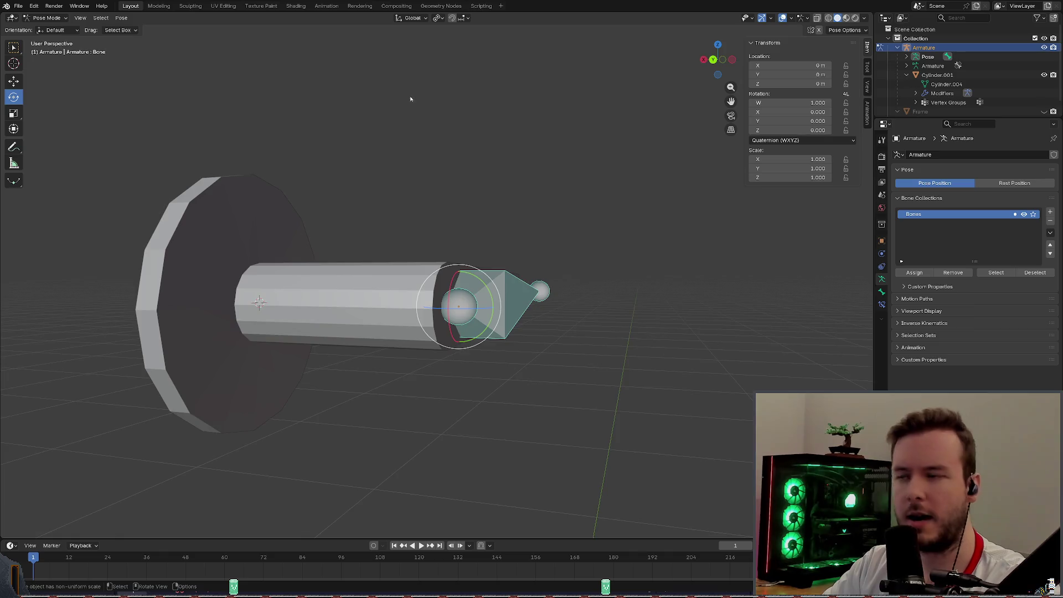
pyautogui.press('KP_3')
pyautogui.moveTo(486, 181)
pyautogui.mouseDown(button='middle')
pyautogui.moveTo(323, 203)
pyautogui.moveTo(411, 207)
pyautogui.moveTo(390, 189)
pyautogui.mouseUp(button='middle')
pyautogui.scroll(3, 397, 211)
pyautogui.scroll(3, 397, 212)
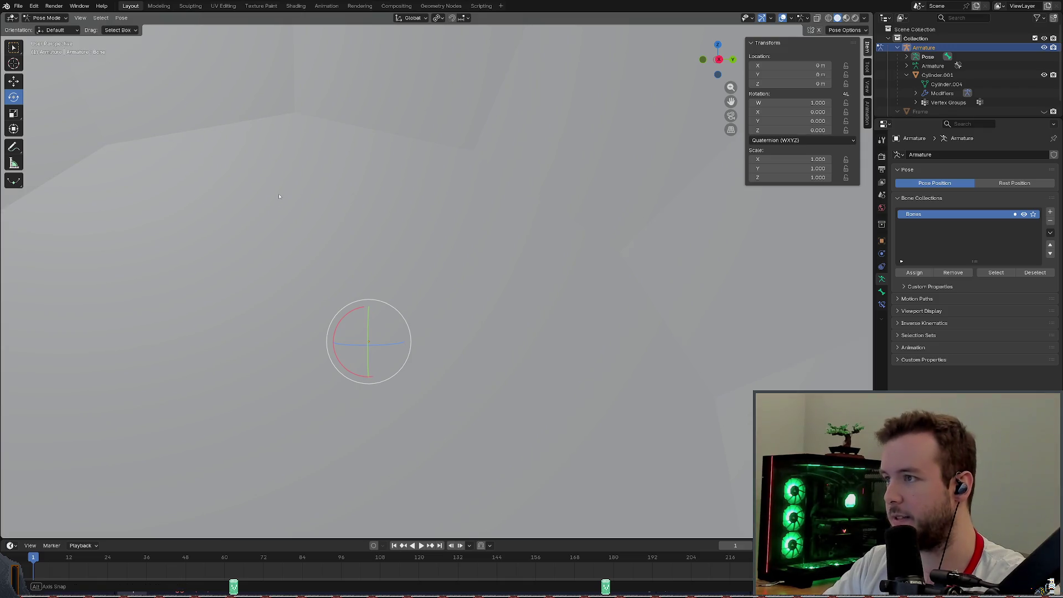
pyautogui.scroll(-5, 435, 225)
pyautogui.scroll(-3, 440, 227)
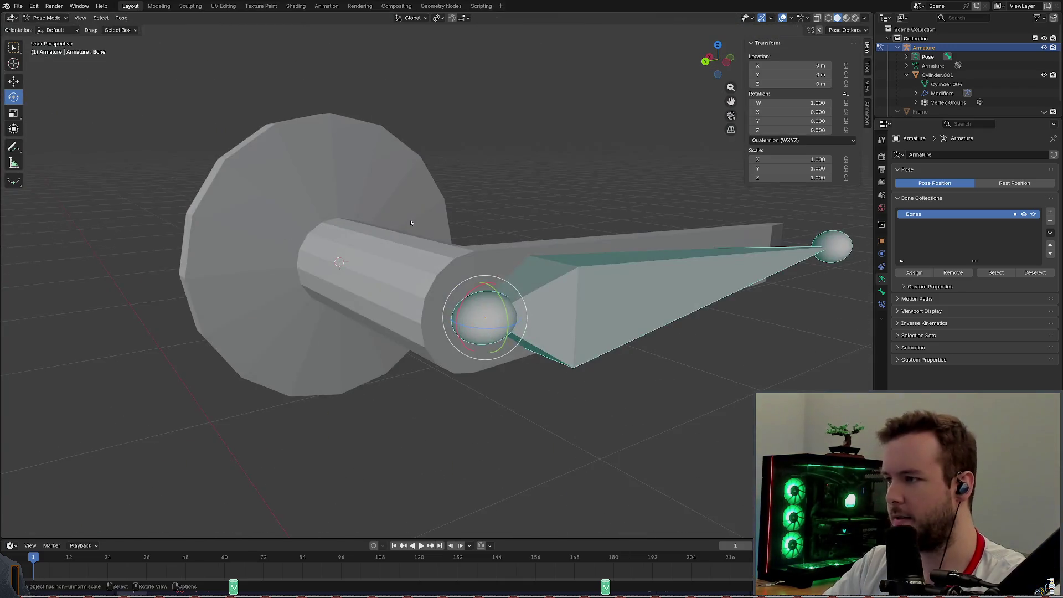
pyautogui.moveTo(452, 230); pyautogui.dragTo(482, 249, button='middle')
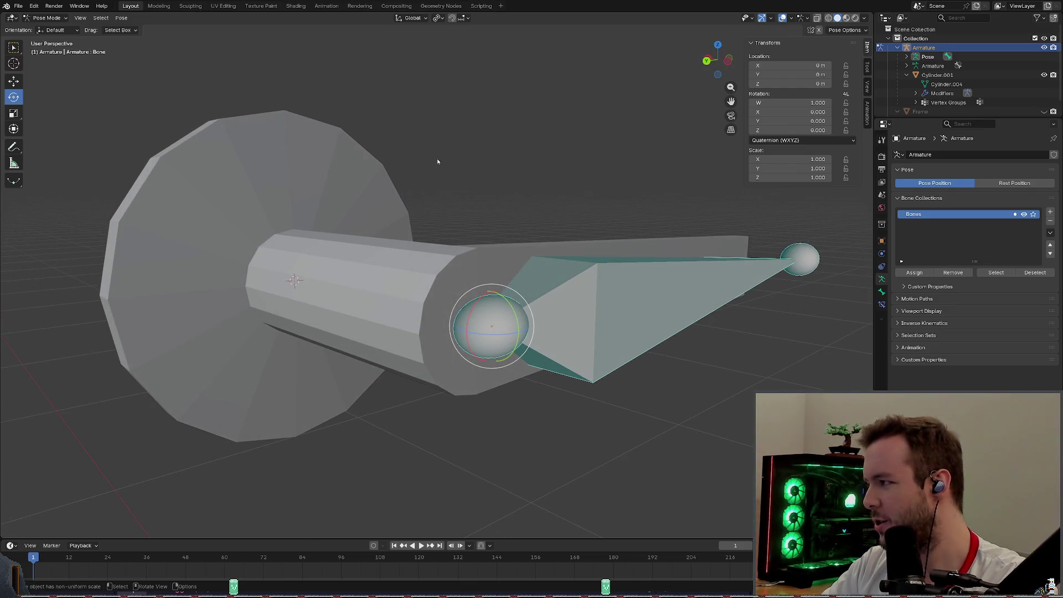
pyautogui.hotkey('alt', 'a')
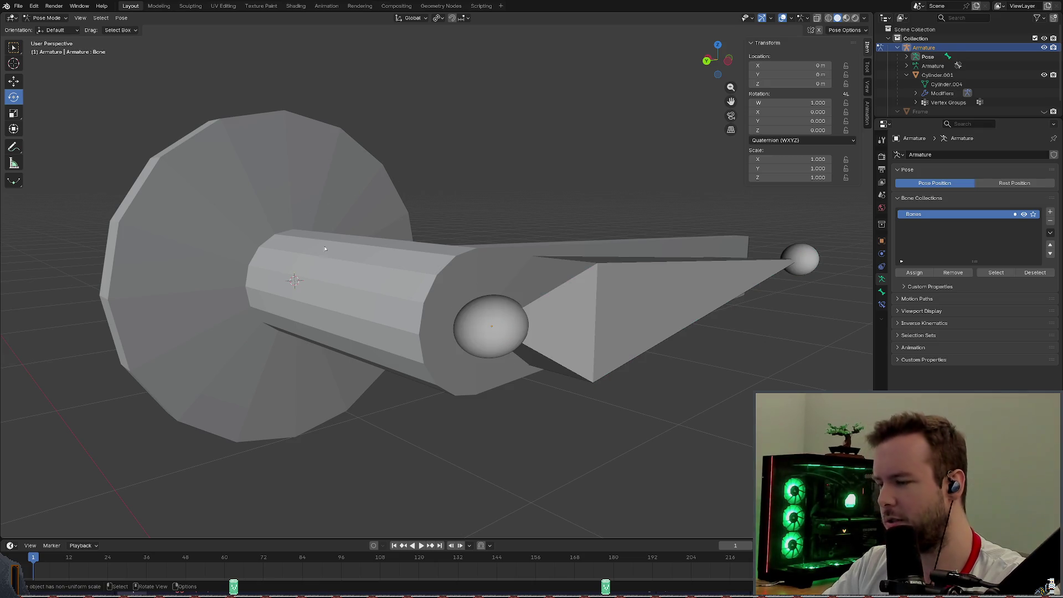
# Leave Pose Mode for Object Mode, select the Cylinder.001 handle and enter Edit Mode.
pyautogui.click(45, 18)
pyautogui.click(46, 17)
pyautogui.click(50, 43)
pyautogui.click(255, 166)
pyautogui.click(46, 18)
# Select the connected base-plate disc with L and hide it so only the shaft shows.
pyautogui.moveTo(282, 274)
pyautogui.mouseDown(button='middle')
pyautogui.moveTo(266, 280)
pyautogui.moveTo(294, 227)
pyautogui.moveTo(431, 154)
pyautogui.mouseUp(button='middle')
pyautogui.press('l')
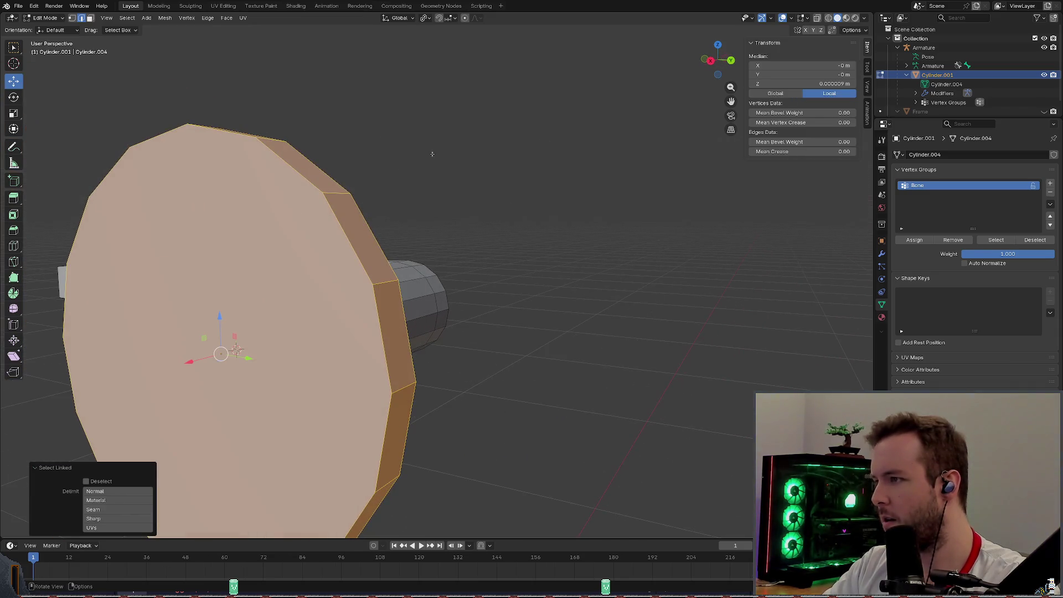
pyautogui.keyDown('ctrl'); pyautogui.click(425, 163); pyautogui.keyUp('ctrl')
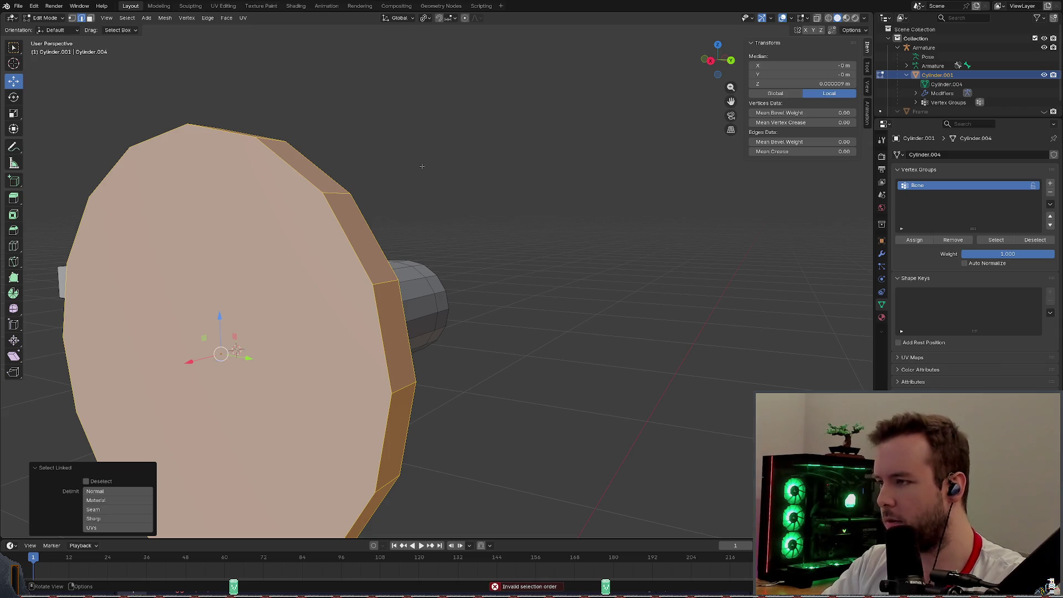
pyautogui.press('h')
pyautogui.moveTo(367, 177)
pyautogui.mouseDown(button='middle')
pyautogui.moveTo(468, 184)
pyautogui.moveTo(477, 159)
pyautogui.moveTo(399, 194)
pyautogui.moveTo(252, 229)
pyautogui.moveTo(366, 221)
pyautogui.moveTo(390, 191)
pyautogui.moveTo(493, 198)
pyautogui.mouseUp(button='middle')
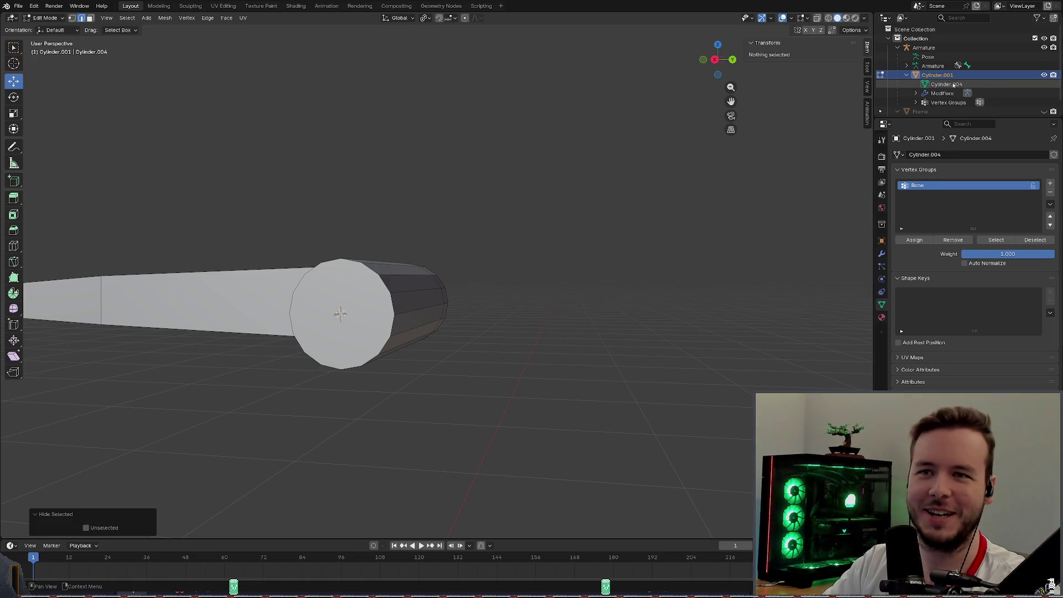
pyautogui.scroll(-2, 922, 79)
# Collapse the mesh's Outliner rows, reveal the hidden base plate with Alt+H and save the file.
pyautogui.click(917, 81)
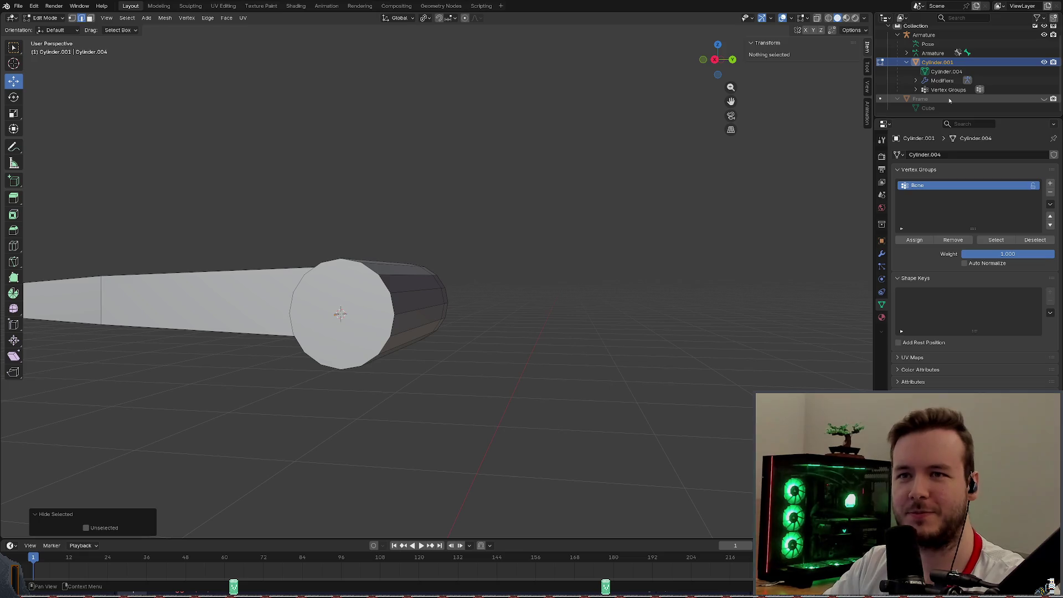
pyautogui.click(918, 89)
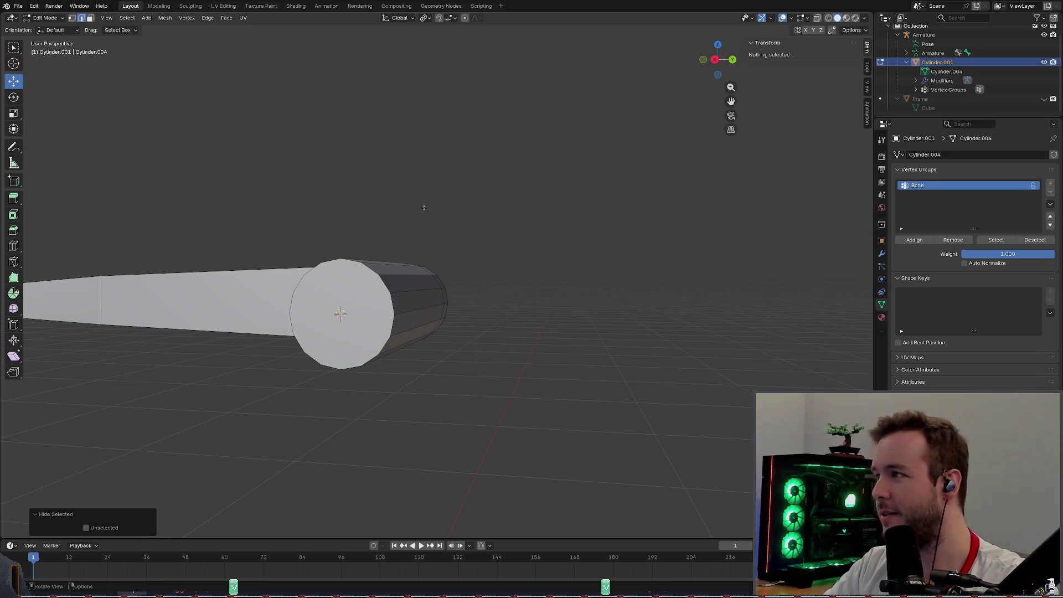
pyautogui.moveTo(422, 197); pyautogui.dragTo(412, 181, button='middle')
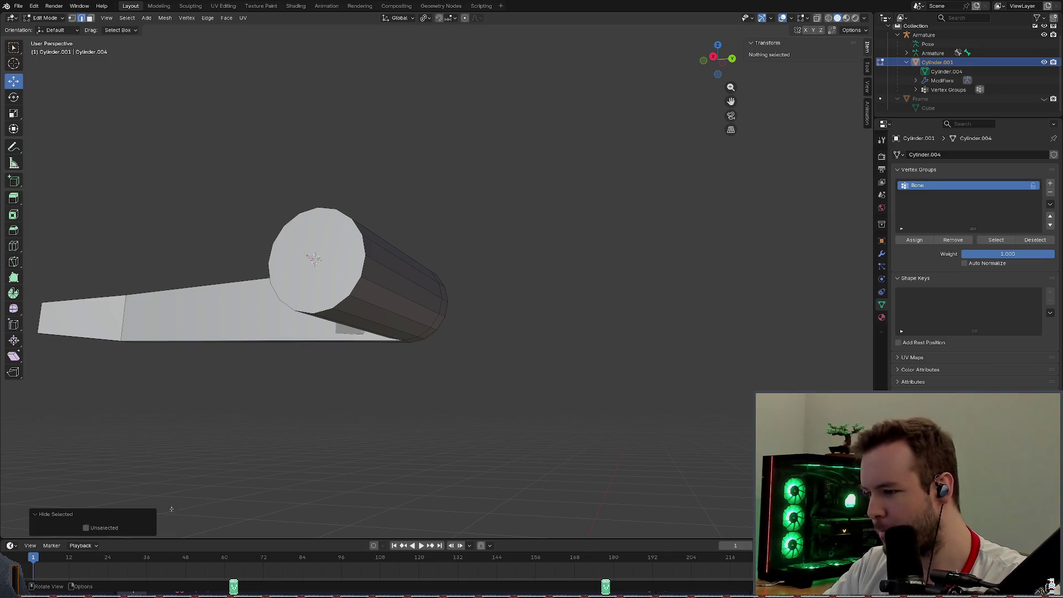
pyautogui.hotkey('alt', 'h')
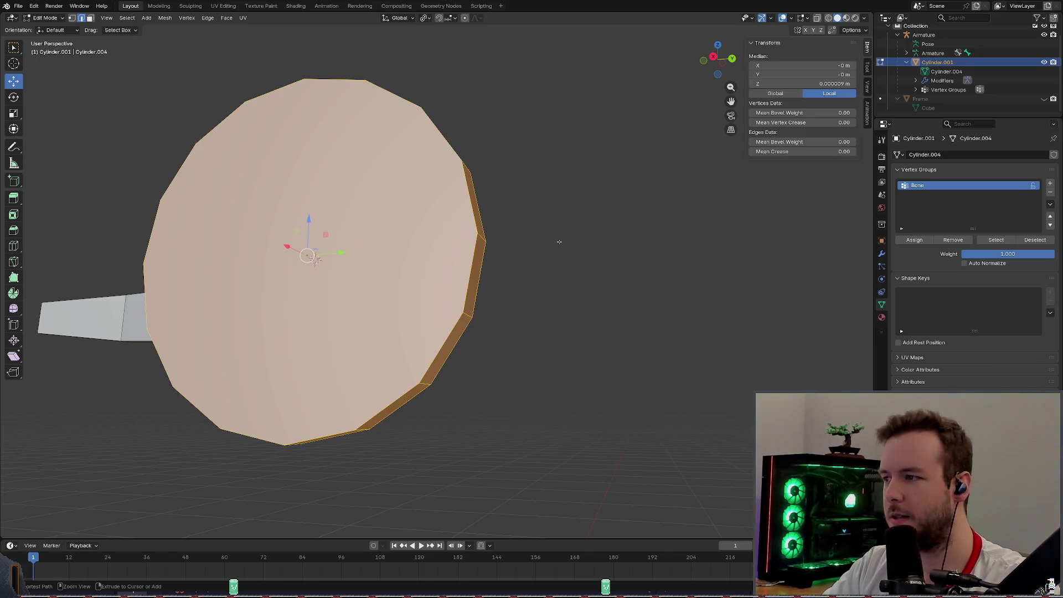
pyautogui.scroll(-4, 532, 250)
pyautogui.hotkey('ctrl', 's')
pyautogui.moveTo(498, 208)
pyautogui.mouseDown(button='middle')
pyautogui.moveTo(487, 178)
pyautogui.moveTo(486, 194)
pyautogui.moveTo(473, 191)
pyautogui.mouseUp(button='middle')
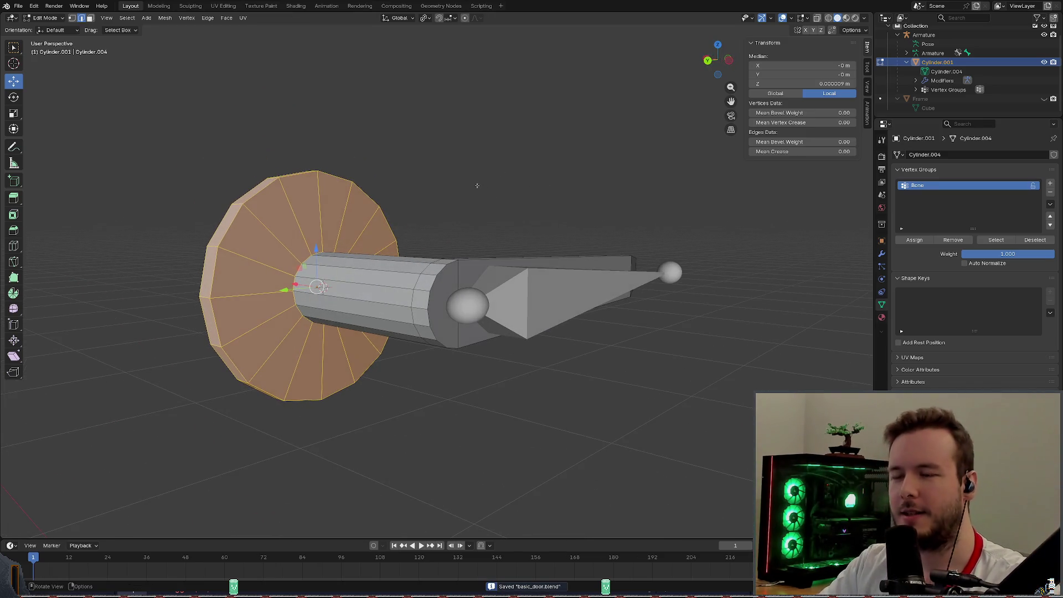
# Pick shaft-end and shaft-to-plate vertices one by one to check their weights, then clear the selection.
pyautogui.click(498, 208)
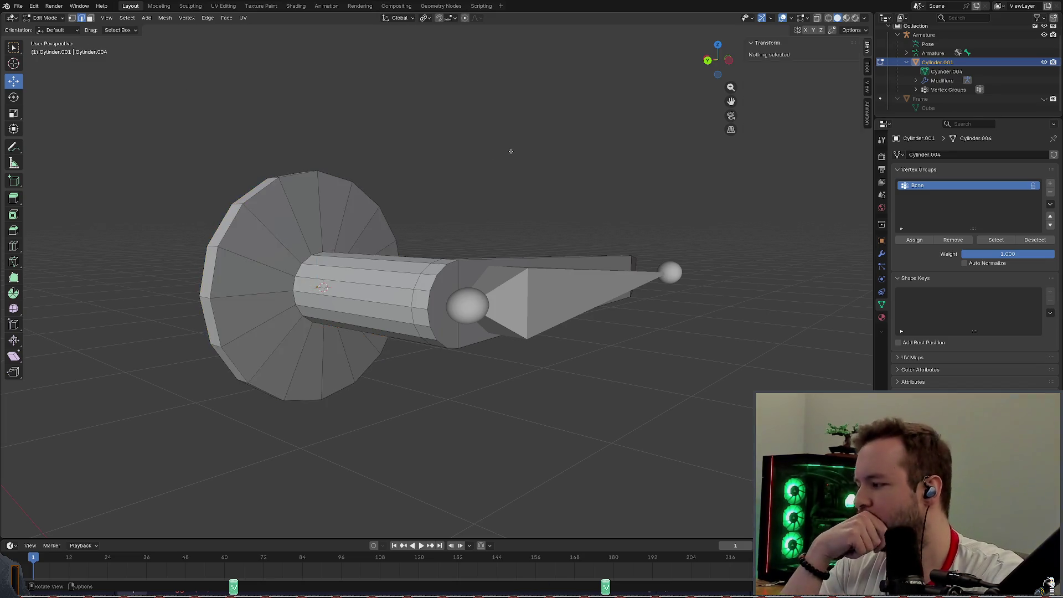
pyautogui.click(433, 283)
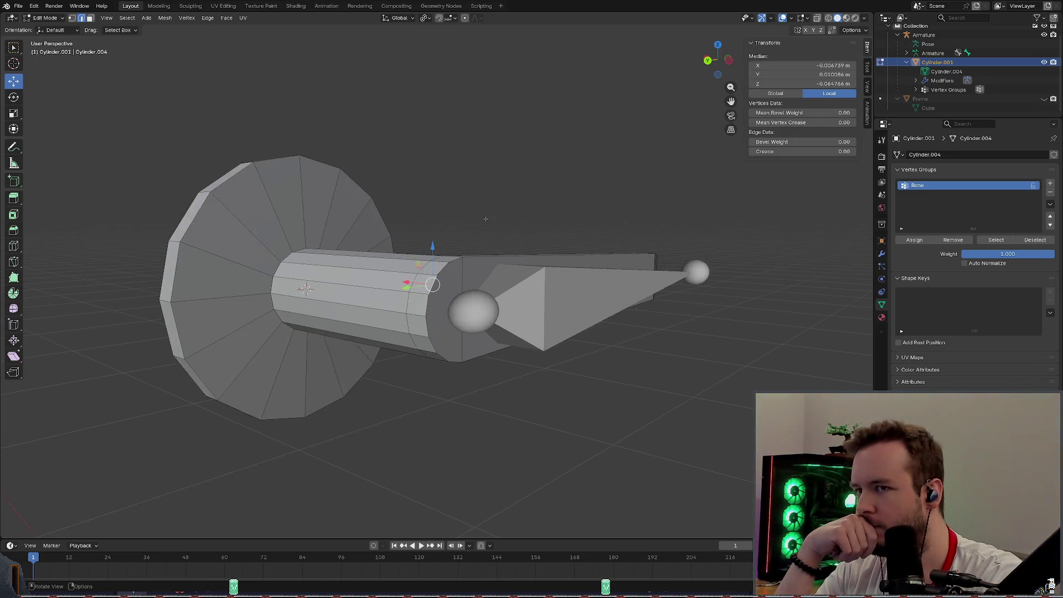
pyautogui.scroll(3, 489, 219)
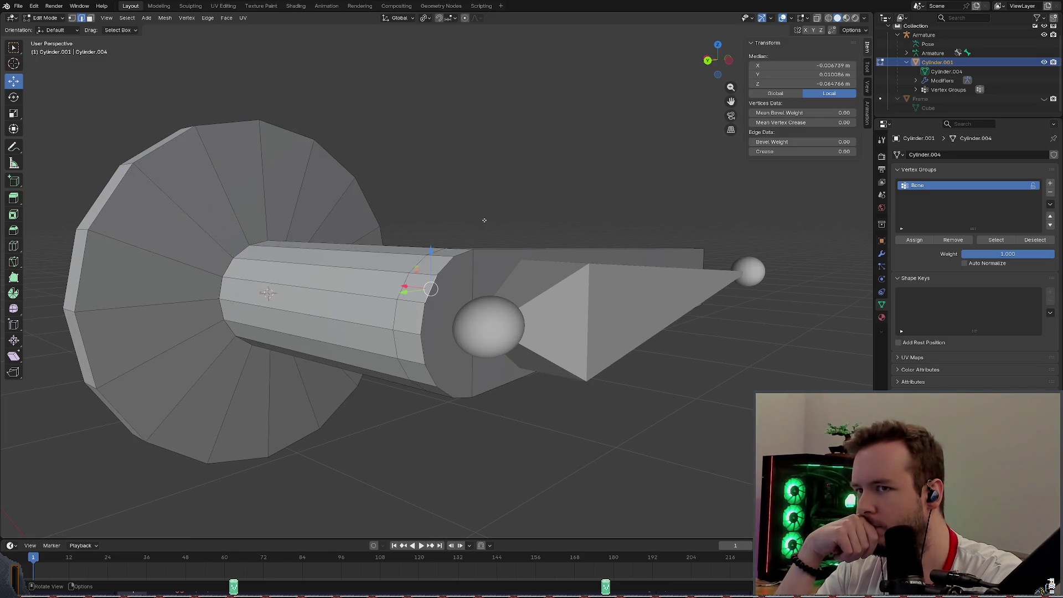
pyautogui.click(502, 196)
pyautogui.click(433, 275)
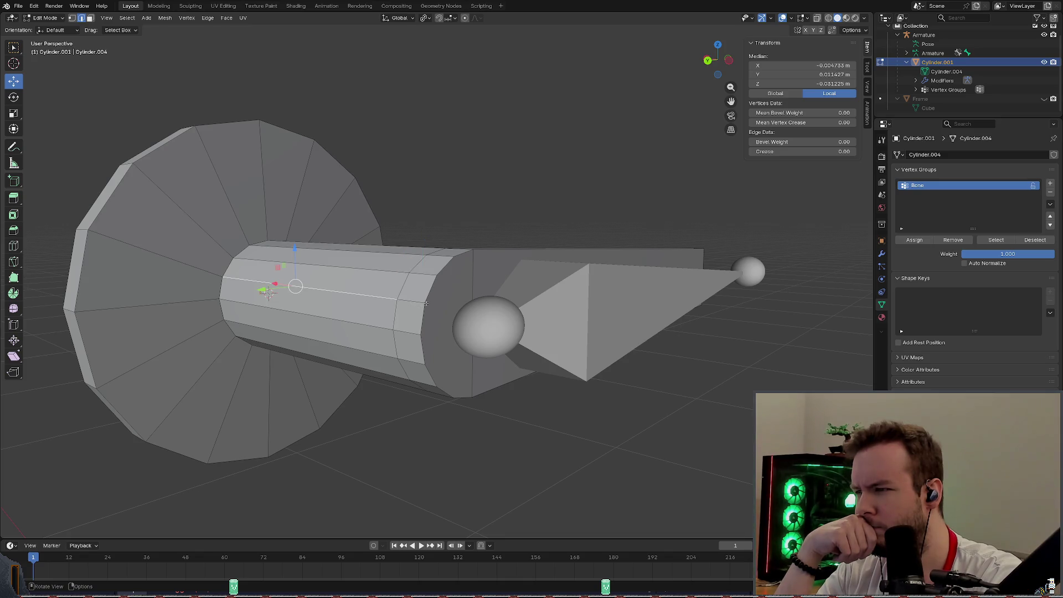
pyautogui.click(314, 149)
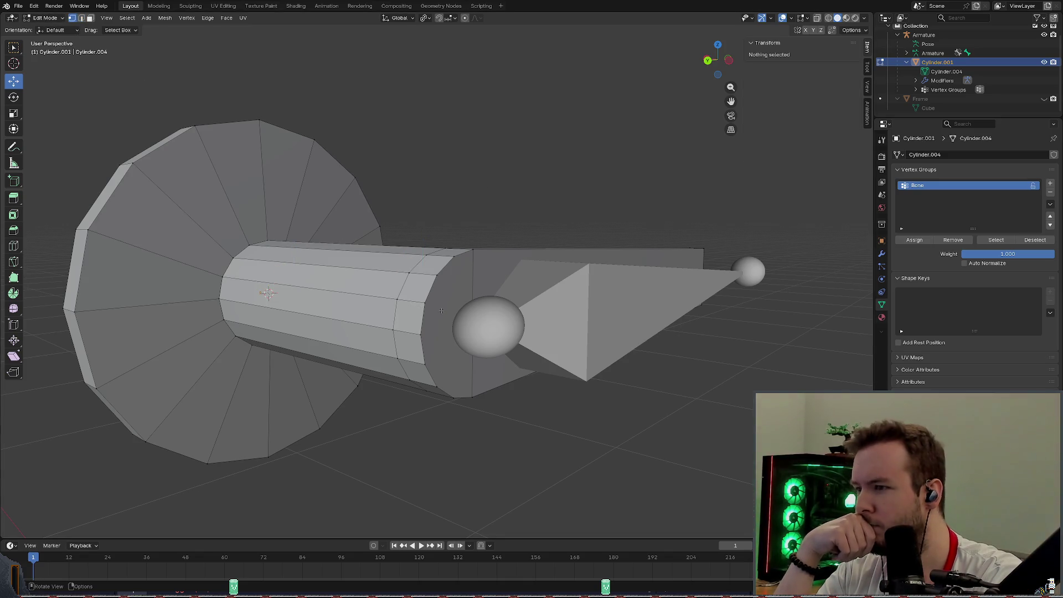
pyautogui.click(436, 277)
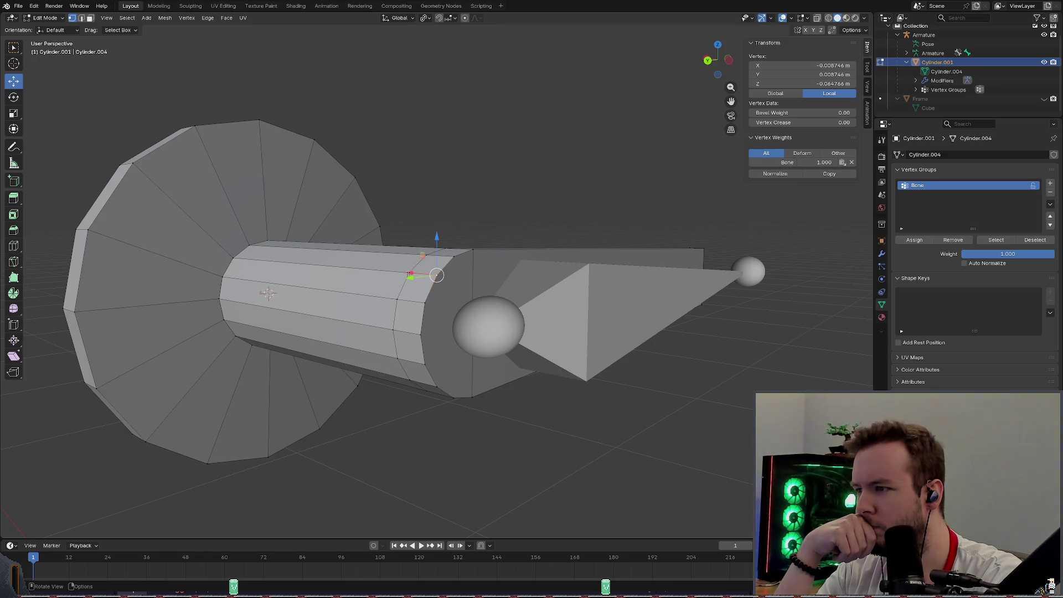
pyautogui.click(231, 256)
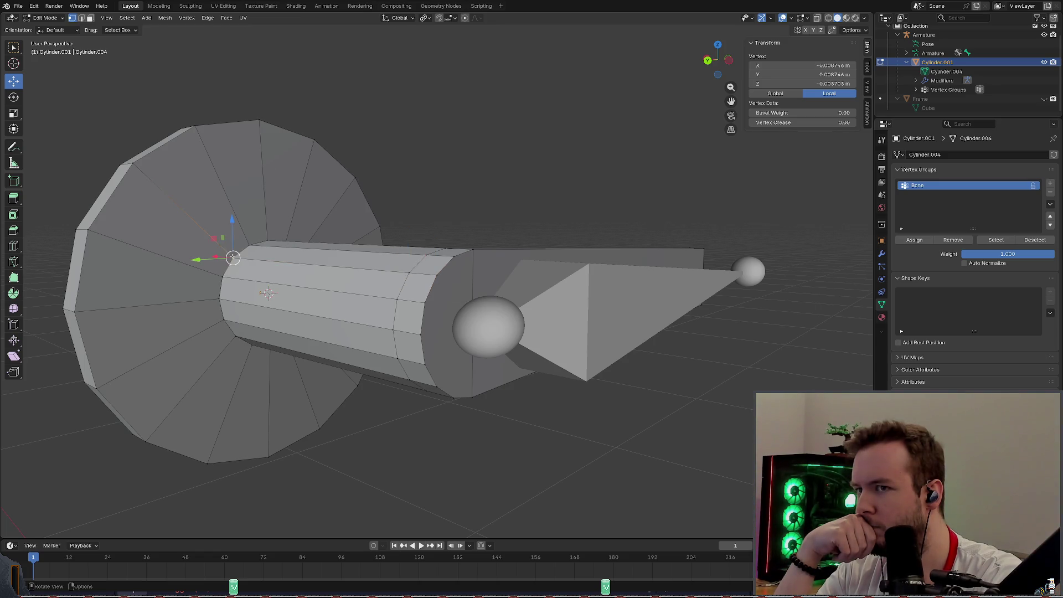
pyautogui.click(430, 182)
pyautogui.scroll(4, 430, 208)
pyautogui.moveTo(416, 216)
pyautogui.mouseDown(button='middle')
pyautogui.moveTo(358, 170)
pyautogui.moveTo(84, 37)
pyautogui.mouseUp(button='middle')
pyautogui.moveTo(241, 158)
pyautogui.mouseDown(button='middle')
pyautogui.moveTo(274, 149)
pyautogui.moveTo(226, 109)
pyautogui.mouseUp(button='middle')
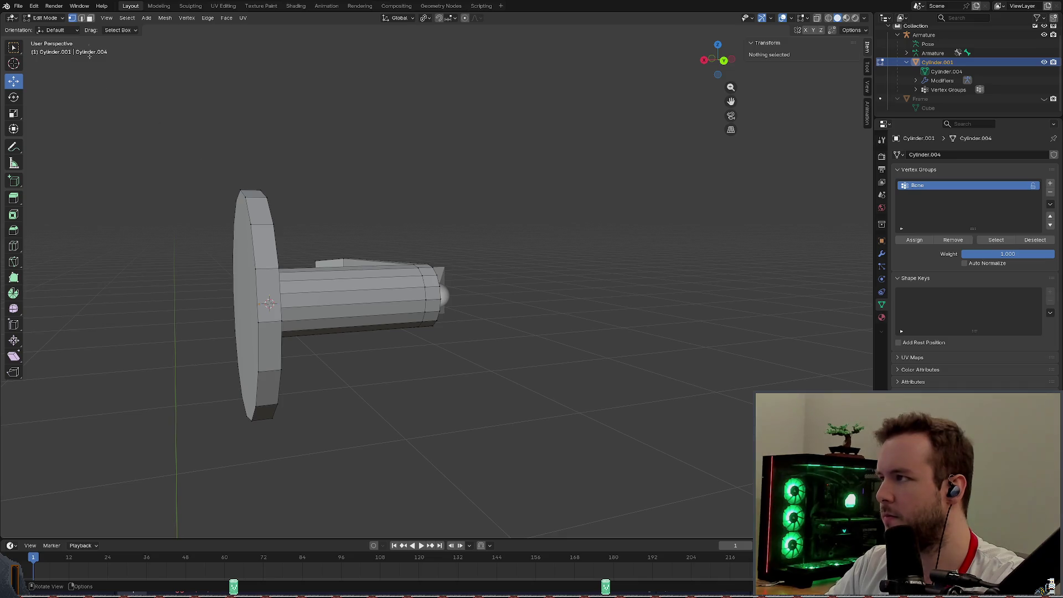
pyautogui.moveTo(154, 87); pyautogui.dragTo(249, 166, button='middle')
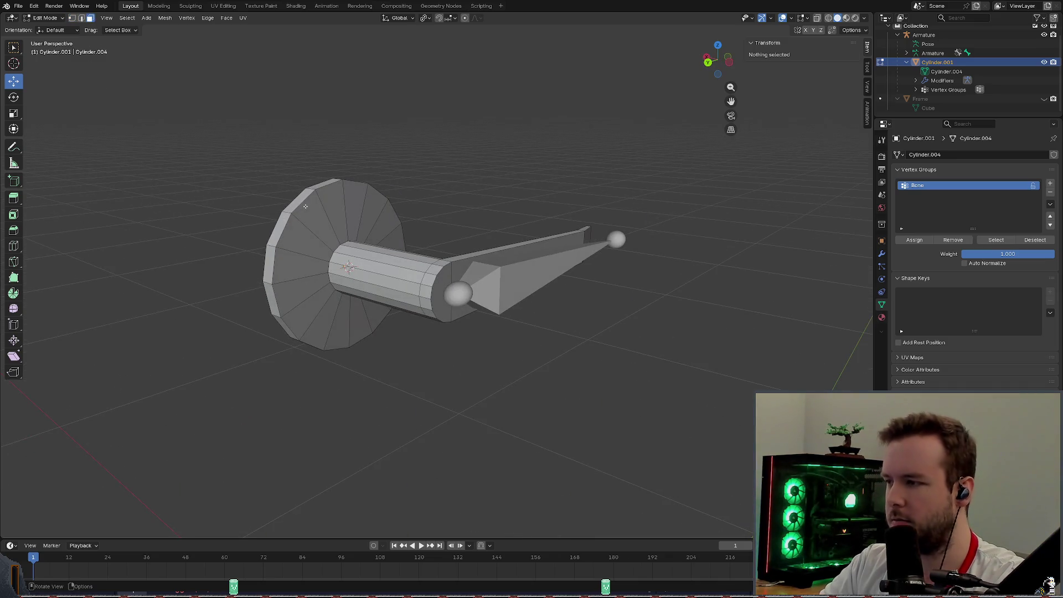
# Hide the base plate again and inspect vertices on the shaft's end rim from several angles.
pyautogui.press('l')
pyautogui.press('h')
pyautogui.moveTo(306, 205)
pyautogui.mouseDown(button='middle')
pyautogui.moveTo(416, 171)
pyautogui.moveTo(403, 175)
pyautogui.mouseUp(button='middle')
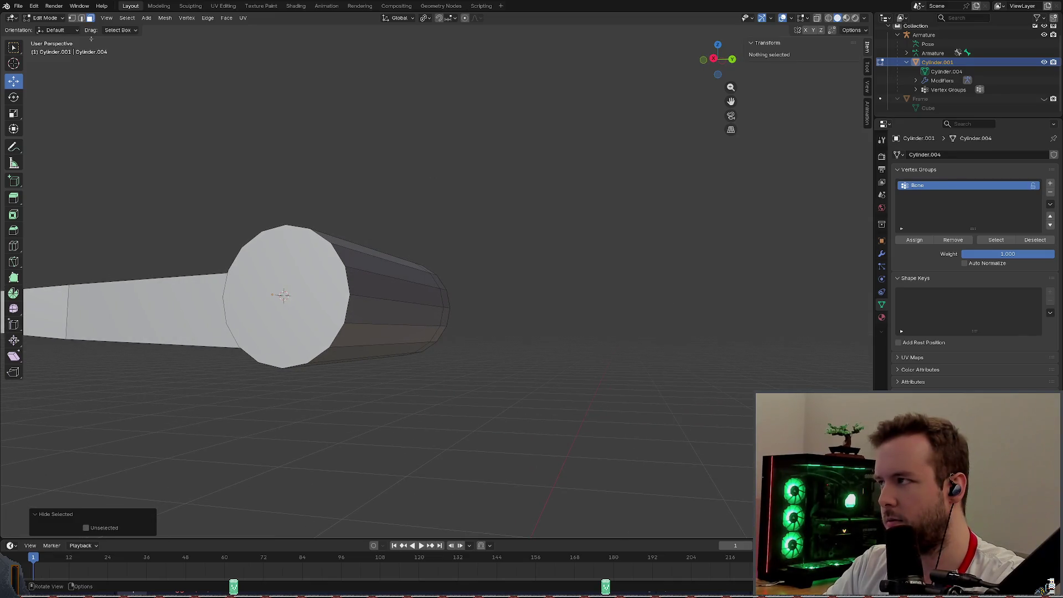
pyautogui.moveTo(283, 299); pyautogui.dragTo(276, 362, button='middle')
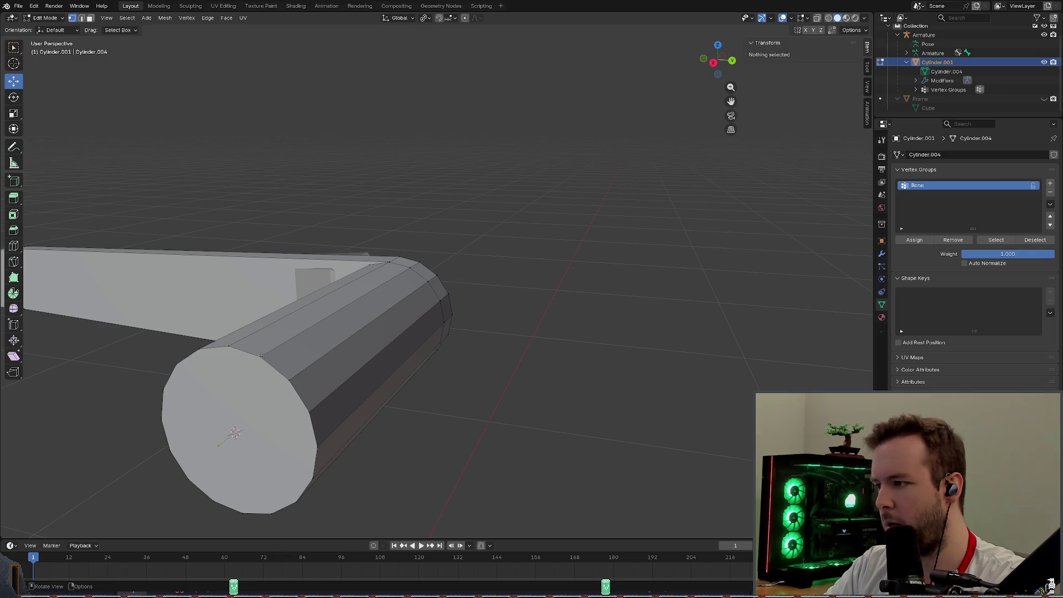
pyautogui.click(261, 354)
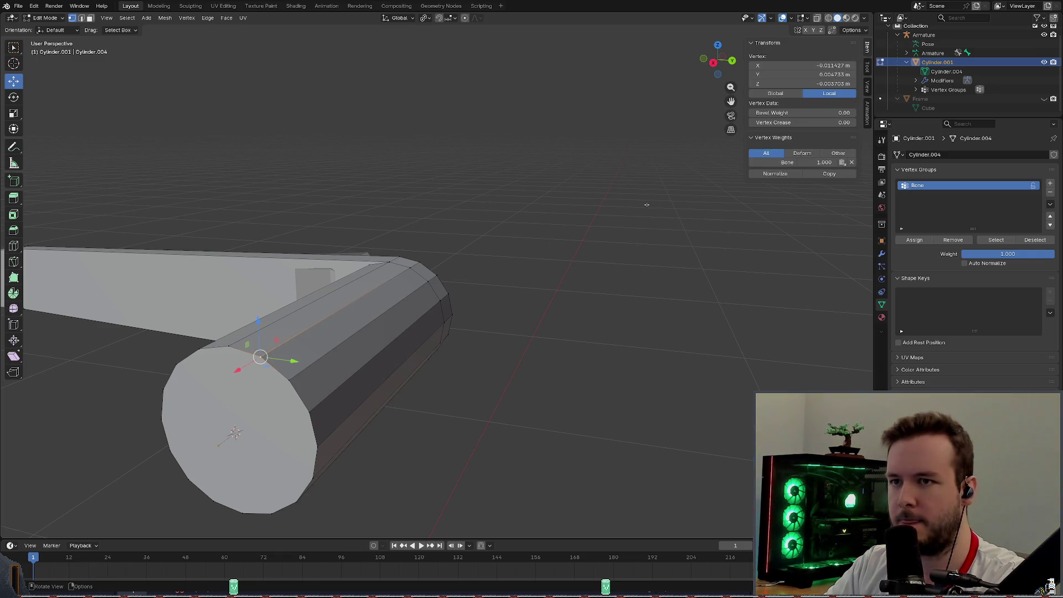
pyautogui.moveTo(532, 241); pyautogui.dragTo(529, 227, button='middle')
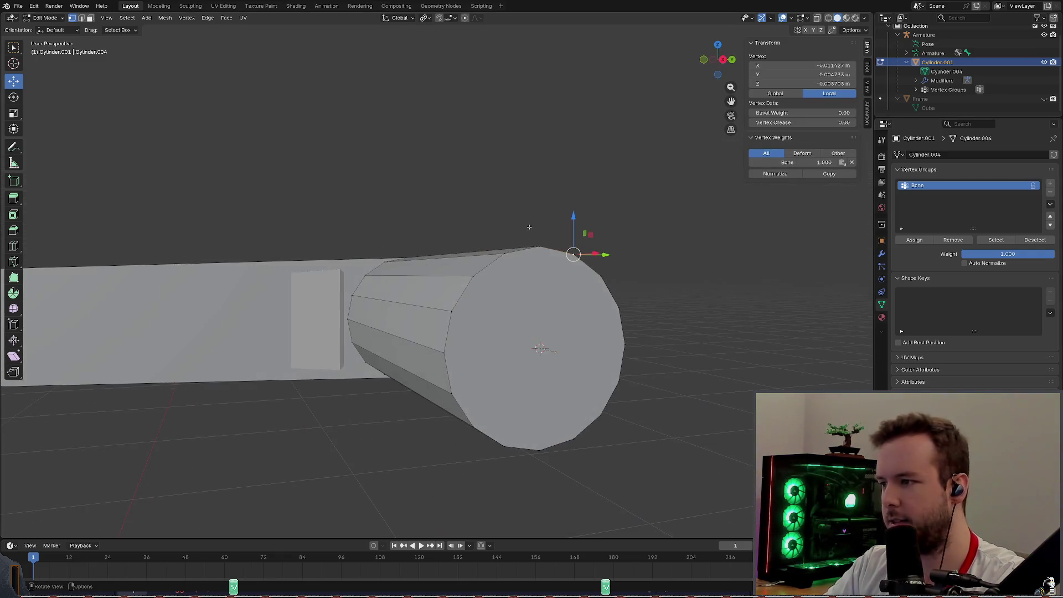
pyautogui.moveTo(598, 177); pyautogui.dragTo(616, 211, button='middle')
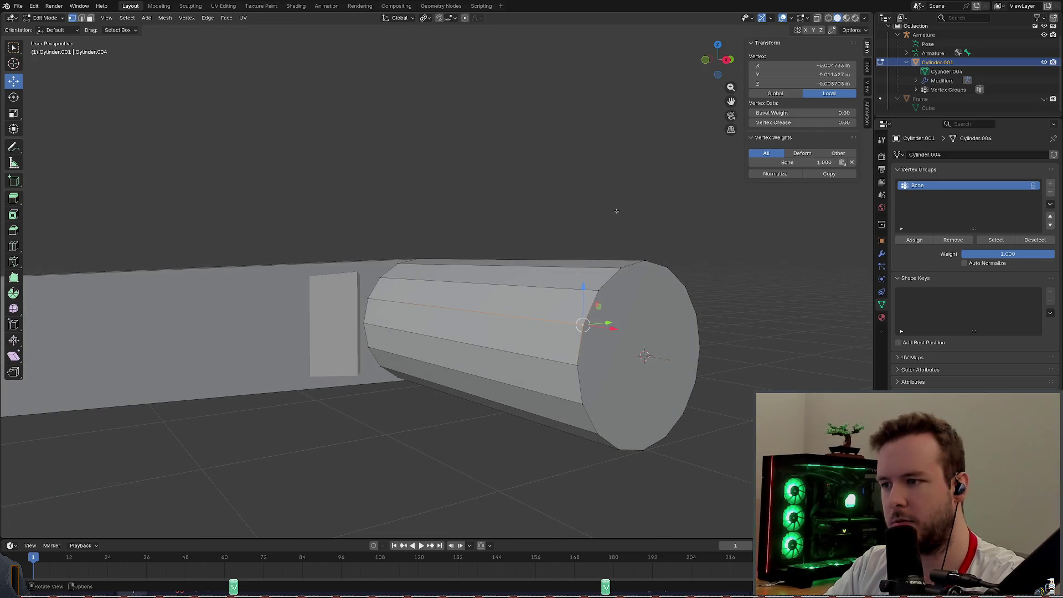
pyautogui.click(600, 286)
pyautogui.click(579, 360)
# Reveal the hidden disc with Alt+H, clear the selection and save basic_door.blend.
pyautogui.moveTo(615, 233)
pyautogui.mouseDown(button='middle')
pyautogui.moveTo(637, 195)
pyautogui.moveTo(461, 200)
pyautogui.mouseUp(button='middle')
pyautogui.hotkey('alt', 'h')
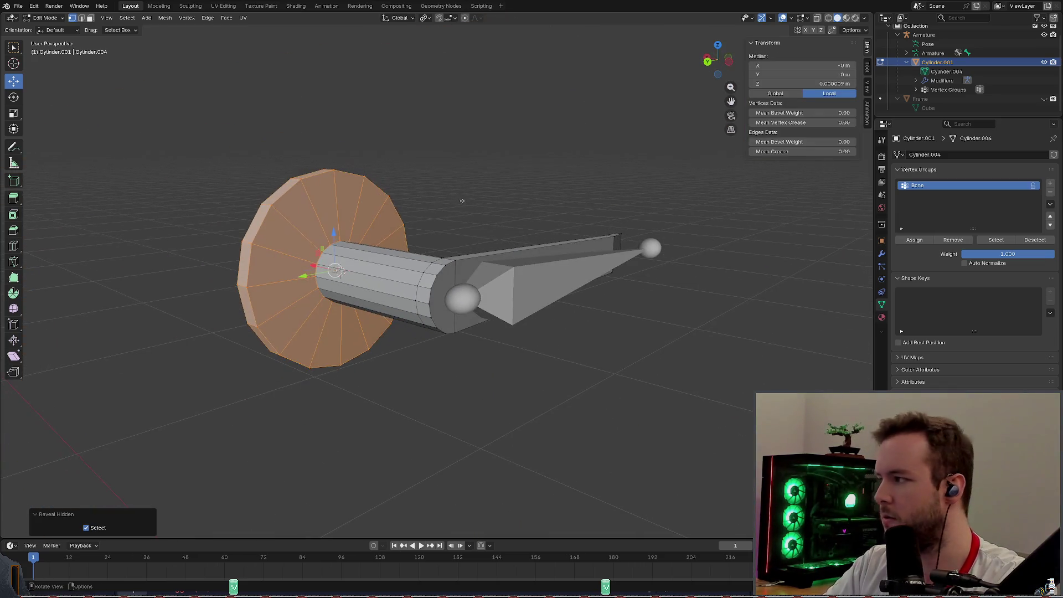
pyautogui.click(466, 197)
pyautogui.hotkey('ctrl', 's')
pyautogui.scroll(2, 466, 197)
pyautogui.scroll(1, 466, 197)
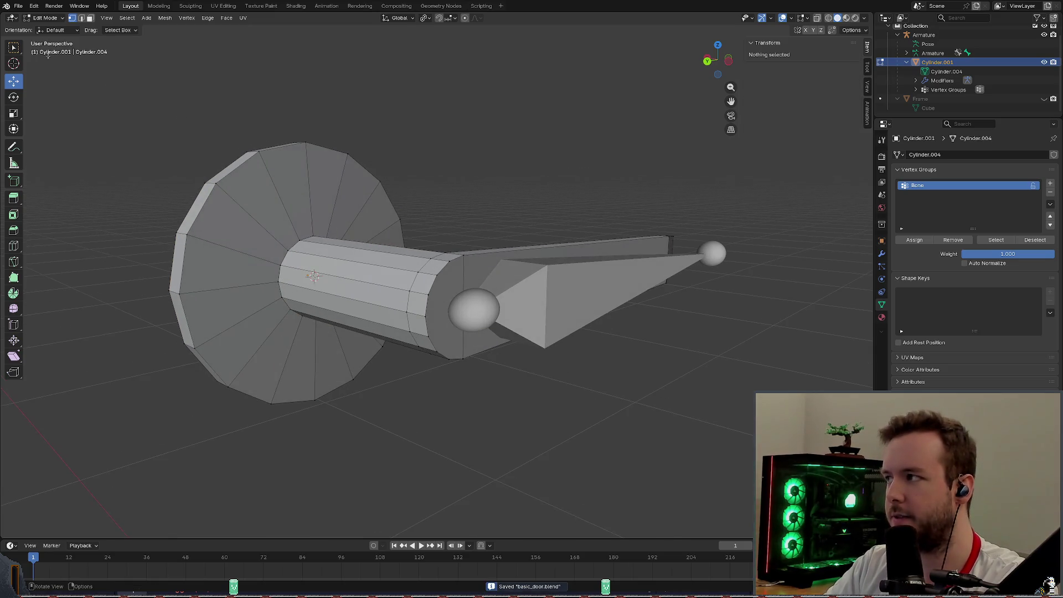
# Orbit around the whole lever model and in close to the shaft end.
pyautogui.moveTo(246, 125); pyautogui.dragTo(521, 166, button='middle')
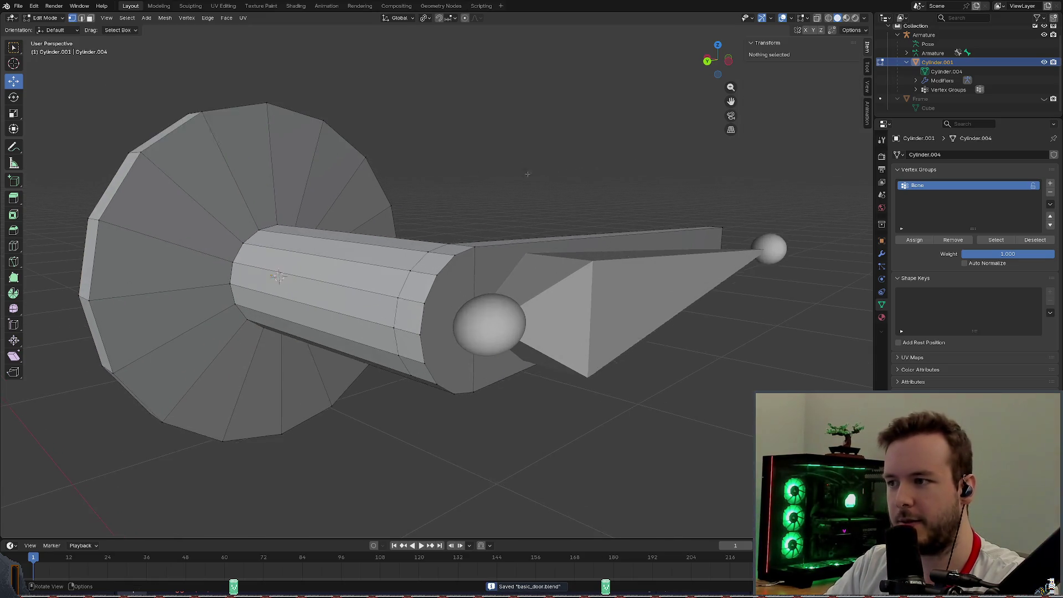
pyautogui.scroll(2, 661, 156)
pyautogui.moveTo(661, 157); pyautogui.dragTo(521, 187, button='middle')
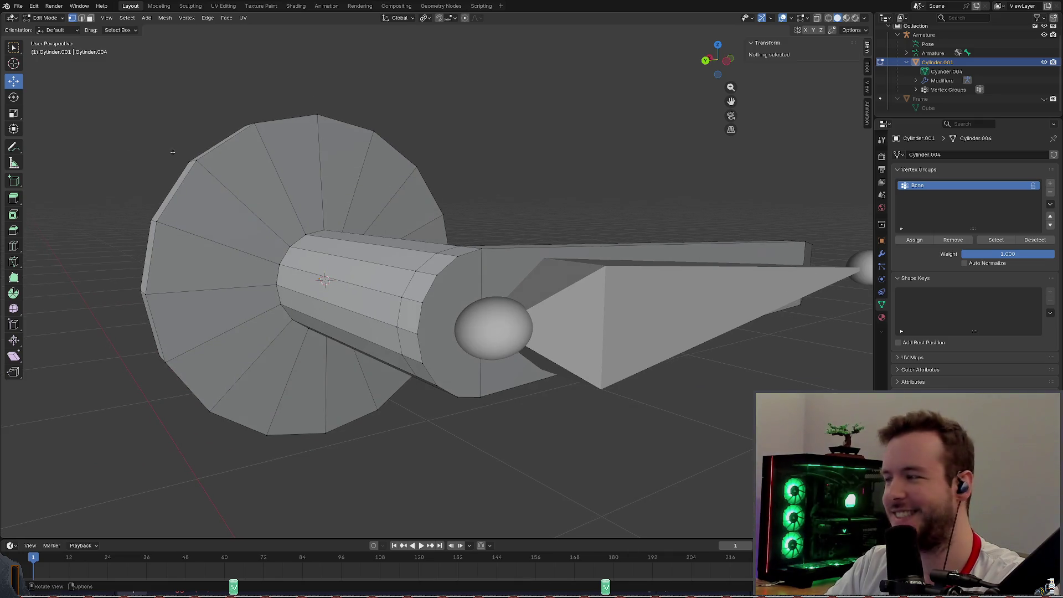
pyautogui.moveTo(324, 279); pyautogui.dragTo(464, 272, button='middle')
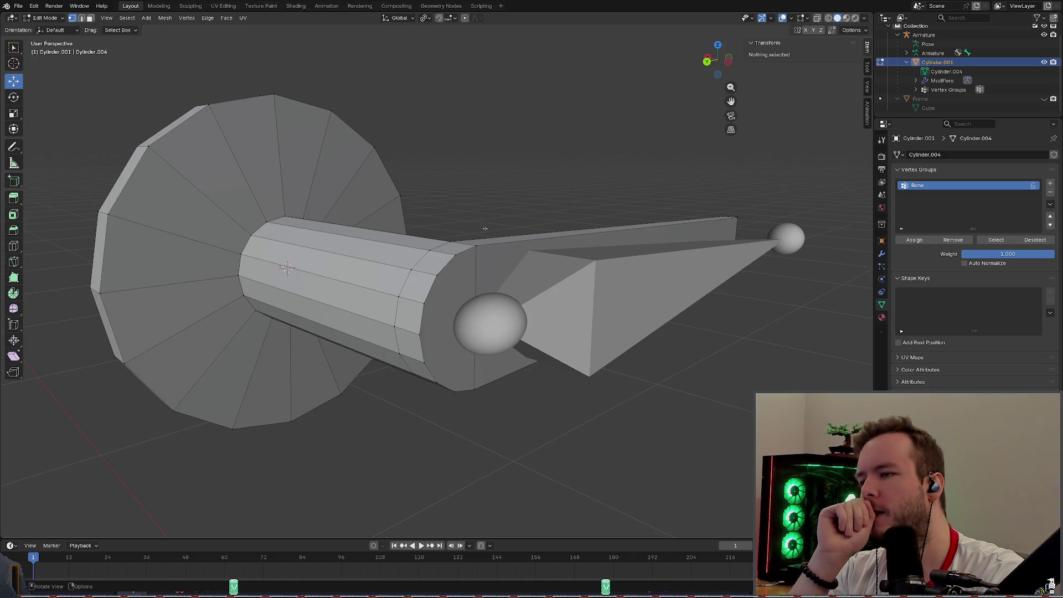
pyautogui.scroll(6, 485, 229)
pyautogui.moveTo(465, 250)
pyautogui.mouseDown(button='middle')
pyautogui.moveTo(321, 189)
pyautogui.moveTo(402, 217)
pyautogui.mouseUp(button='middle')
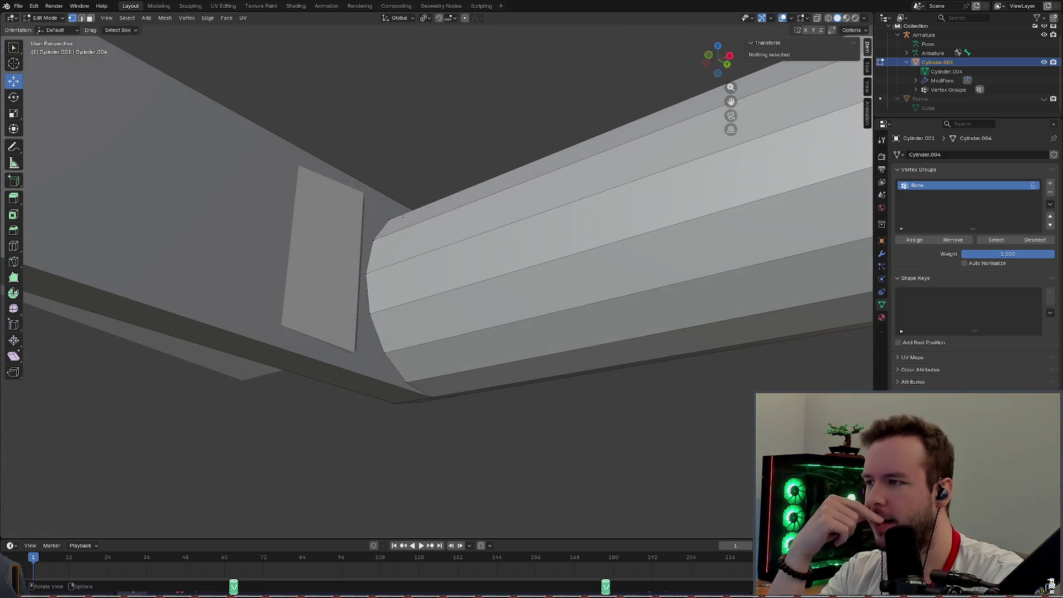
# Inspect the shaft geometry at the lever joint, briefly toggling see-through shading.
pyautogui.moveTo(402, 216)
pyautogui.mouseDown(button='middle')
pyautogui.moveTo(449, 188)
pyautogui.moveTo(373, 208)
pyautogui.mouseUp(button='middle')
pyautogui.moveTo(317, 158); pyautogui.dragTo(428, 410)
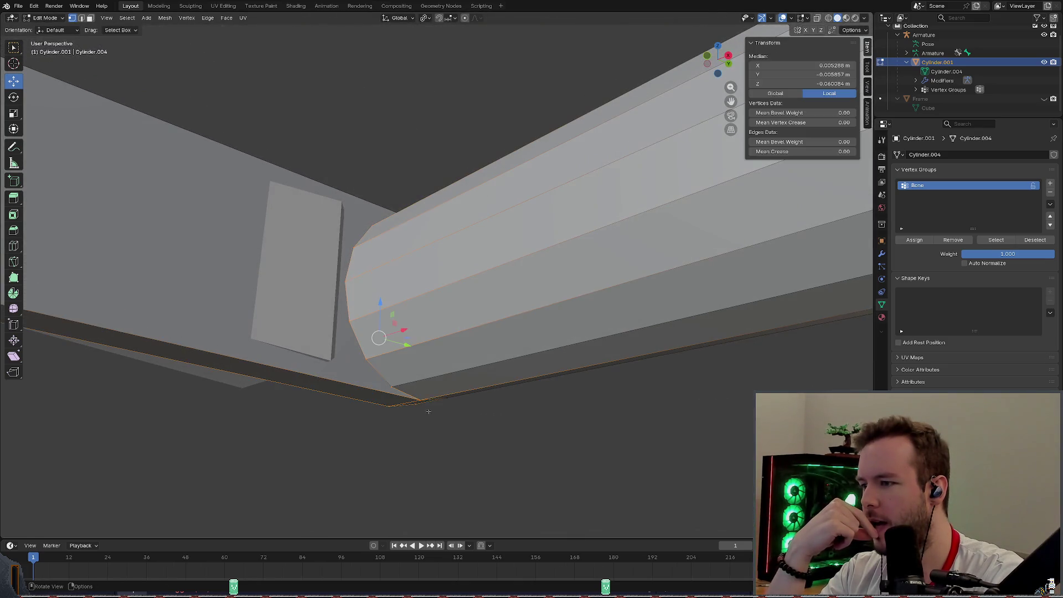
pyautogui.click(378, 173)
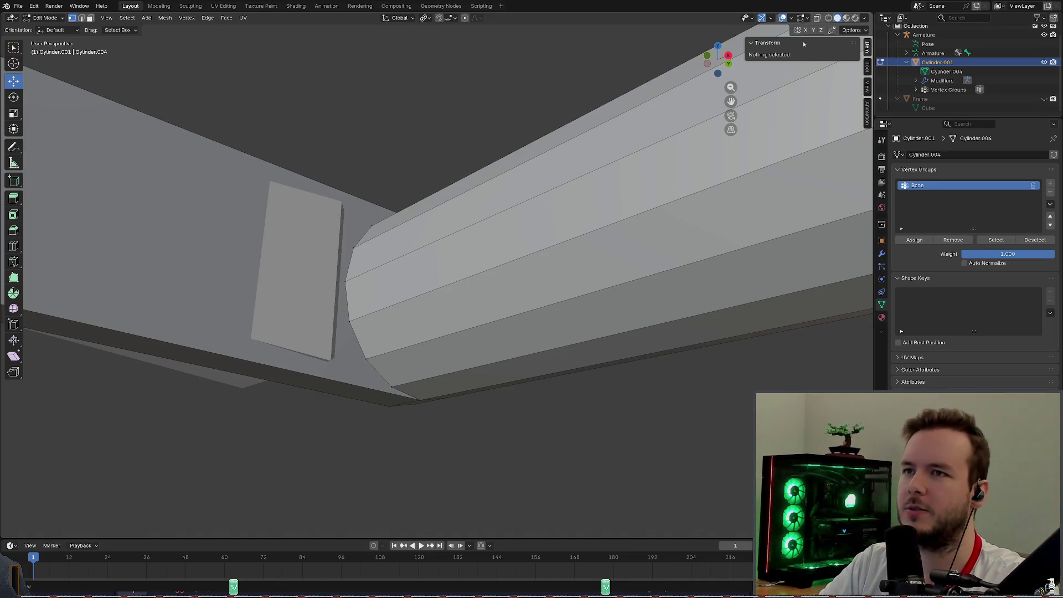
pyautogui.click(802, 18)
pyautogui.click(802, 18)
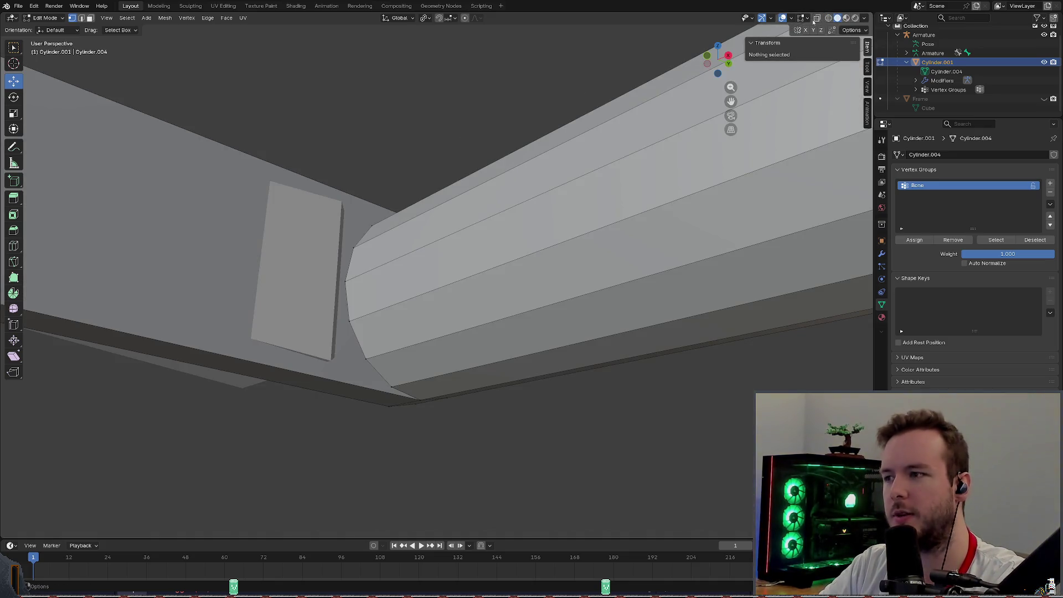
pyautogui.moveTo(540, 207)
pyautogui.mouseDown(button='middle')
pyautogui.moveTo(512, 143)
pyautogui.moveTo(527, 131)
pyautogui.mouseUp(button='middle')
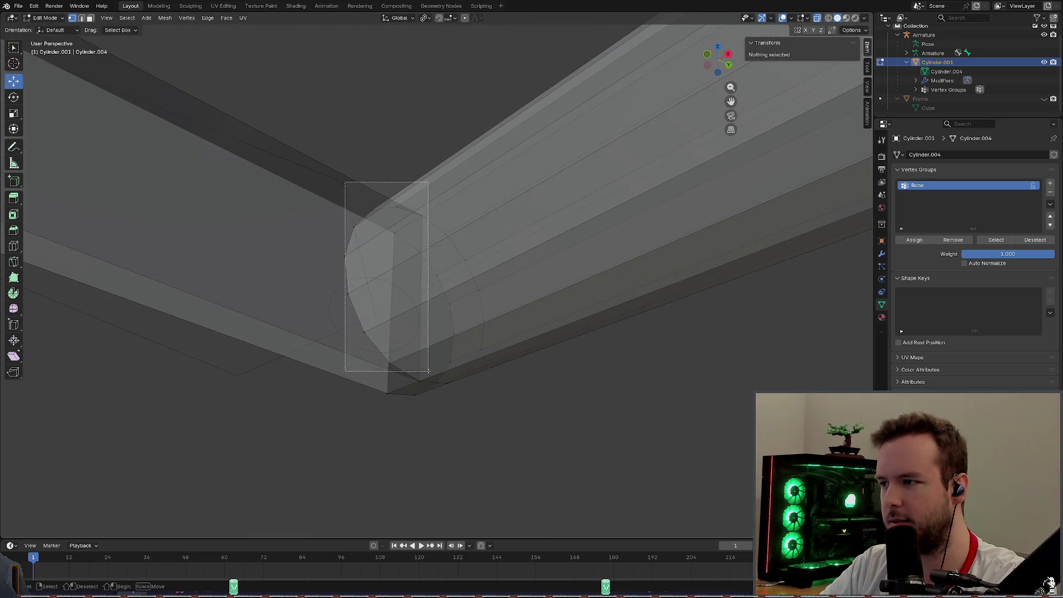
# Check the shaft end-cap vertices and edge ring from several angles, then save the file.
pyautogui.moveTo(356, 187); pyautogui.dragTo(431, 379)
pyautogui.click(394, 147)
pyautogui.moveTo(394, 146); pyautogui.dragTo(397, 177, button='middle')
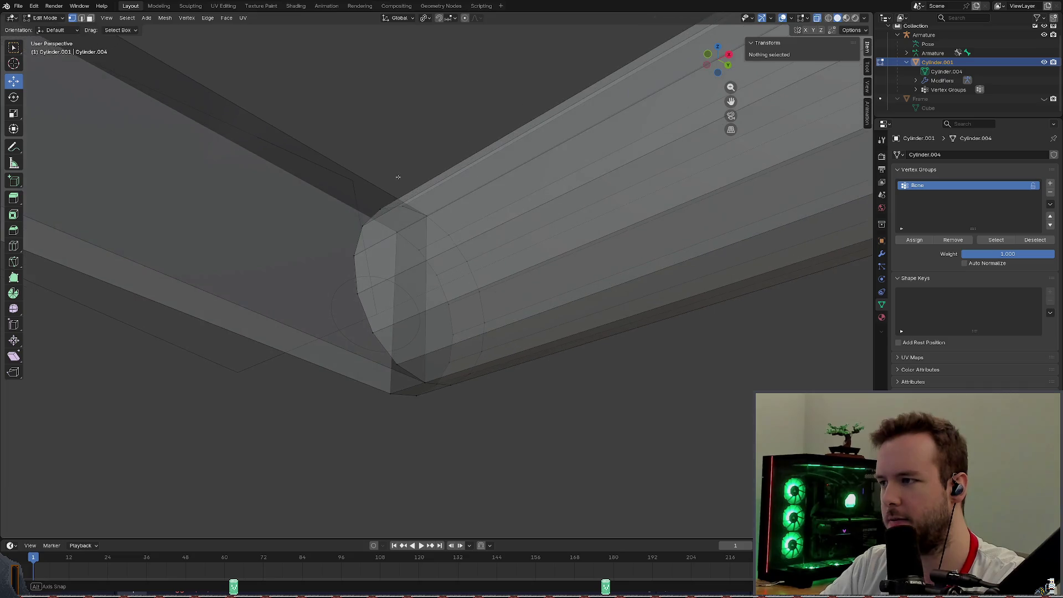
pyautogui.keyDown('alt'); pyautogui.click(357, 237); pyautogui.keyUp('alt')
pyautogui.moveTo(424, 165)
pyautogui.mouseDown(button='middle')
pyautogui.moveTo(400, 257)
pyautogui.moveTo(415, 241)
pyautogui.mouseUp(button='middle')
pyautogui.click(459, 165)
pyautogui.moveTo(459, 166)
pyautogui.mouseDown(button='middle')
pyautogui.moveTo(572, 193)
pyautogui.moveTo(411, 158)
pyautogui.mouseUp(button='middle')
pyautogui.scroll(-3, 498, 184)
pyautogui.hotkey('ctrl', 's')
# Return to Object Mode with solid shading, select the armature and enter Pose Mode.
pyautogui.click(46, 18)
pyautogui.click(50, 37)
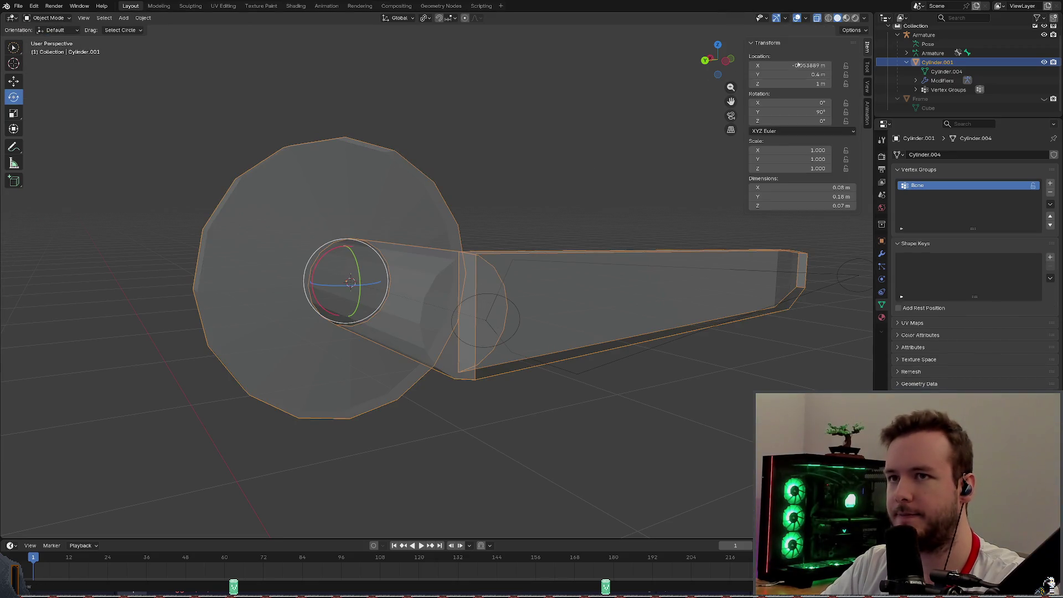
pyautogui.hotkey('alt', 'z')
pyautogui.click(474, 313)
pyautogui.moveTo(498, 208); pyautogui.dragTo(549, 178, button='middle')
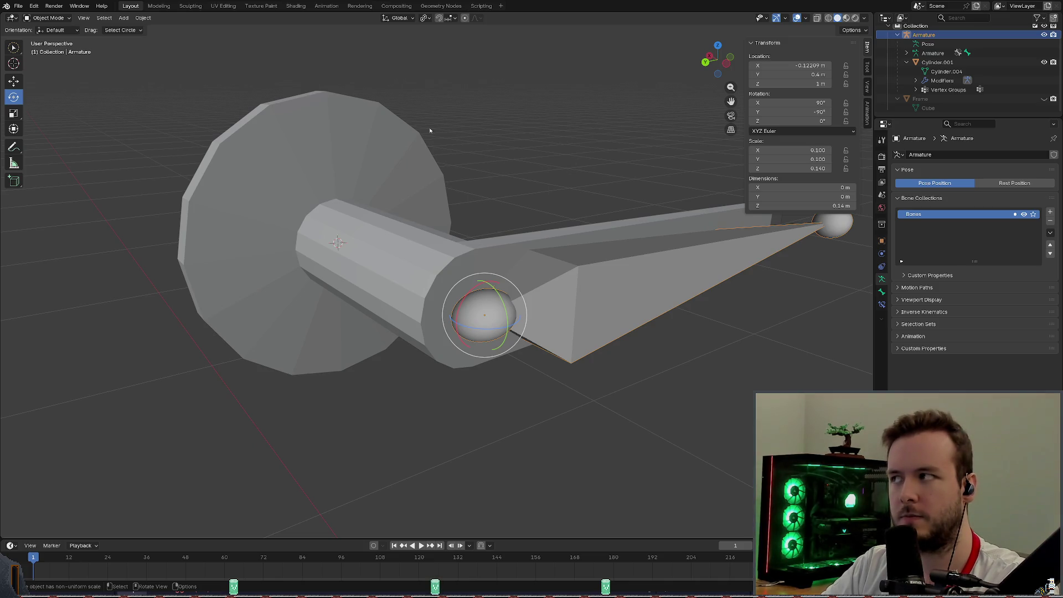
pyautogui.click(46, 18)
pyautogui.click(50, 46)
# Test-rotate the lever bone about X, cancel it, then re-enter Edit Mode on the handle mesh.
pyautogui.click(581, 250)
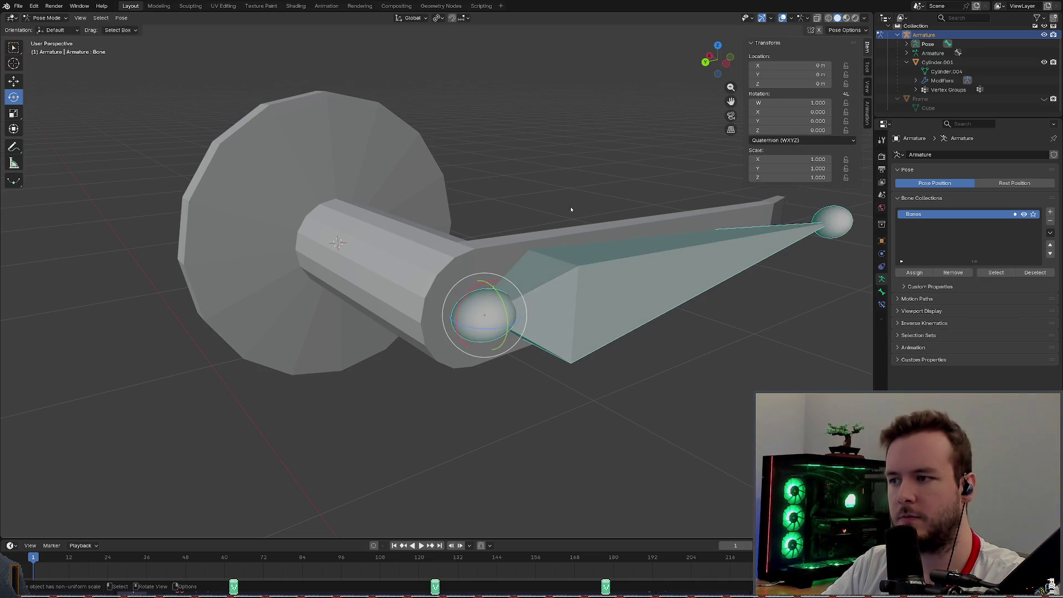
pyautogui.press('r')
pyautogui.press('x')
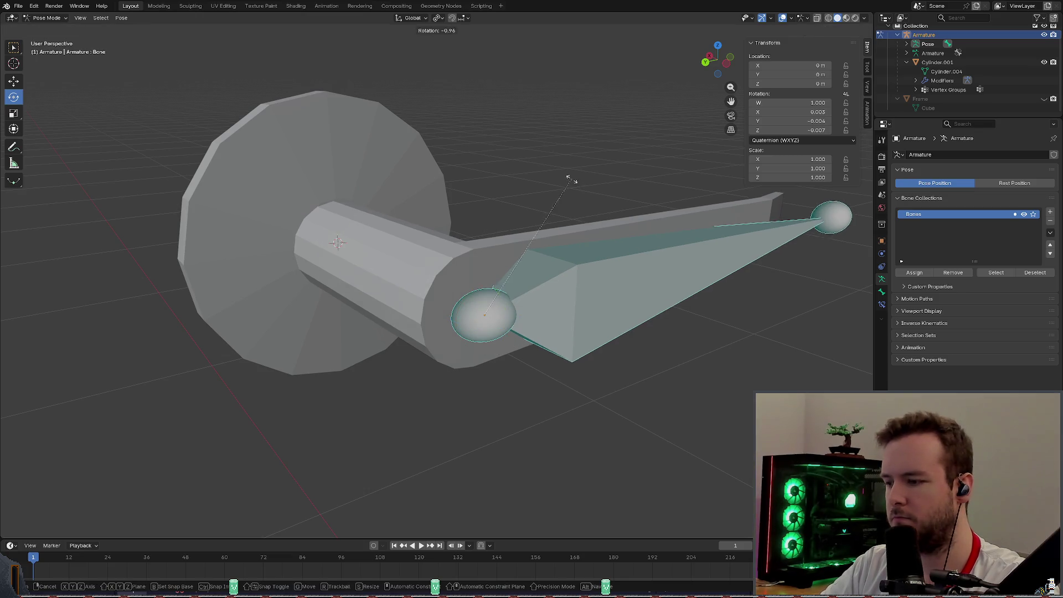
pyautogui.click(668, 330)
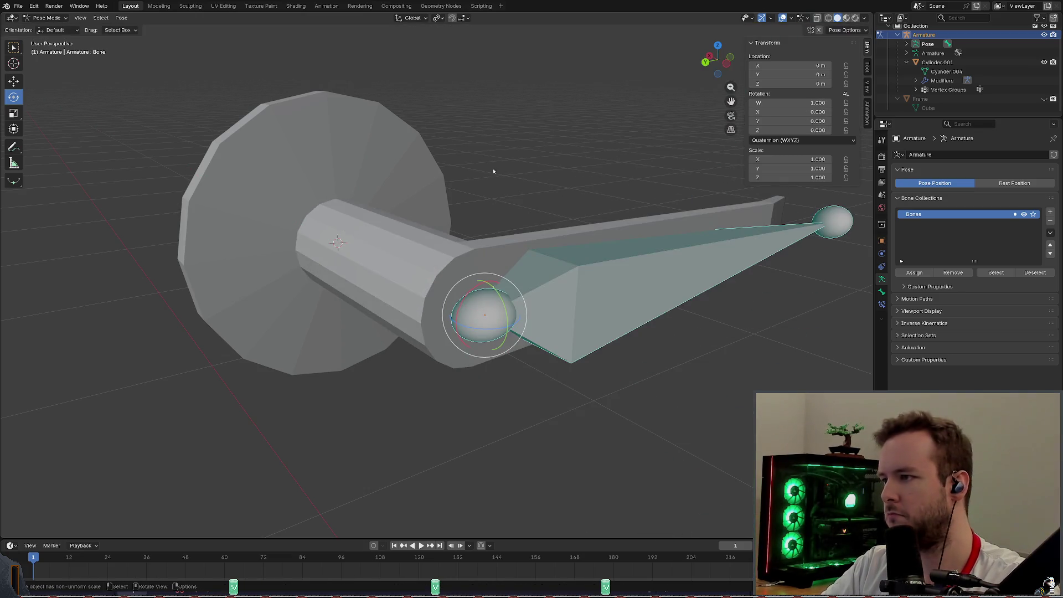
pyautogui.hotkey('ctrl', 'Tab')
pyautogui.click(547, 164)
pyautogui.press('Tab')
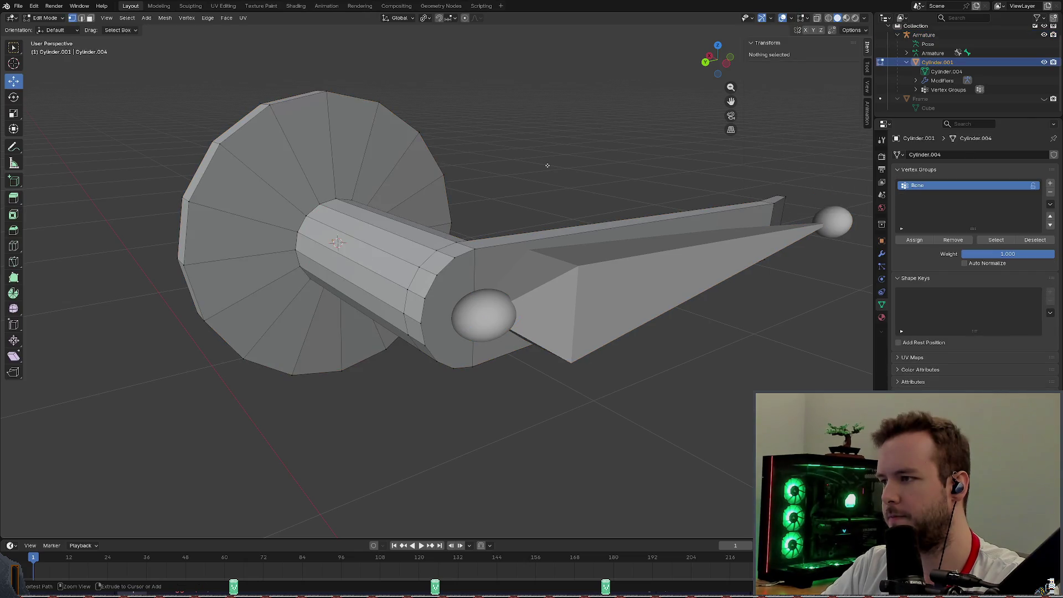
# Save the file after a close look at the shaft, then leave Edit Mode for Object Mode.
pyautogui.moveTo(554, 166); pyautogui.dragTo(431, 158, button='middle')
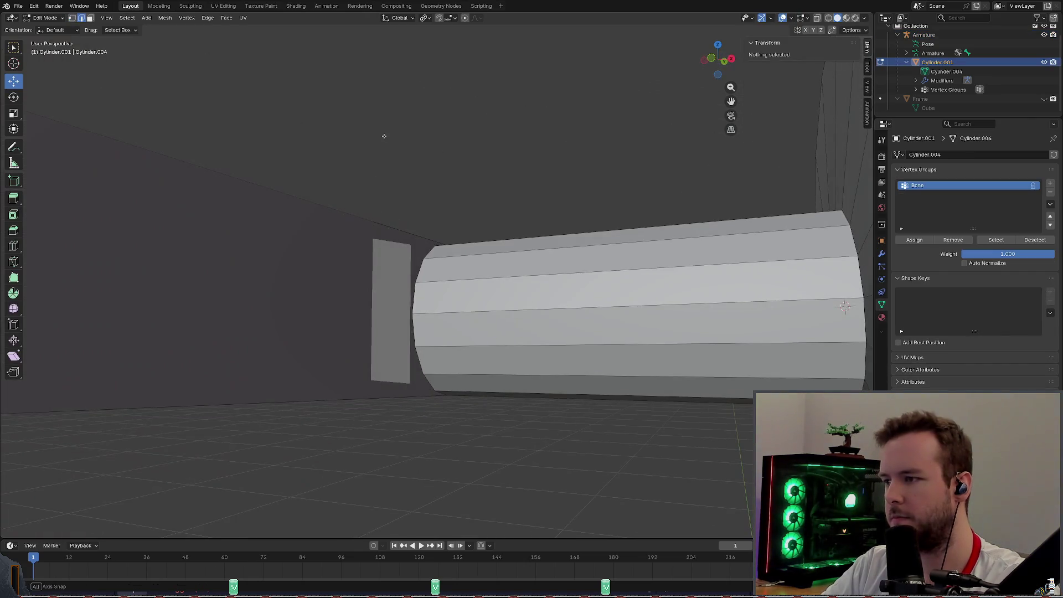
pyautogui.scroll(4, 415, 156)
pyautogui.hotkey('ctrl', 's')
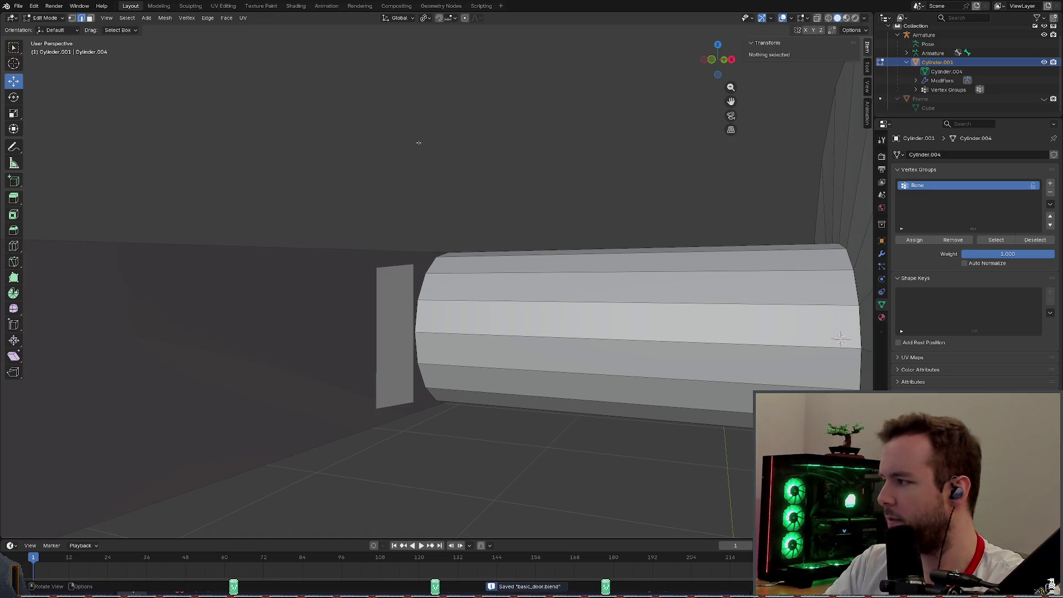
pyautogui.moveTo(395, 146)
pyautogui.mouseDown(button='middle')
pyautogui.moveTo(562, 187)
pyautogui.moveTo(630, 235)
pyautogui.mouseUp(button='middle')
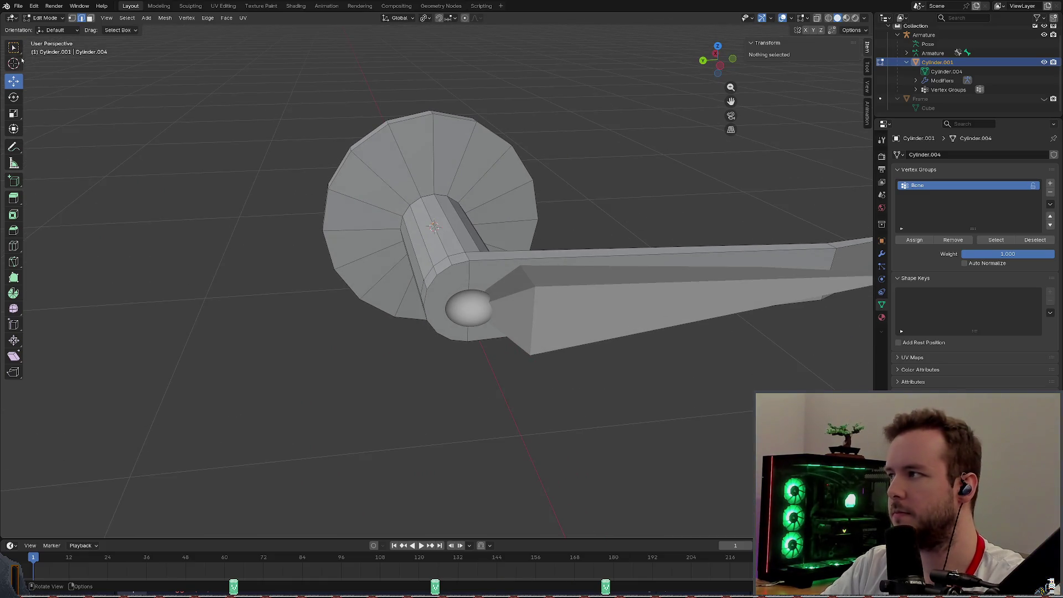
pyautogui.scroll(-2, 659, 215)
pyautogui.scroll(-2, 662, 209)
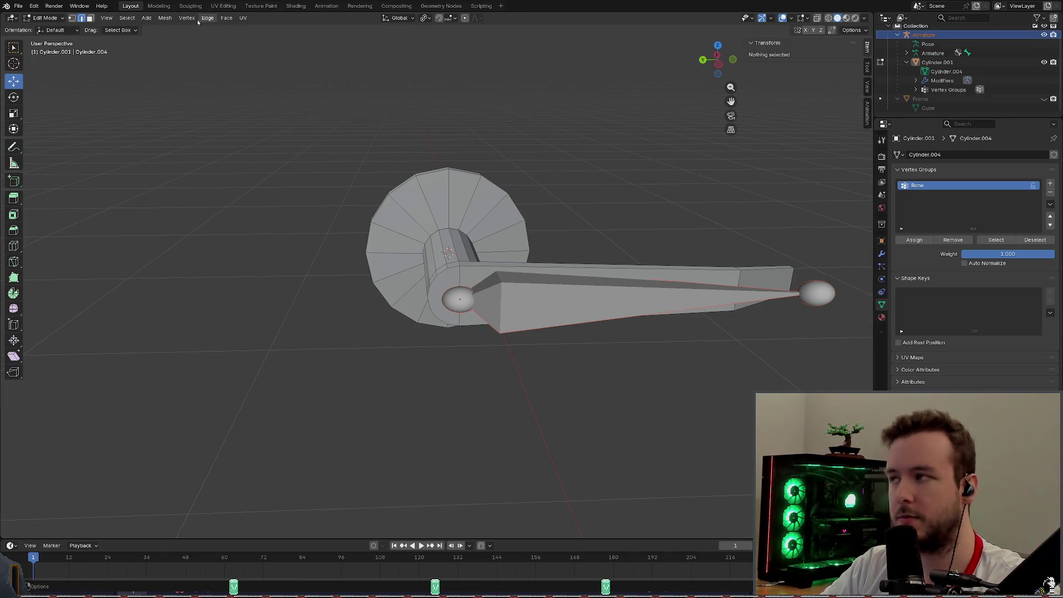
pyautogui.click(62, 19)
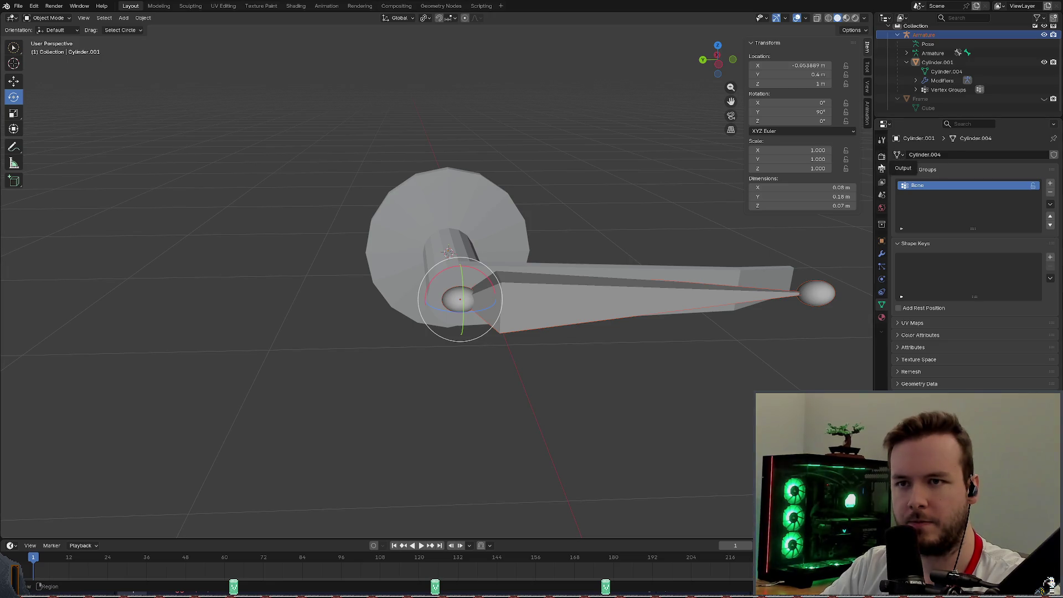
# Show the Rotate tool's options in the Properties editor's Tool tab.
pyautogui.click(882, 141)
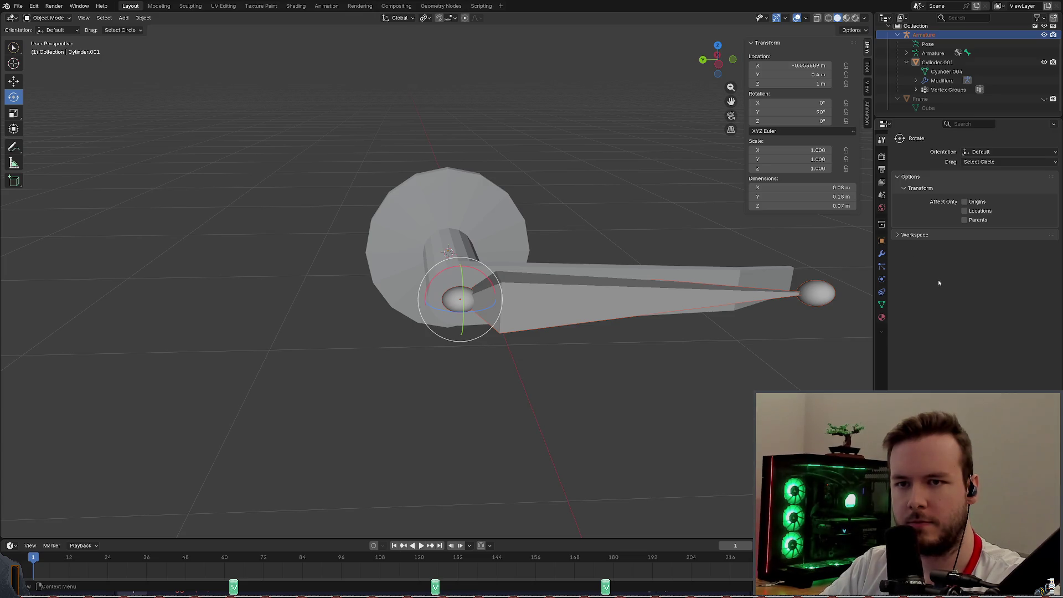
pyautogui.moveTo(582, 274); pyautogui.dragTo(679, 219, button='middle')
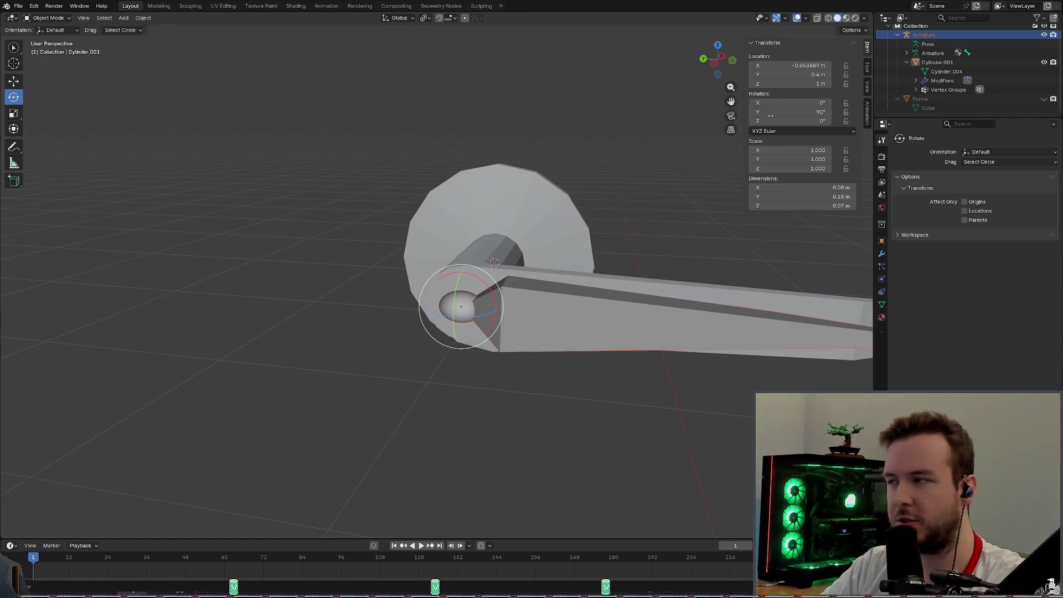